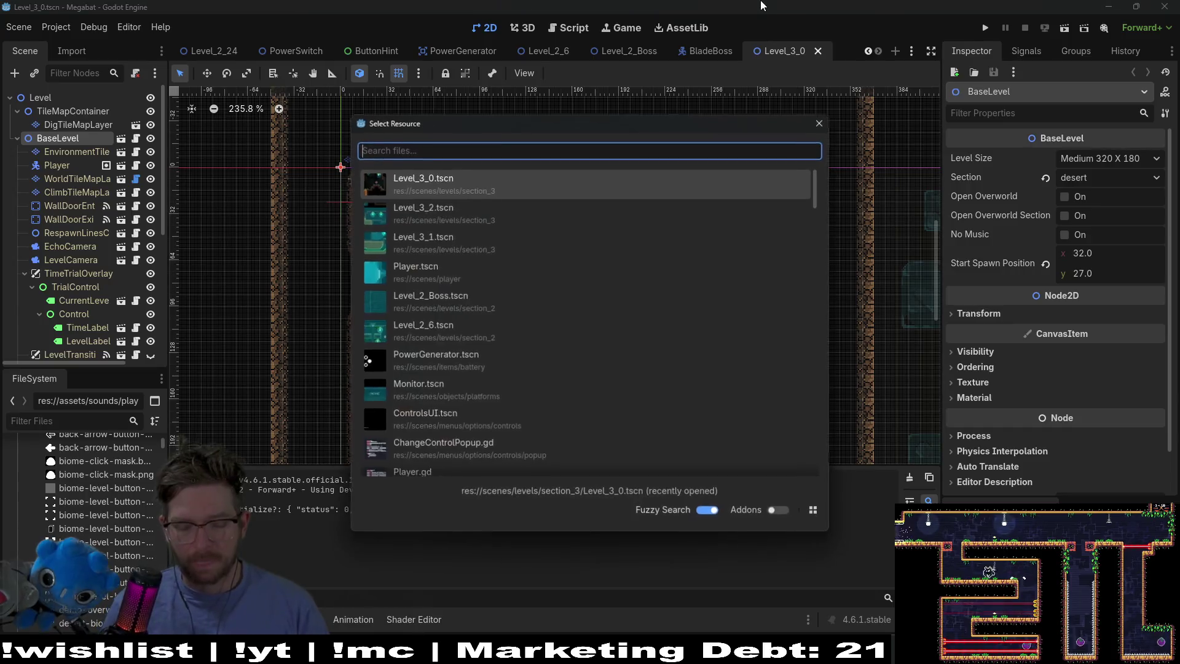
Open Player.tscn from the Quick Open results and scroll the Scene dock to its Audio nodes
key("Down")
key("Down")
key("Down")
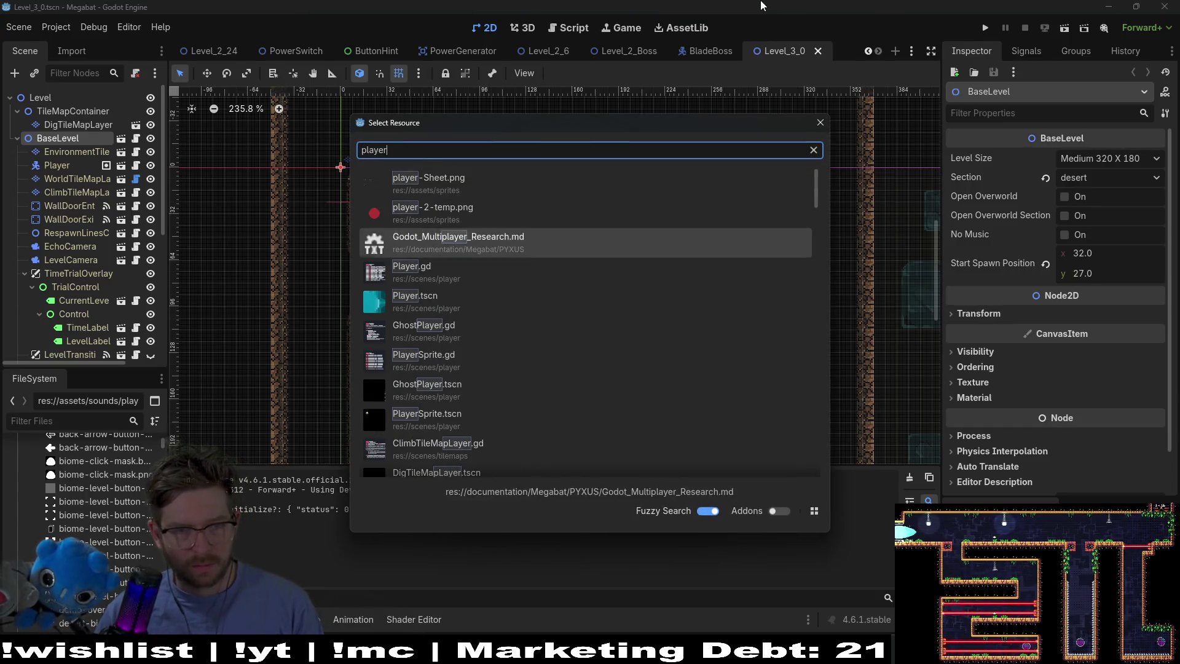
key("Return")
scroll(69, 203, "down", 10)
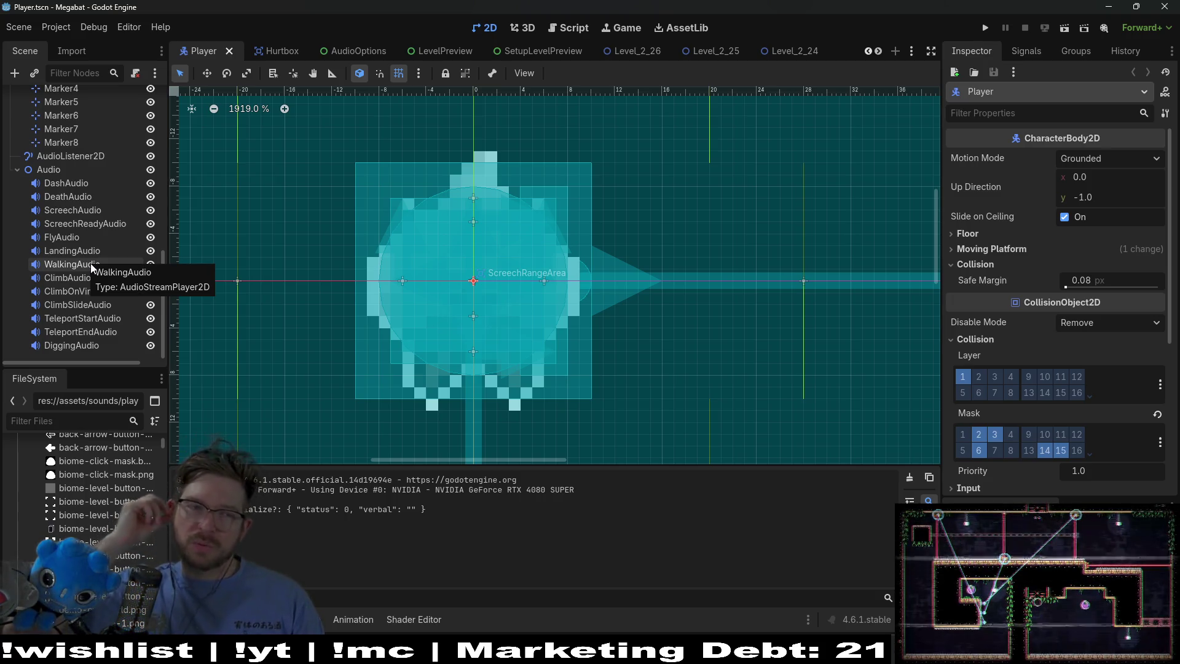
Add an AudioStreamPlayer2D child node under the Audio node
right_click(40, 175)
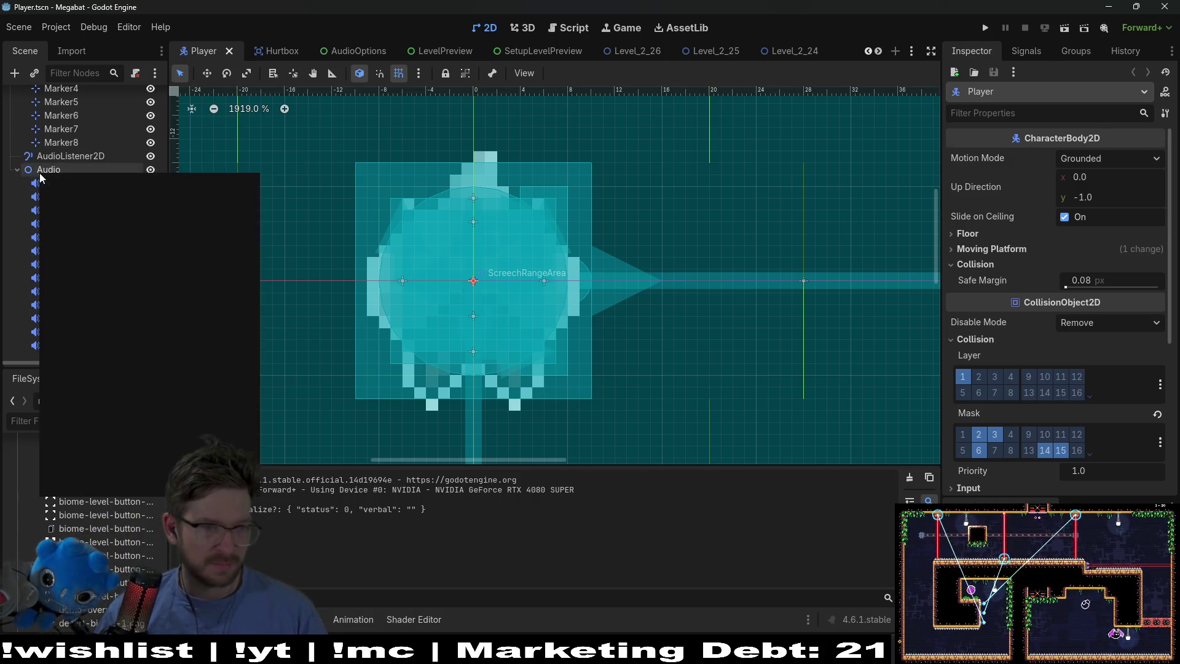
left_click(98, 186)
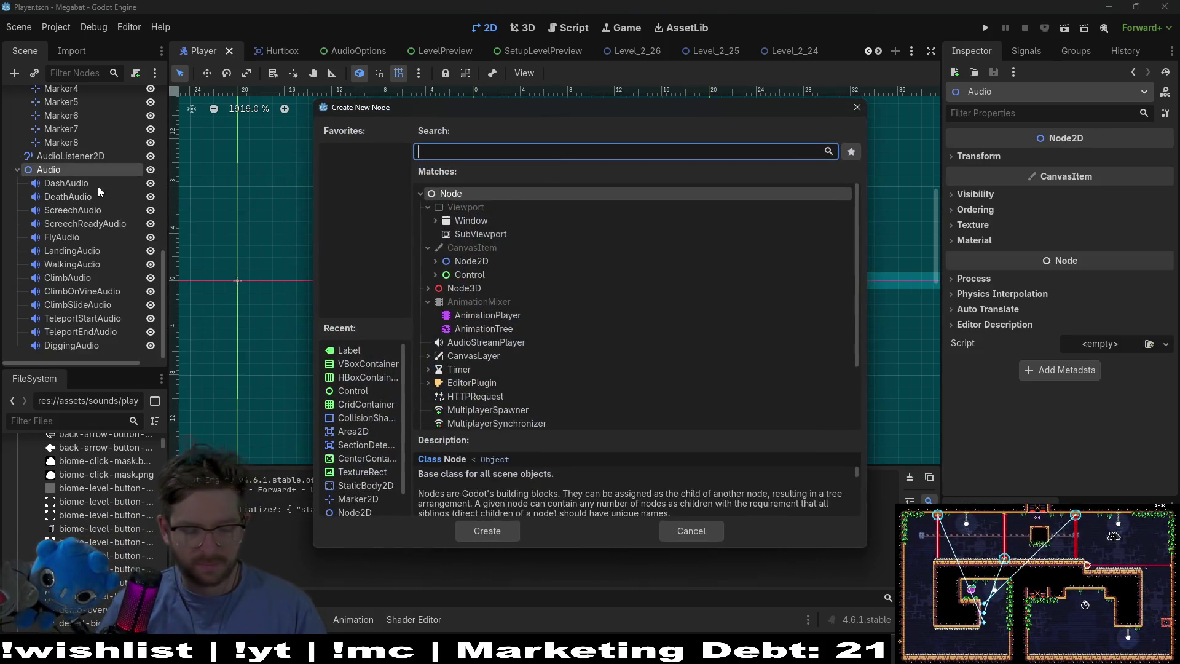
type("stream")
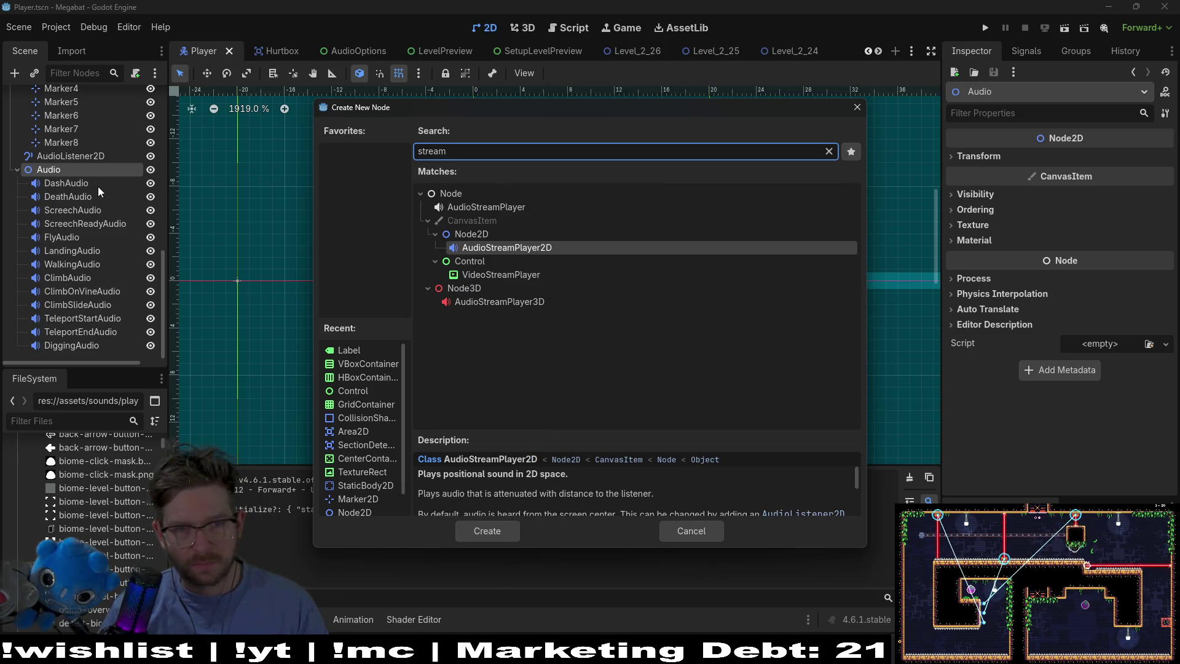
key("Return")
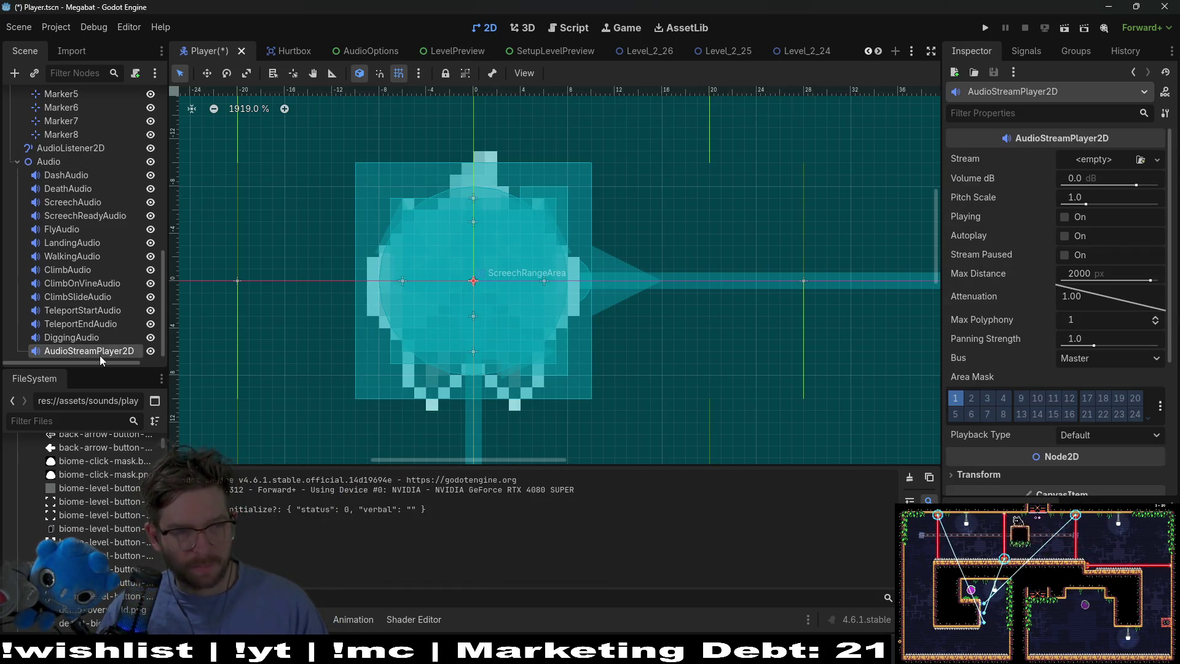
Rename the new audio player node to DrillAudio
double_click(99, 354)
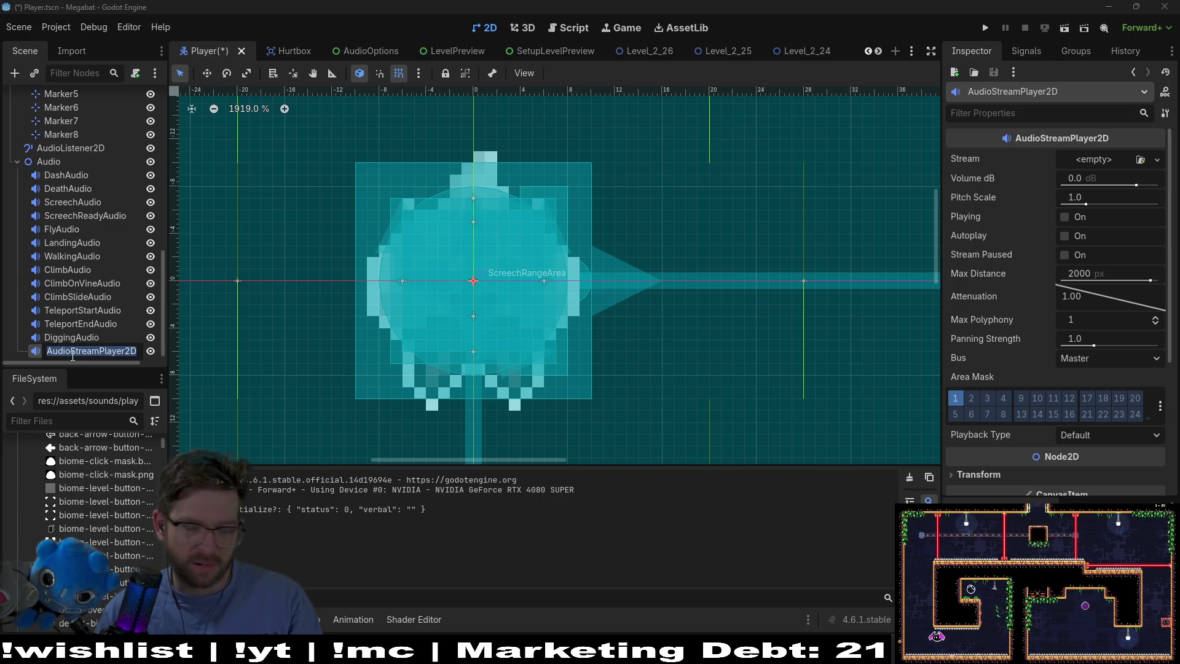
type("D")
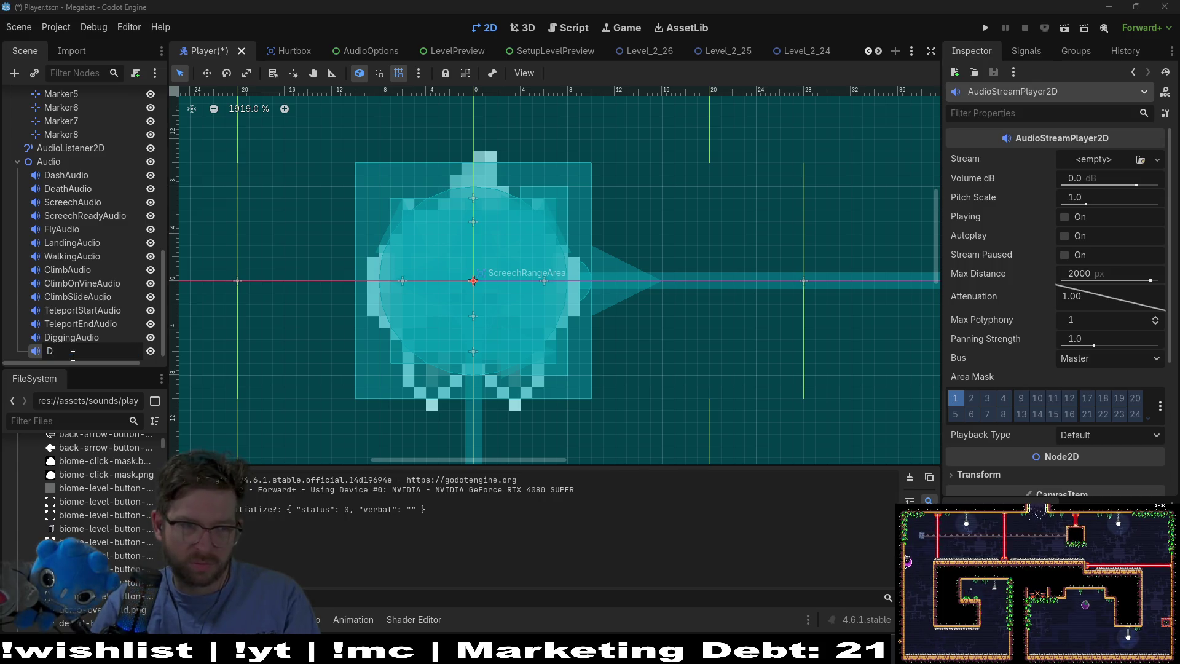
type("rillAudio")
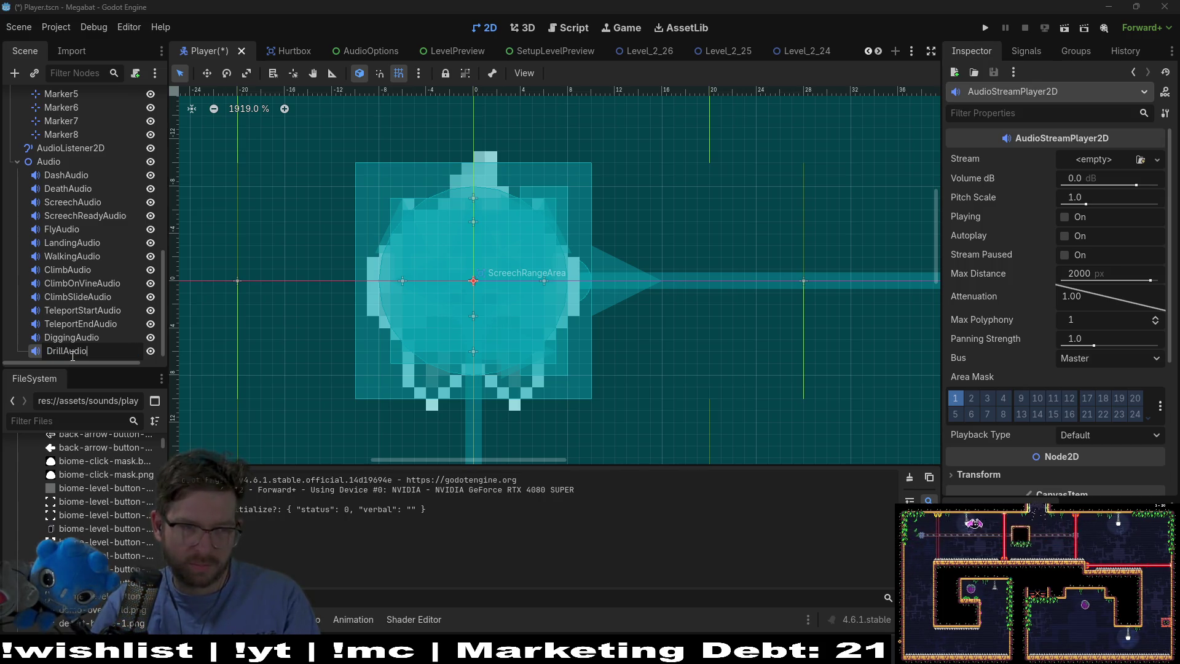
key("Return")
scroll(108, 228, "up", 5)
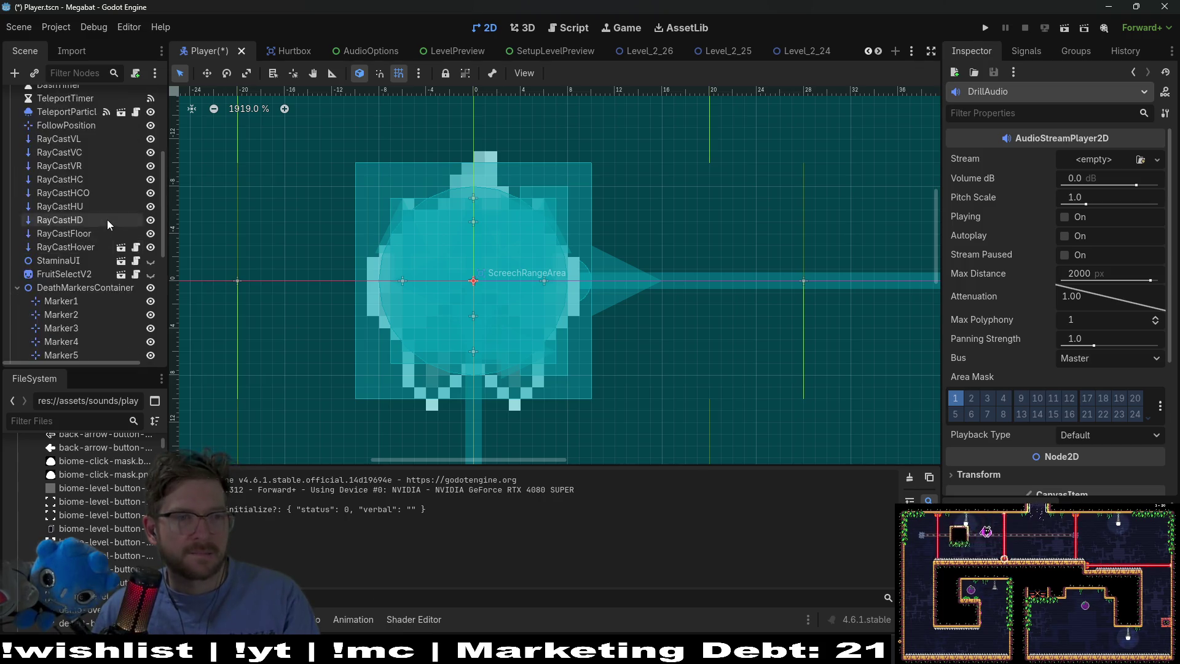
Filter files by 'drill', set digging_drill.wav as DrillAudio's Stream, and save the scene
scroll(108, 224, "up", 5)
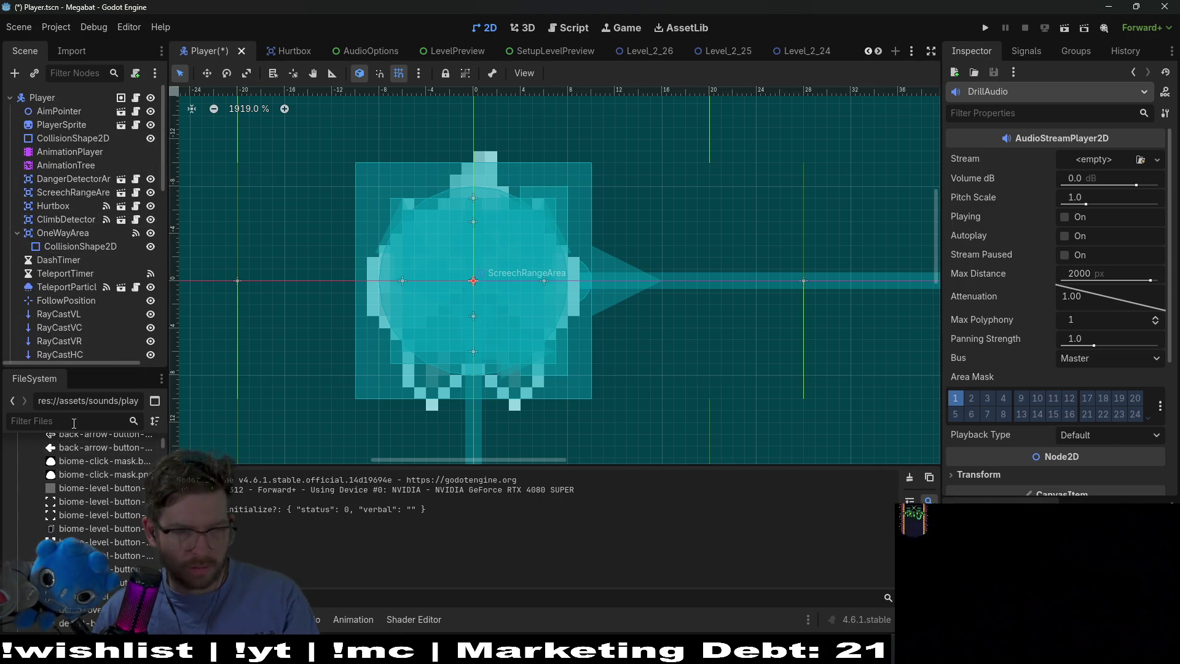
left_click(74, 421)
type("drill")
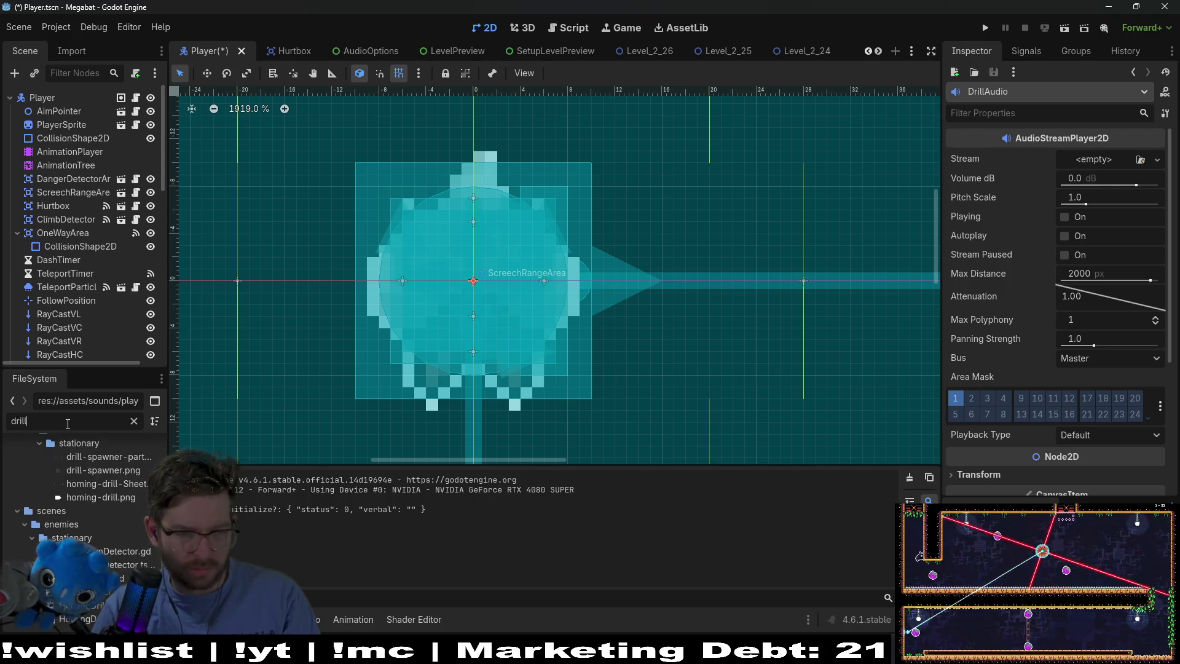
scroll(117, 533, "up", 5)
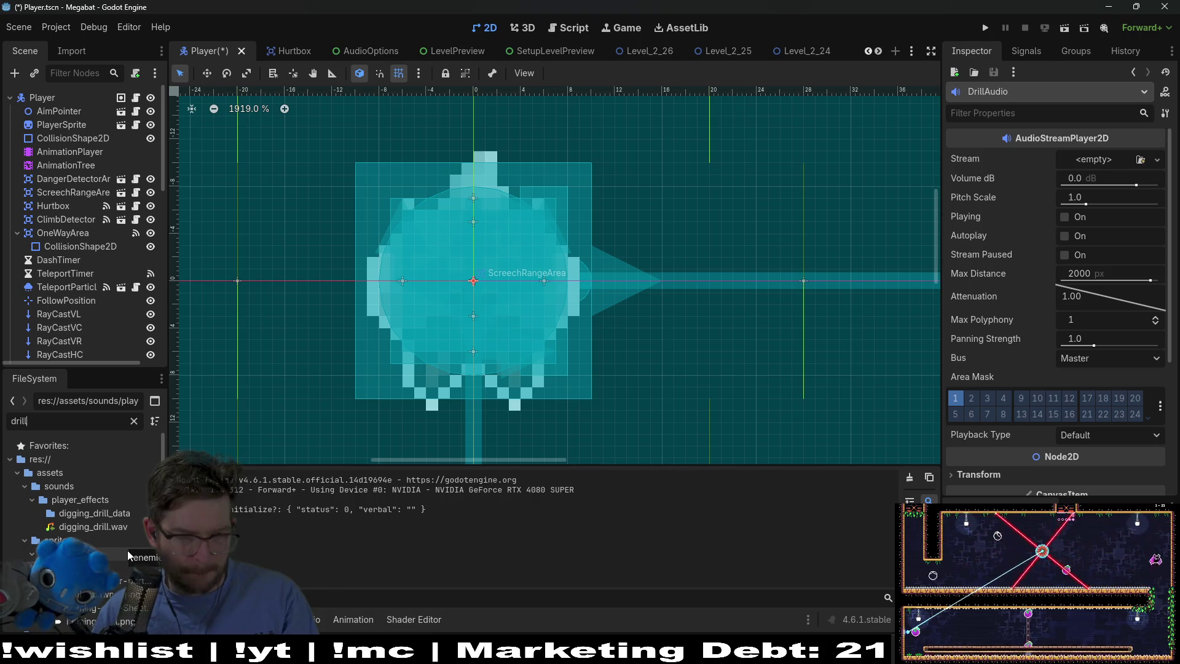
mouse_move(107, 529)
left_mouse_down()
mouse_move(712, 371)
mouse_move(1097, 161)
left_mouse_up()
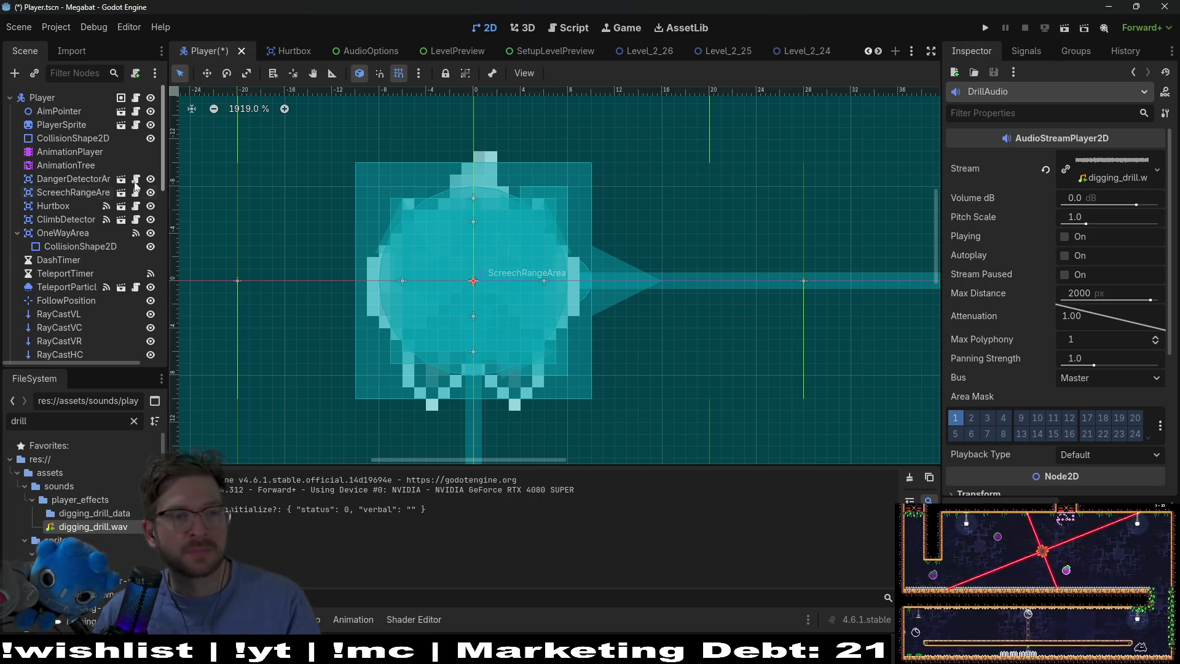
key("ctrl+s")
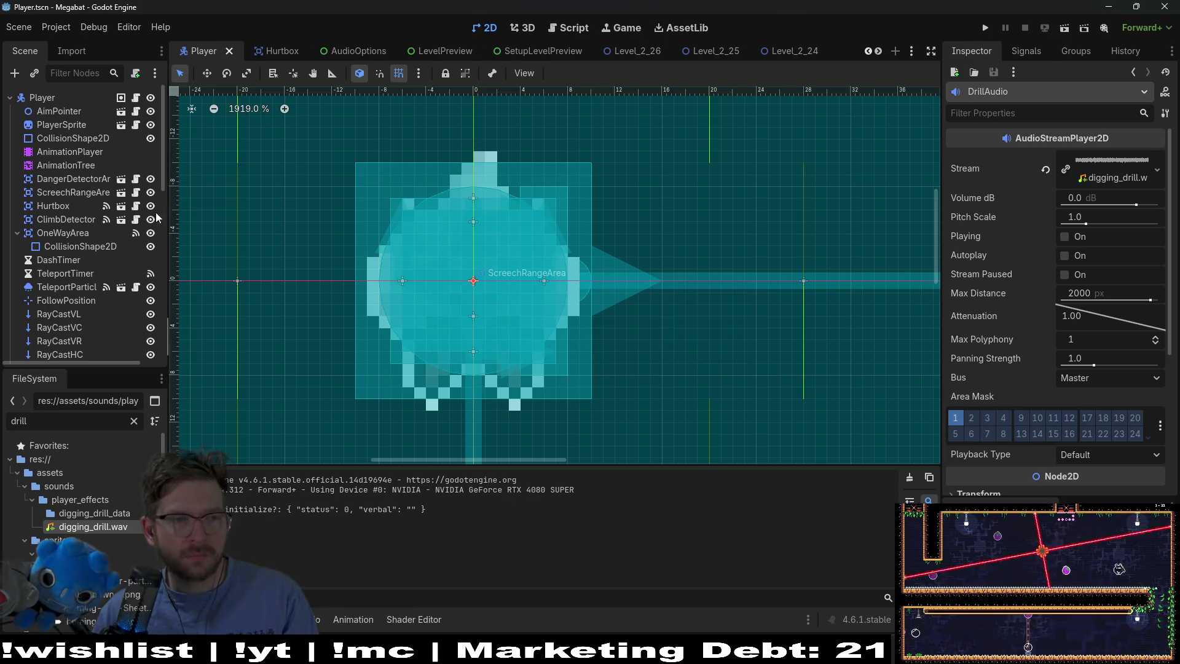
left_click(137, 98)
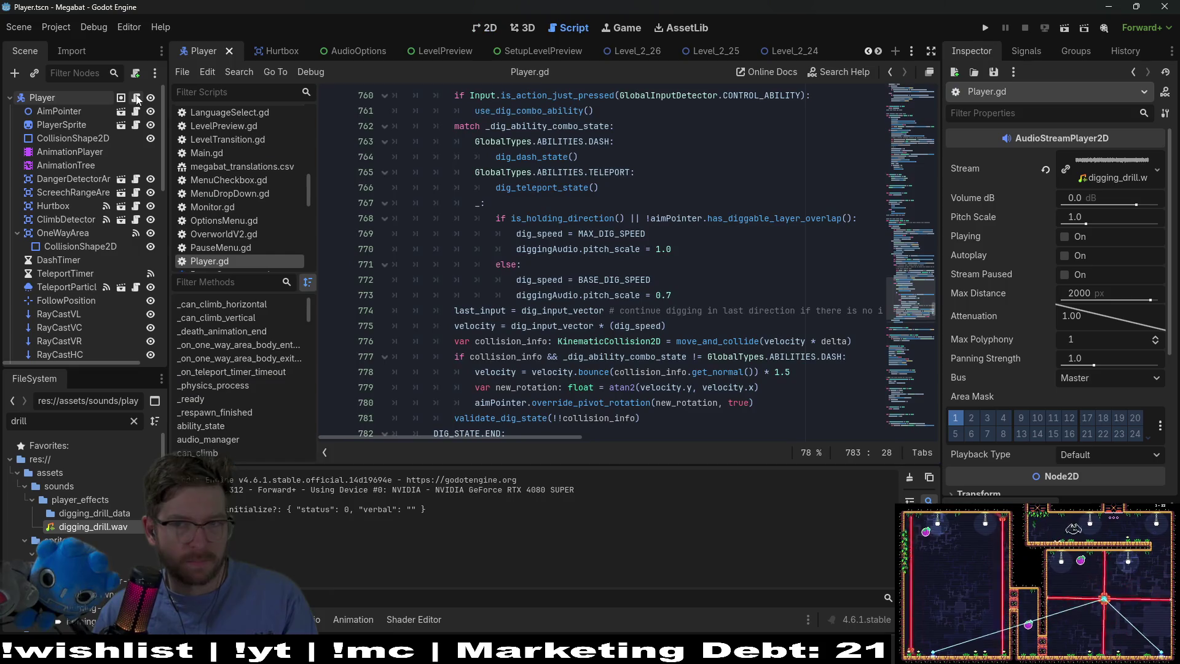
scroll(908, 205, "up", 10)
scroll(908, 206, "up", 20)
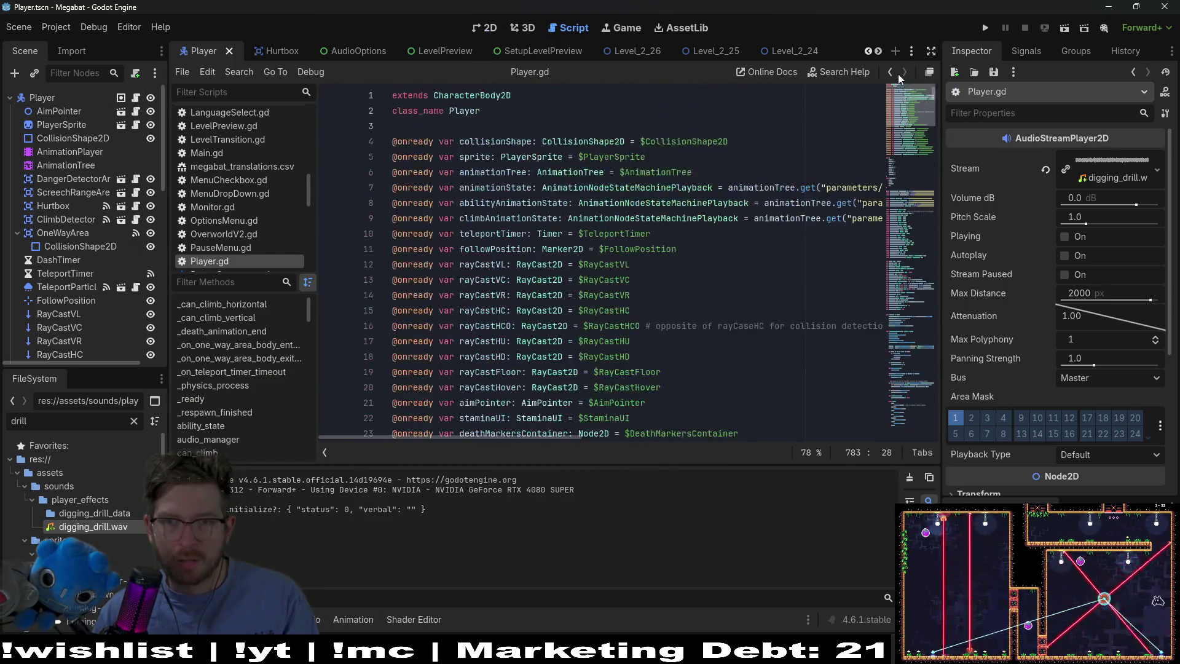
scroll(578, 235, "down", 2)
scroll(577, 236, "up", 2)
scroll(578, 235, "down", 9)
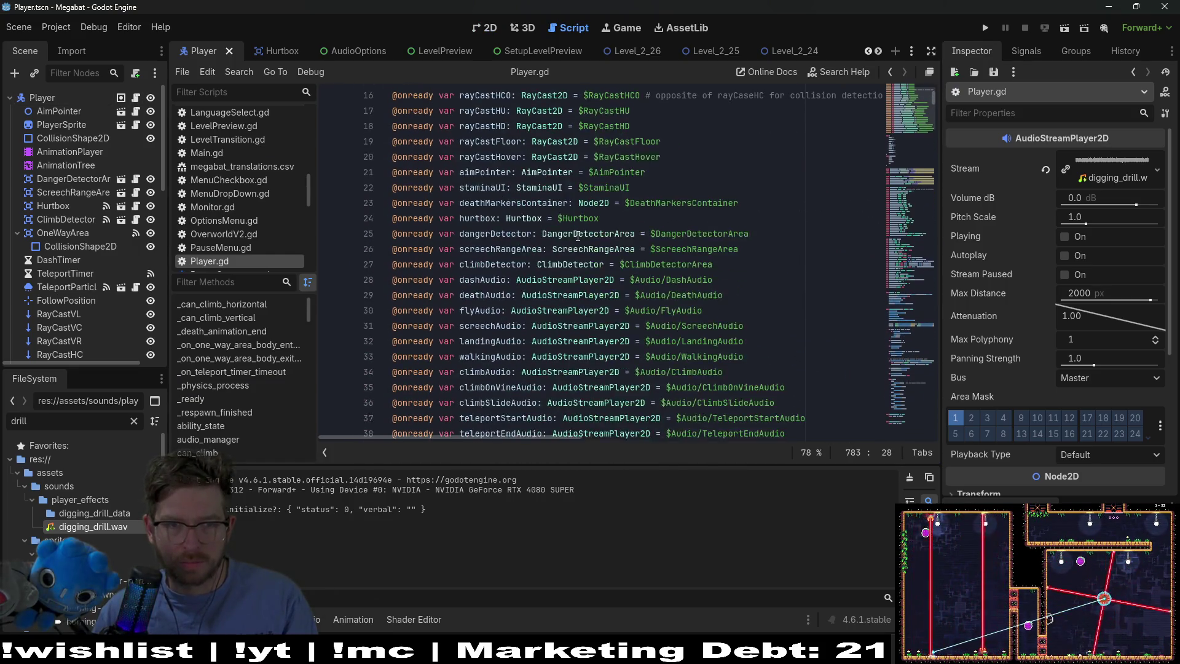
left_click(755, 267)
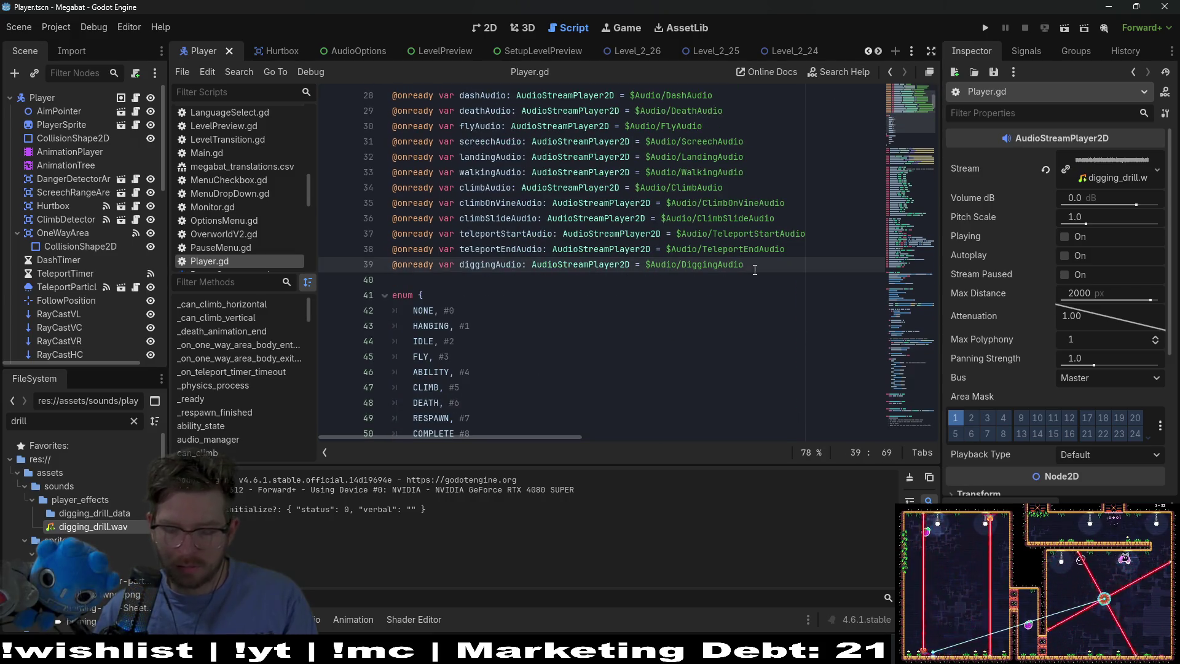
key("Return")
scroll(64, 203, "down", 10)
mouse_move(63, 346)
left_mouse_down()
mouse_move(411, 312)
mouse_move(441, 277)
left_mouse_up()
key("Return")
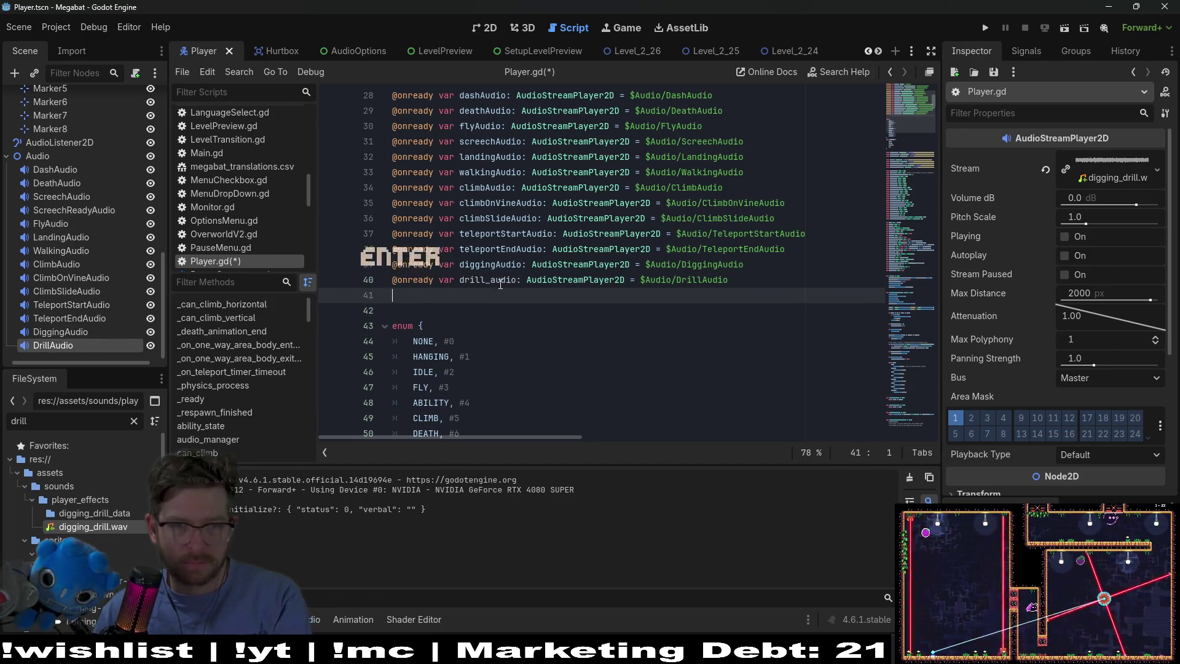
Rename the variable drill_audio to drillAudio, remove the extra blank line, and save
left_click(490, 279)
key("BackSpace")
key("Delete")
type("A")
key("Down")
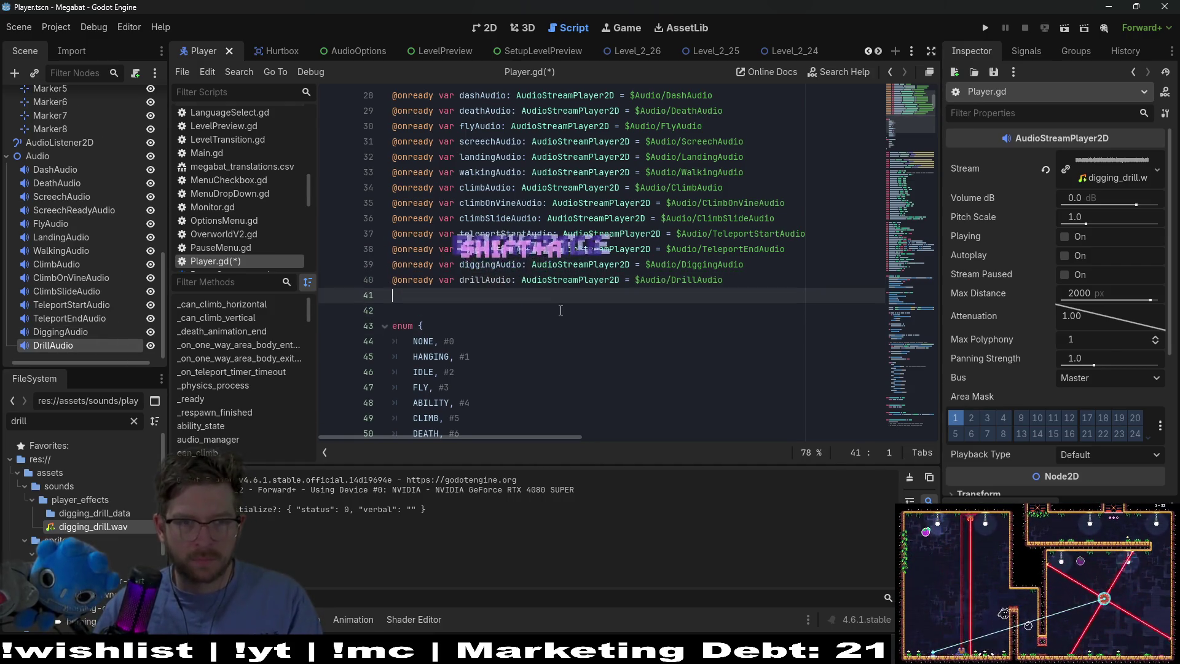
key("BackSpace")
key("ctrl+s")
Open the script's find bar
left_click(627, 352)
left_click(628, 333)
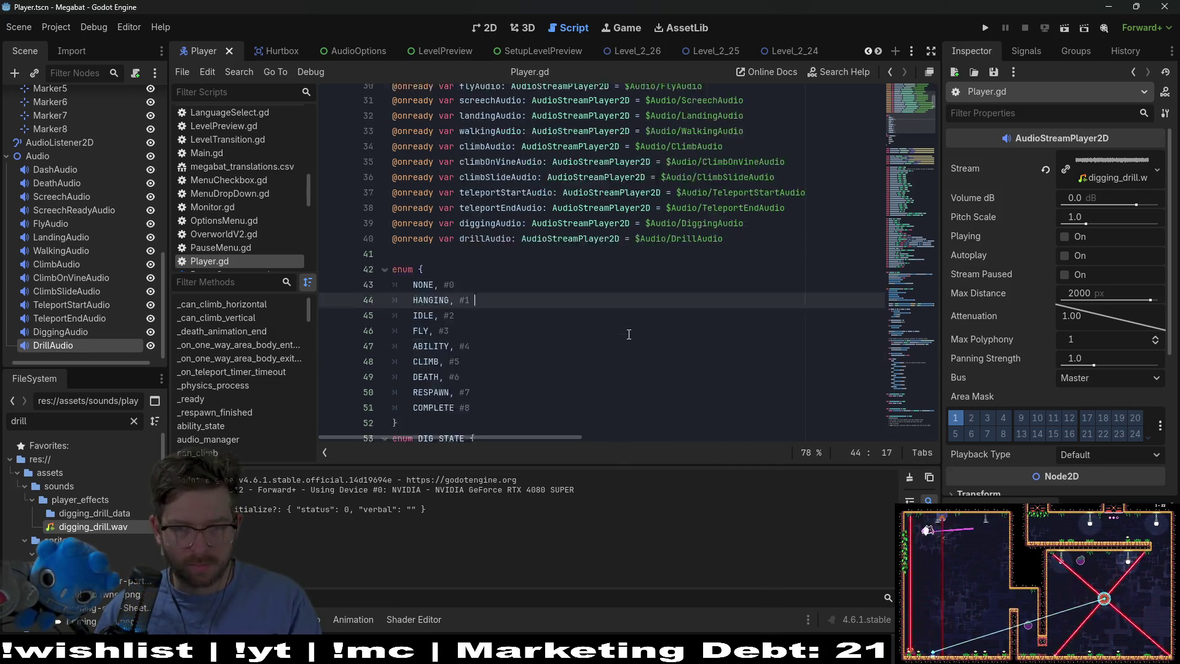
scroll(627, 333, "down", 9)
key("ctrl+f")
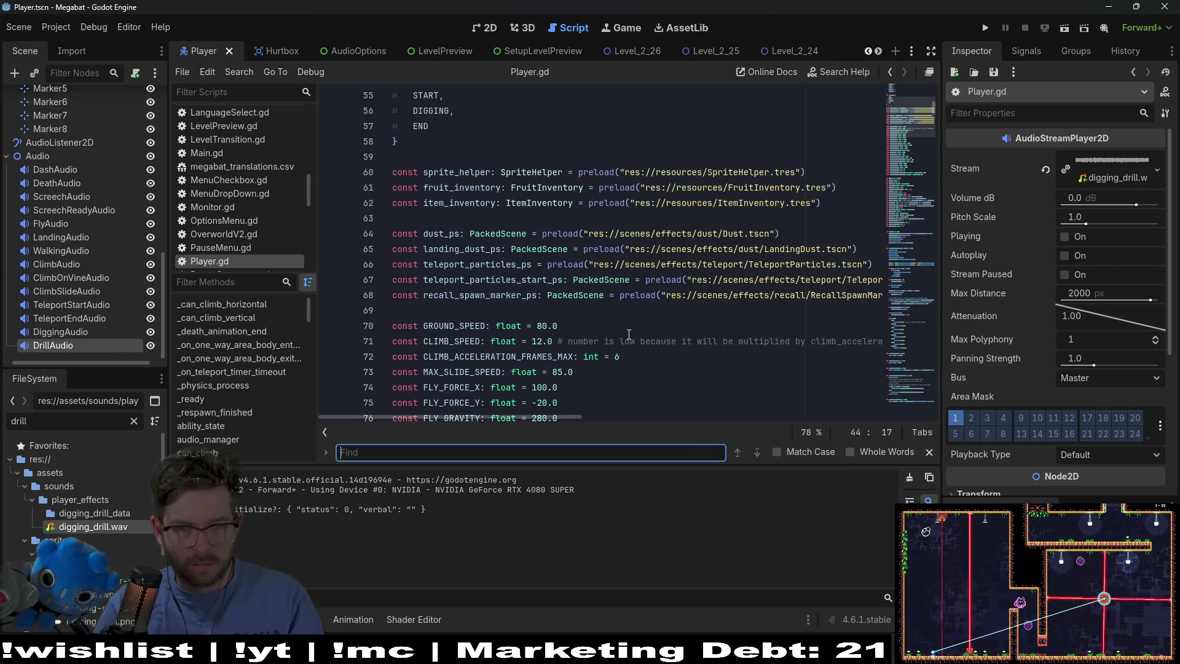
Find the dig_state() function and review its INIT and START branches
type("dig_state")
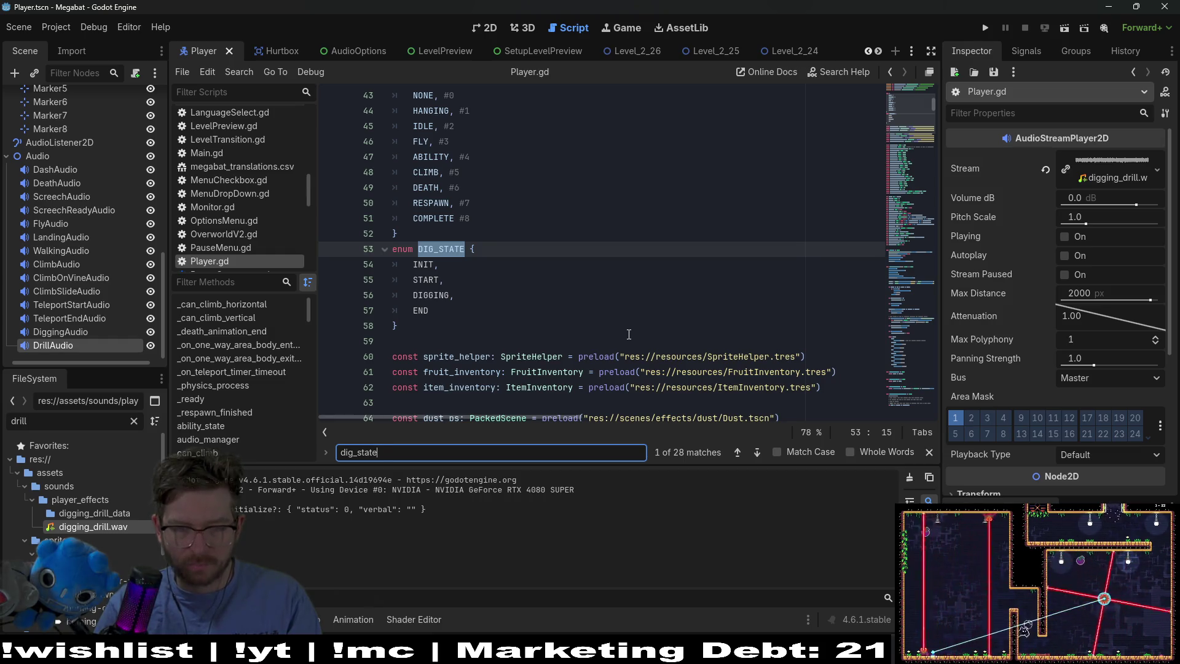
type("(")
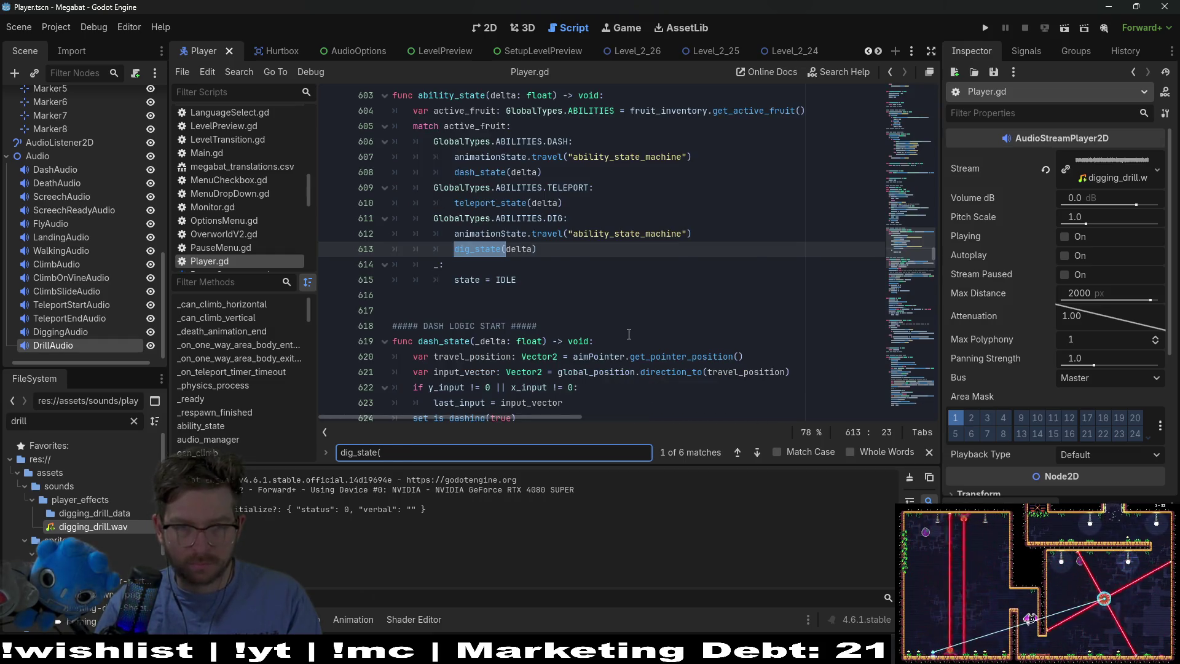
key("Return")
scroll(660, 271, "down", 3)
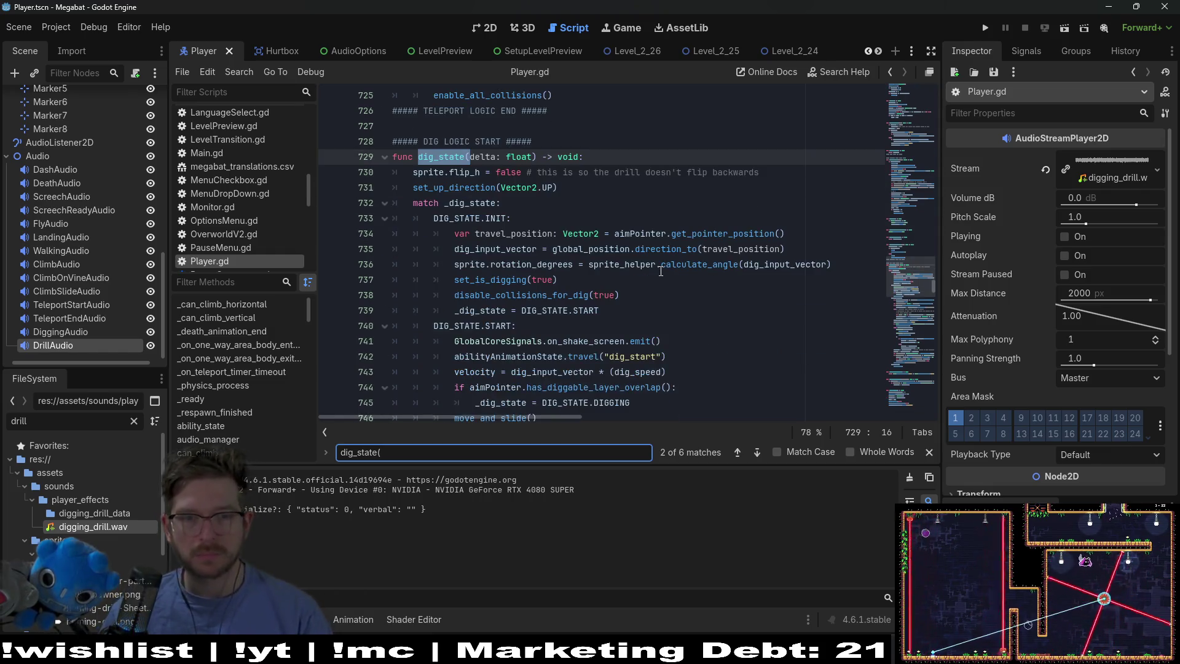
scroll(660, 271, "down", 2)
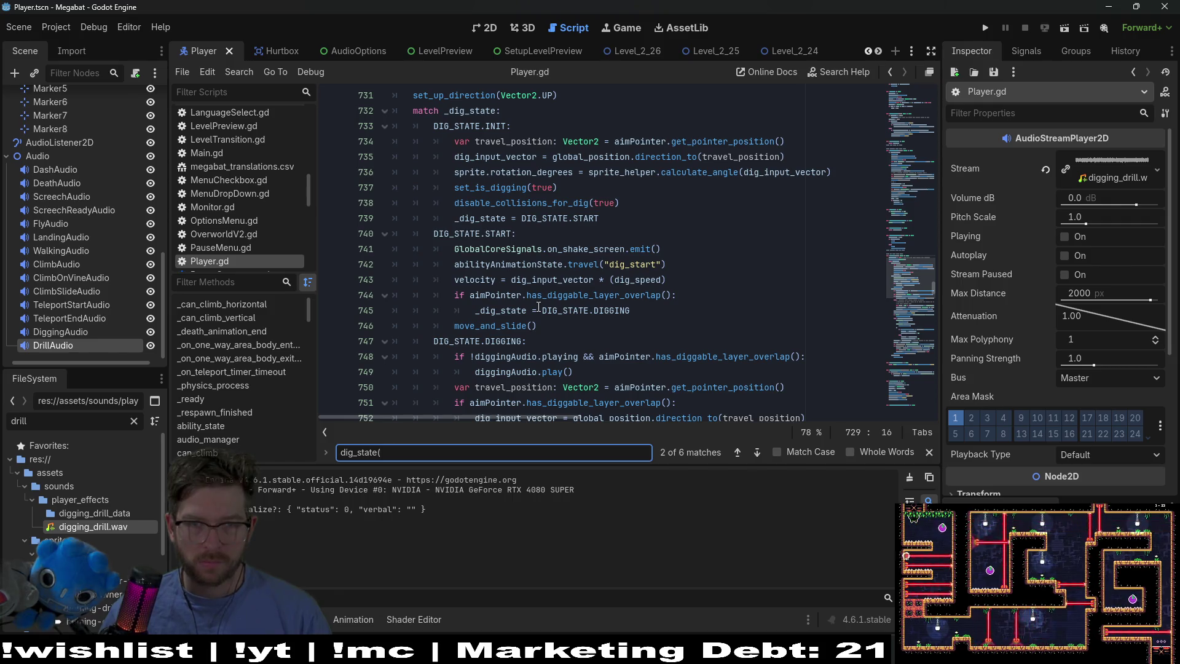
mouse_move(587, 200)
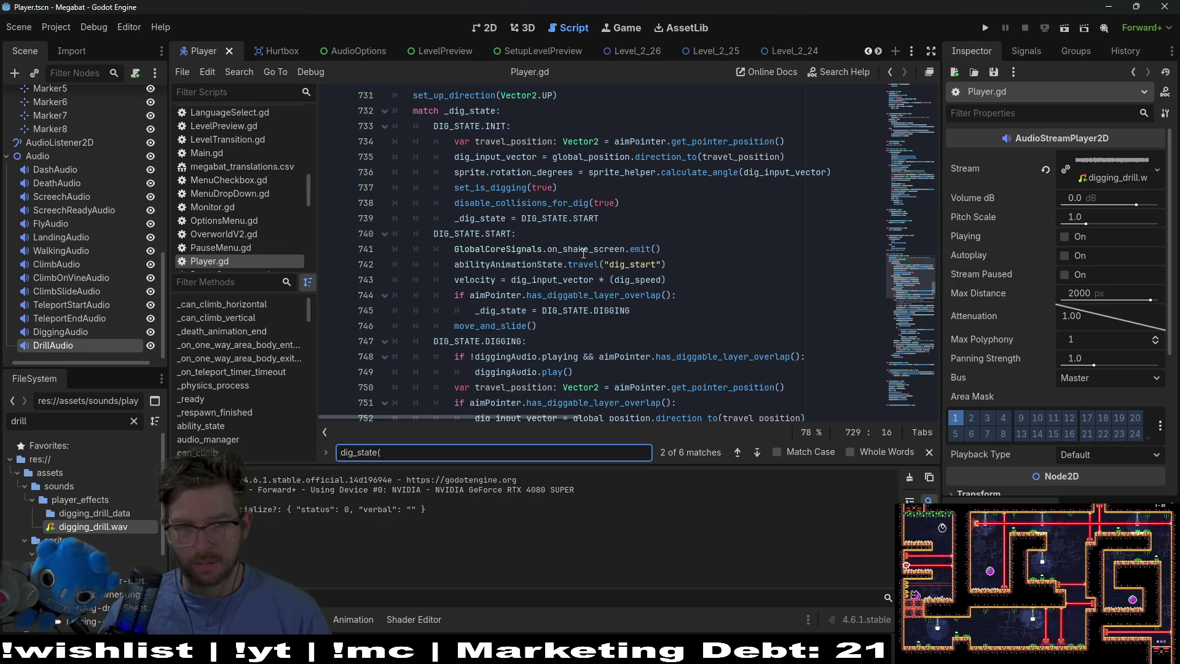
left_click_drag(609, 219, 414, 126)
left_click_drag(676, 325, 433, 249)
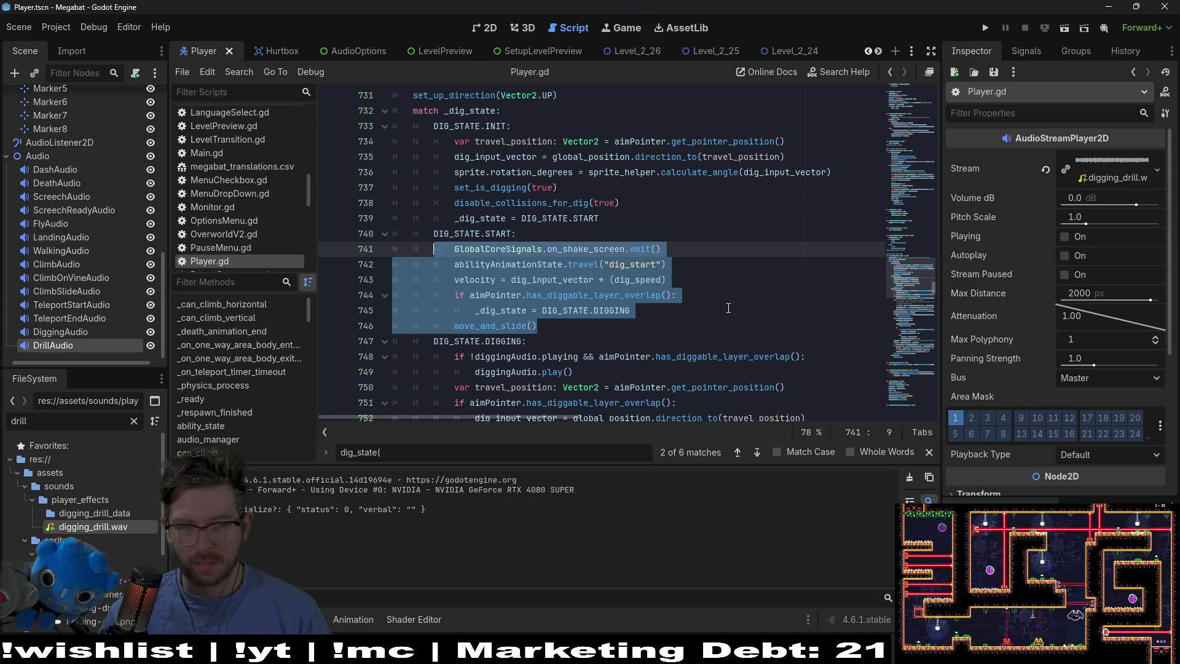
scroll(728, 307, "down", 2)
scroll(614, 246, "down", 2)
Add a blank line after diggingAudio.play() and select lines 748–750
left_click(580, 187)
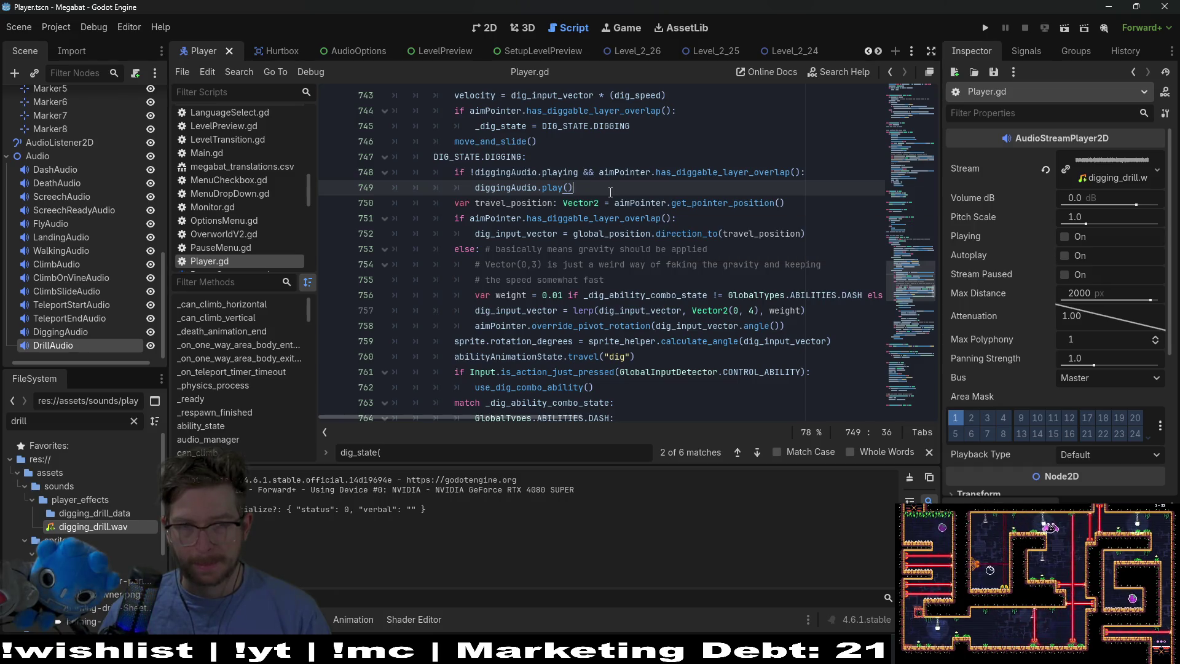
key("Return")
key("BackSpace")
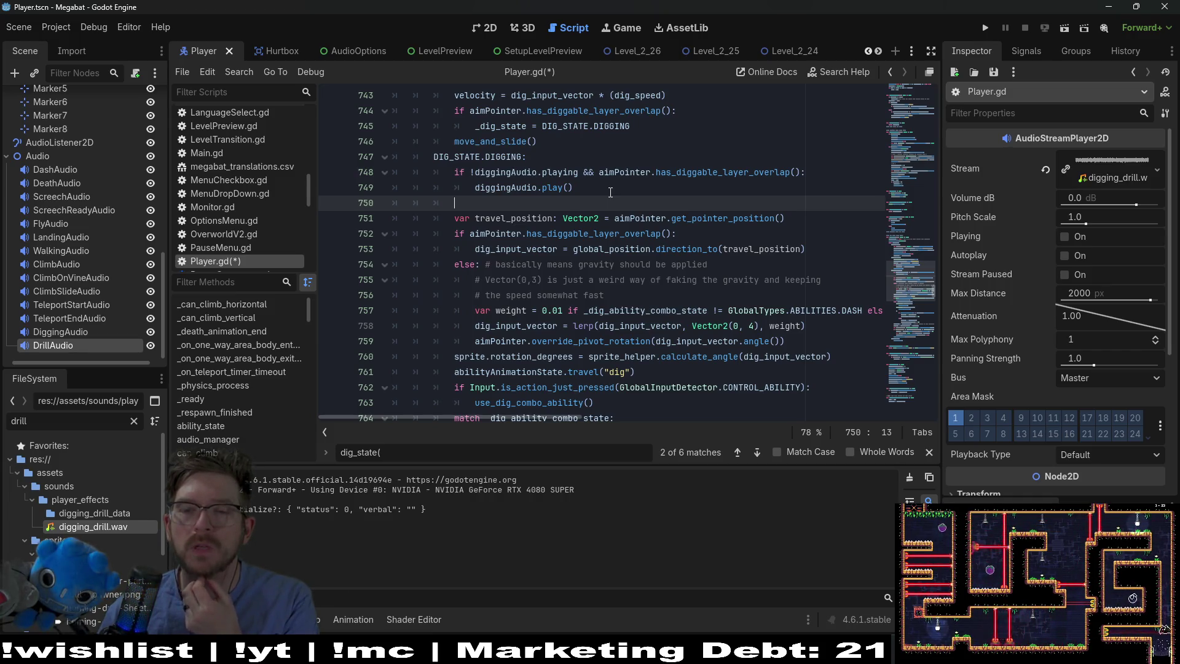
left_click(610, 192)
key("shift+Home")
key("shift+Up")
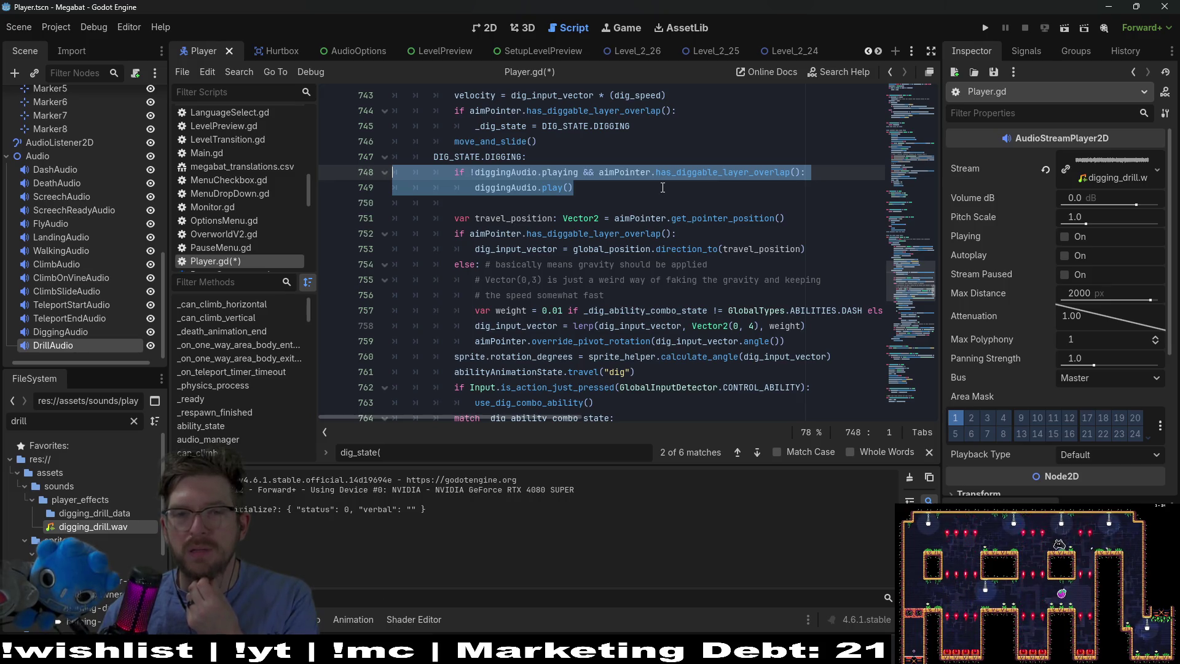
key("Down")
key("shift+Up")
key("shift+Up")
key("shift+Up")
key("shift+Down")
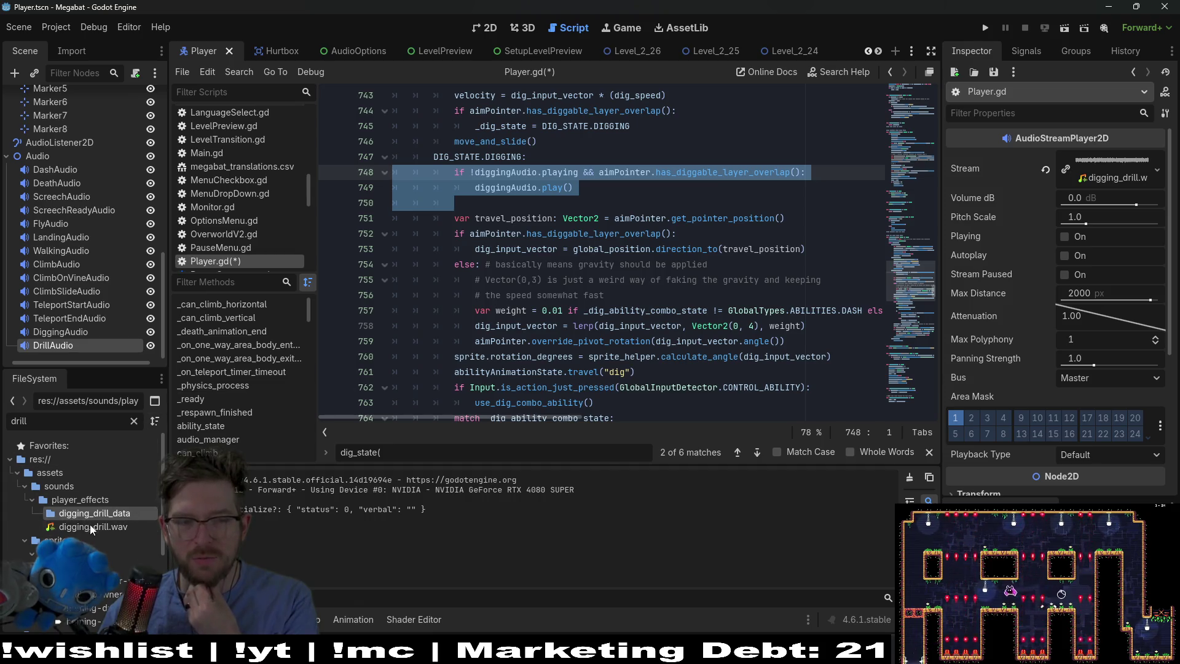
Set digging_drill.wav's import Loop Mode to Forward and reimport the sound
left_click(75, 52)
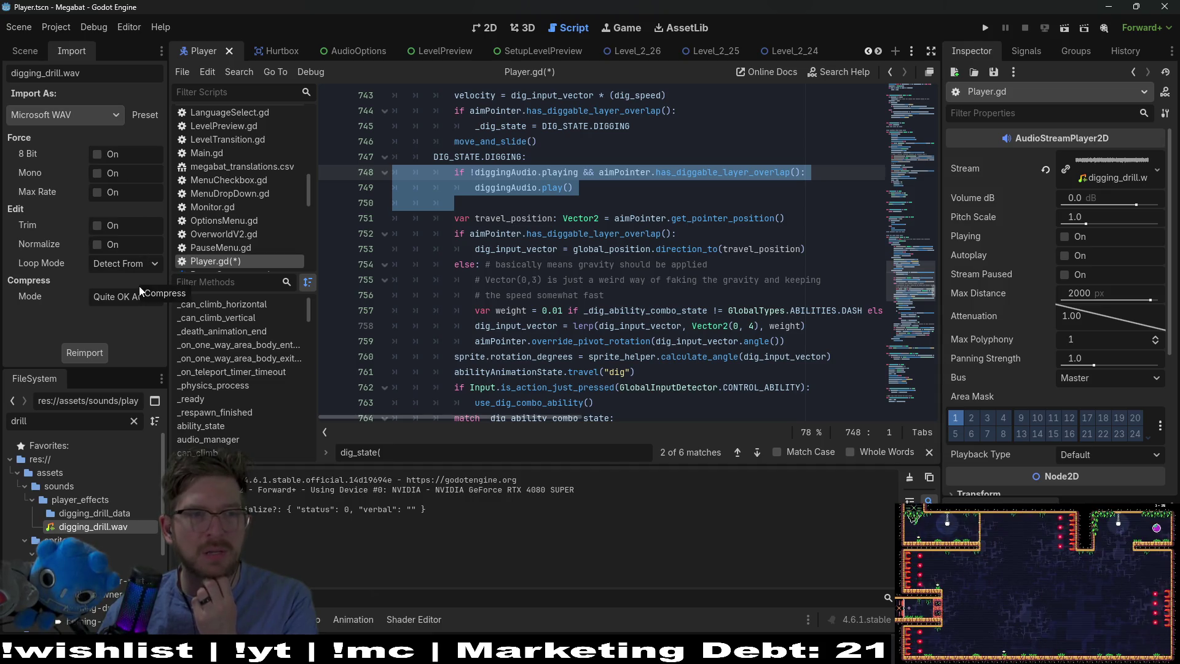
left_click(105, 116)
left_click(105, 116)
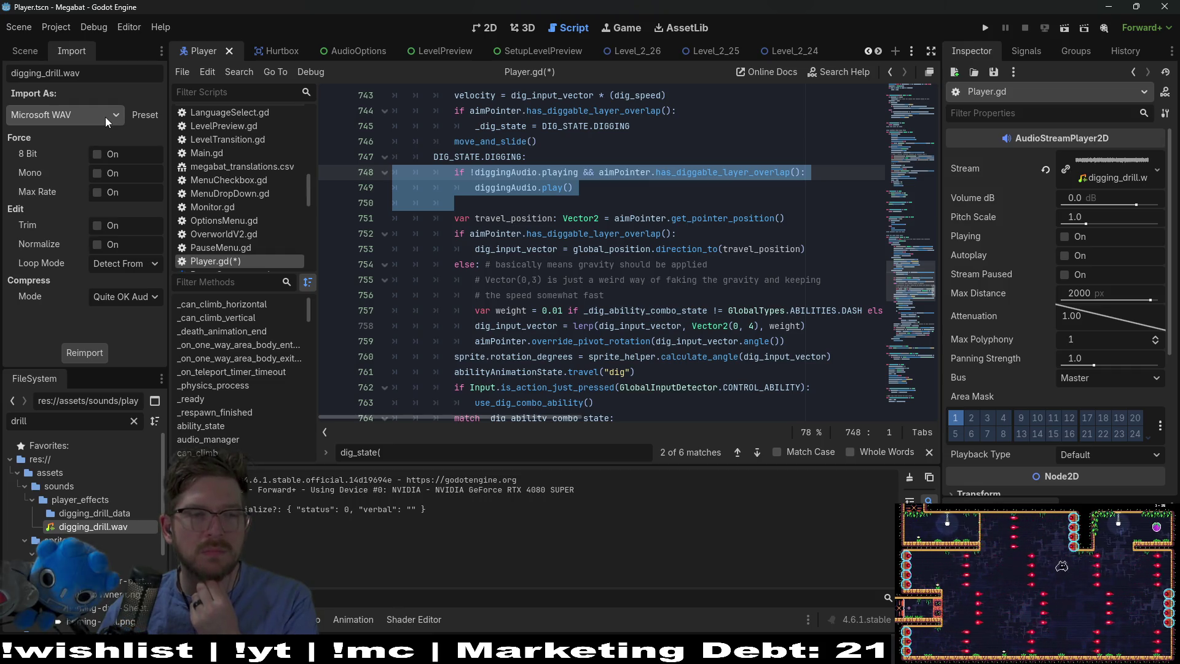
left_click(127, 263)
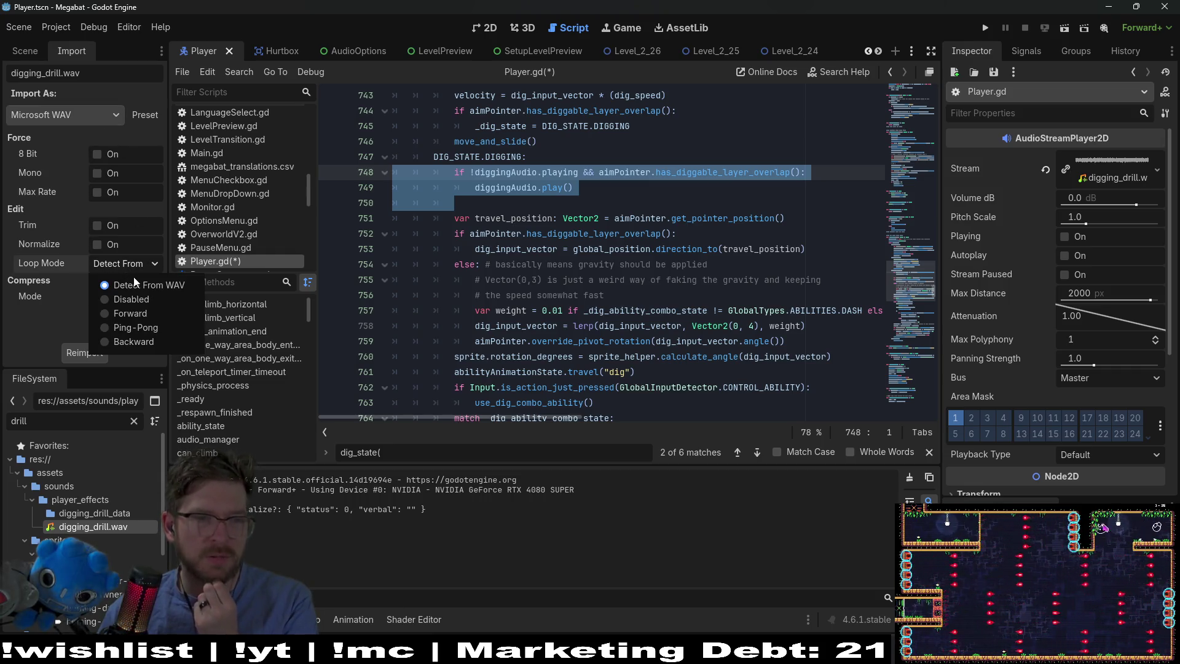
left_click(131, 314)
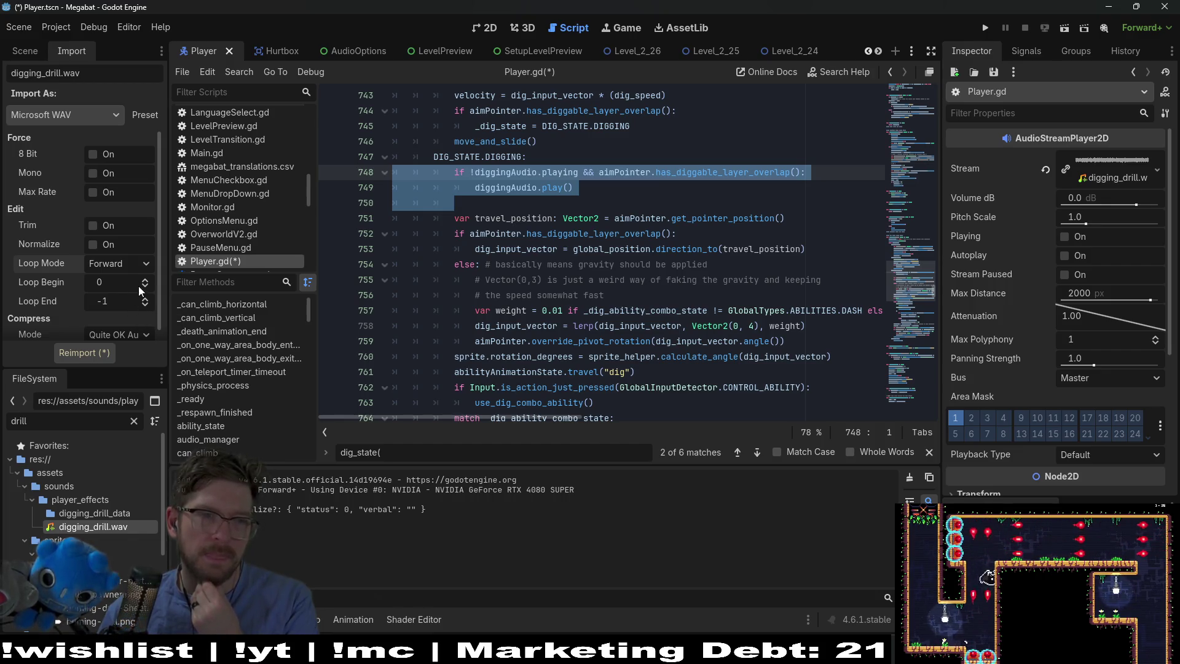
scroll(160, 290, "down", 1)
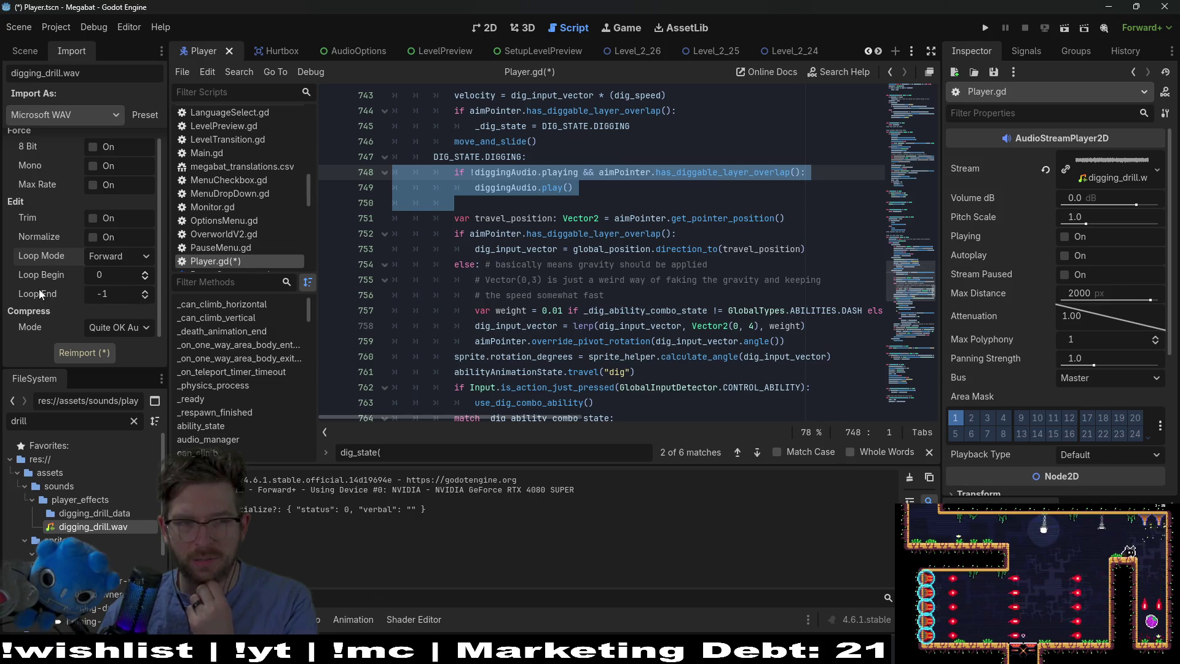
mouse_move(38, 290)
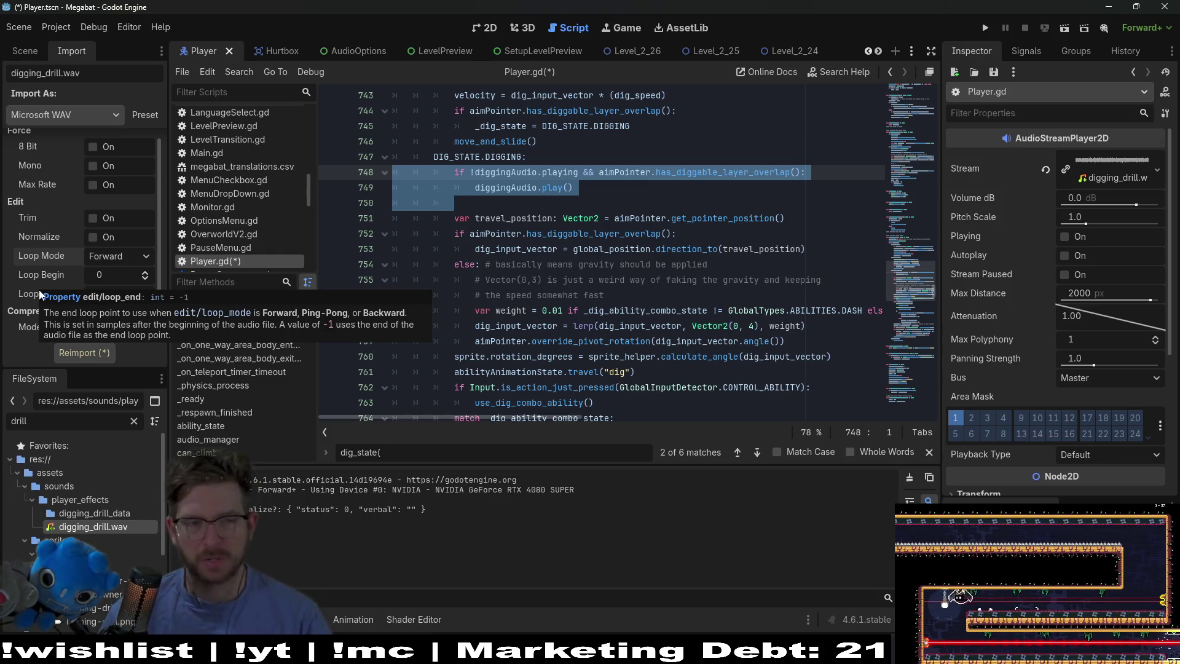
left_click(94, 348)
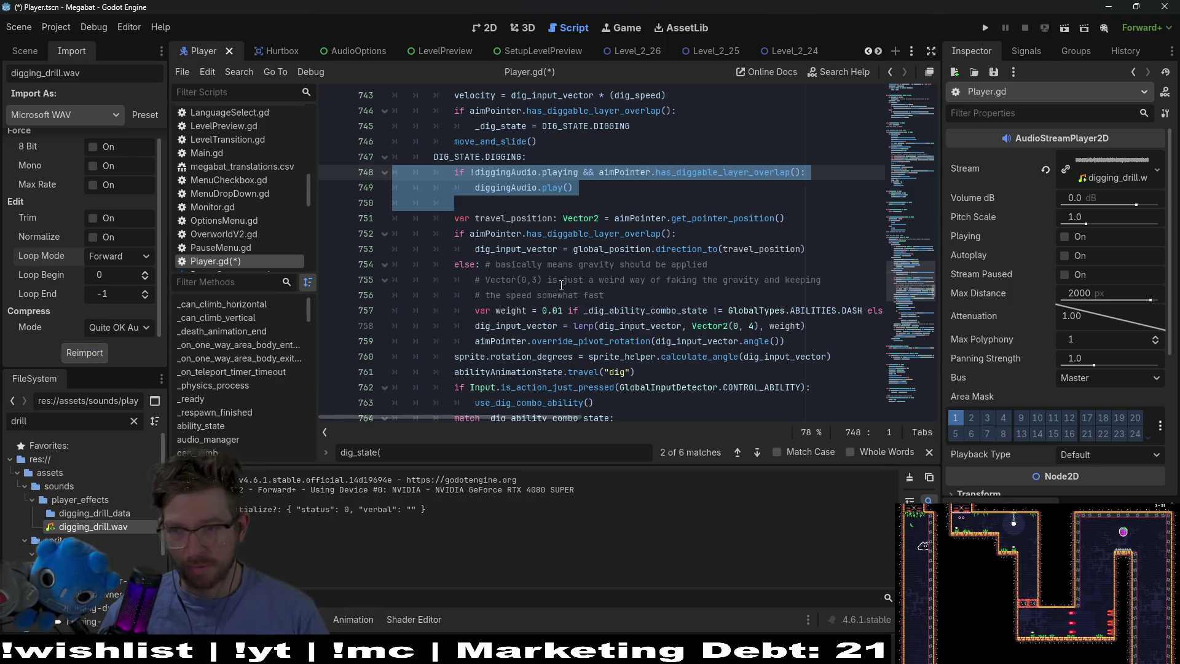
Write 'if !drillAudio.playing:' with 'drillAudio.play()' beneath it on lines 750–751
left_click(483, 207)
type("if")
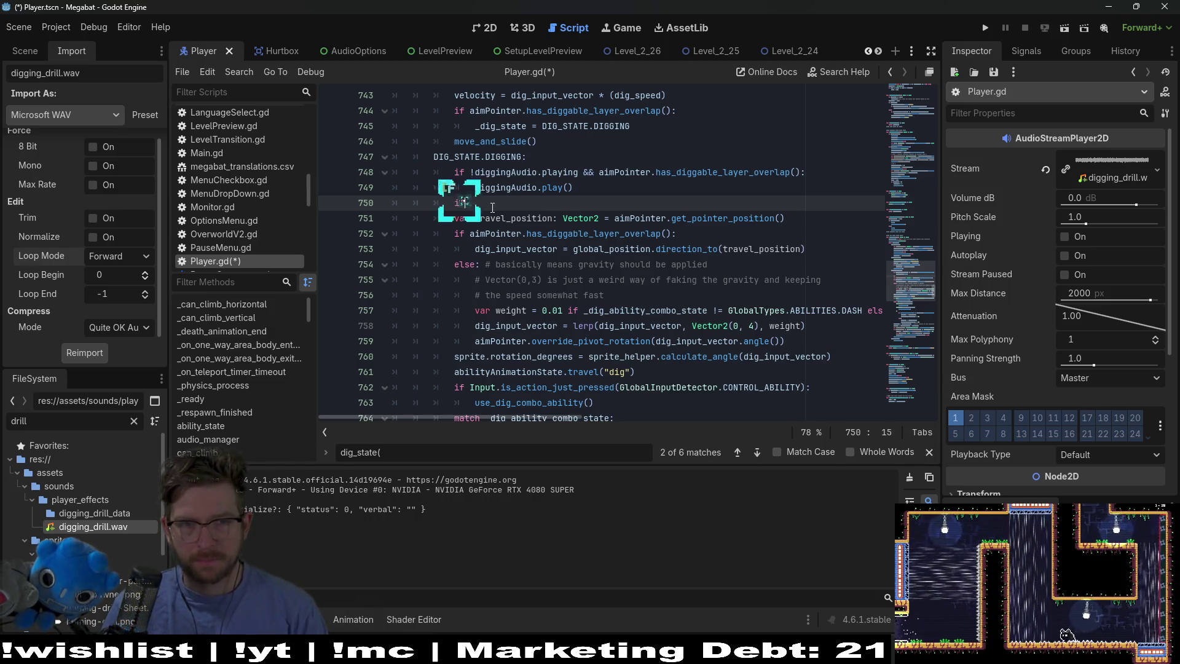
type("drill")
key("BackSpace")
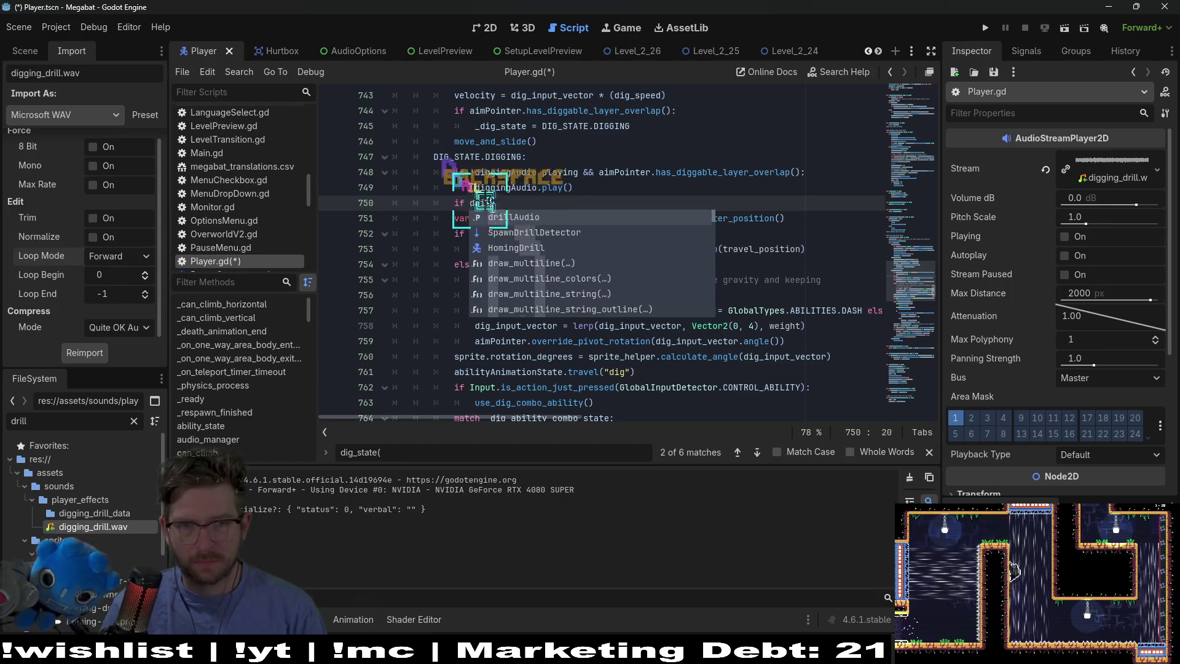
type("lAudio.playing")
key("Return")
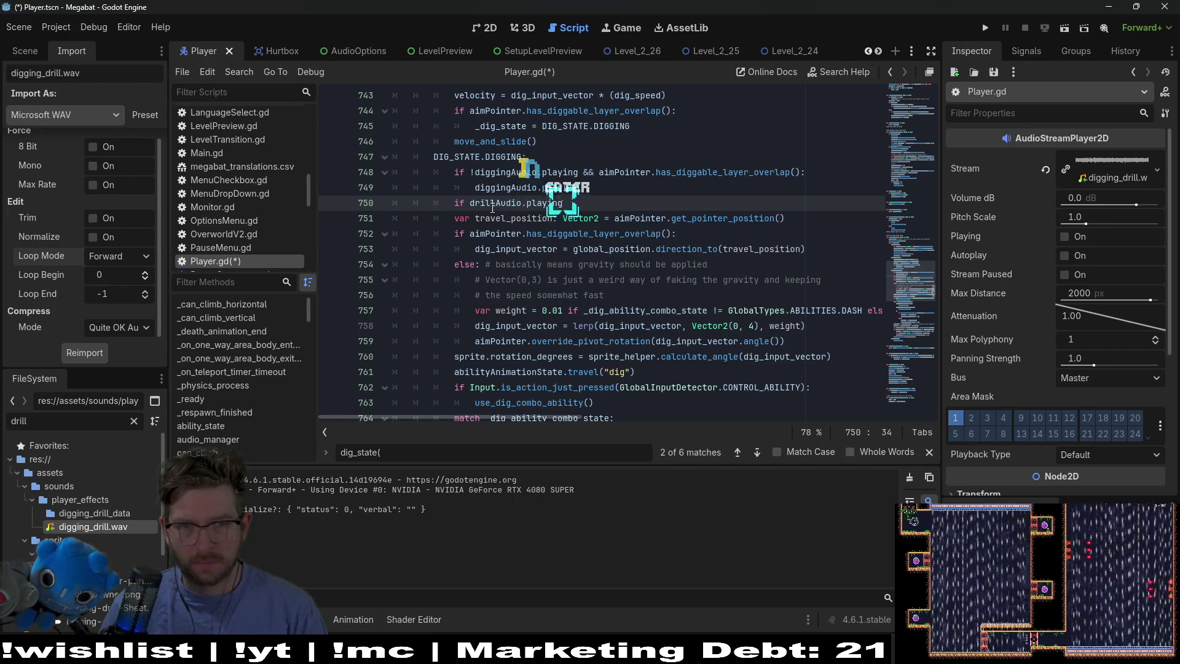
type(":")
key("Return")
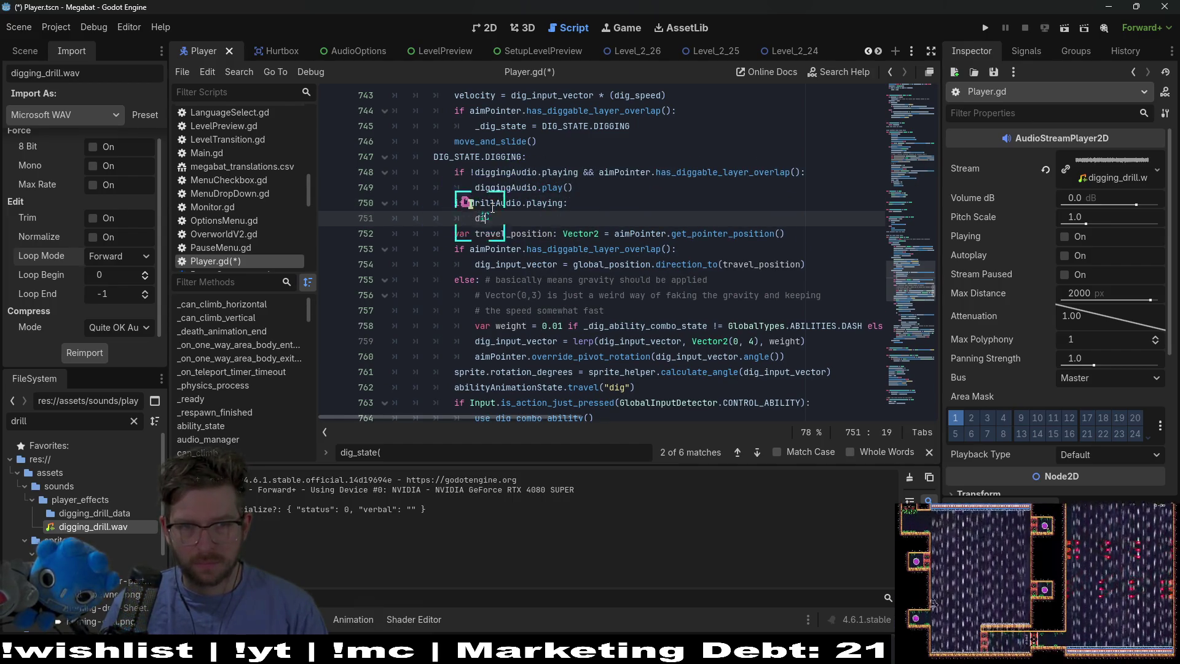
key("BackSpace")
key("BackSpace")
key("Up")
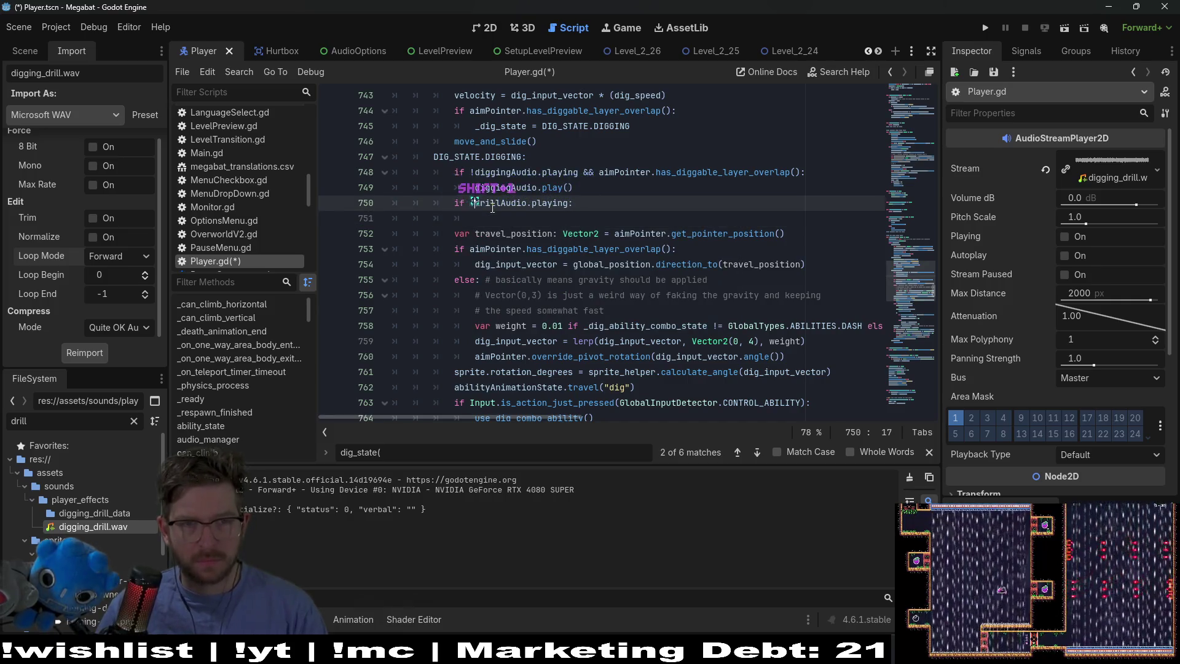
type("!")
key("Down")
type("drillA")
key("Return")
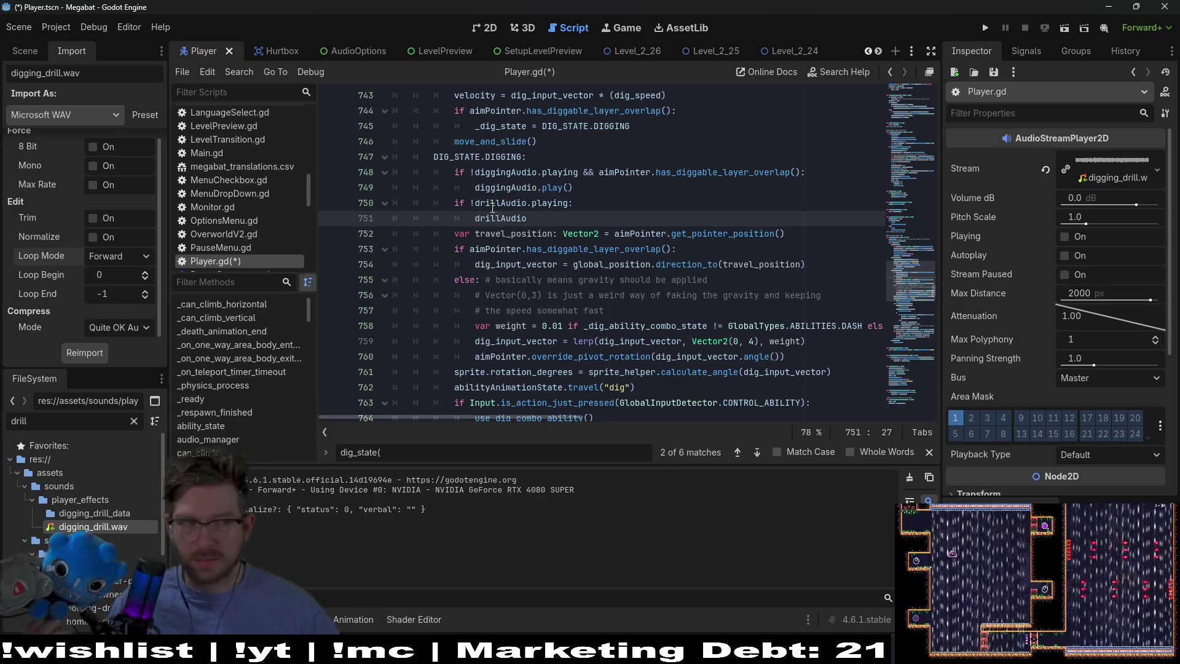
type(".")
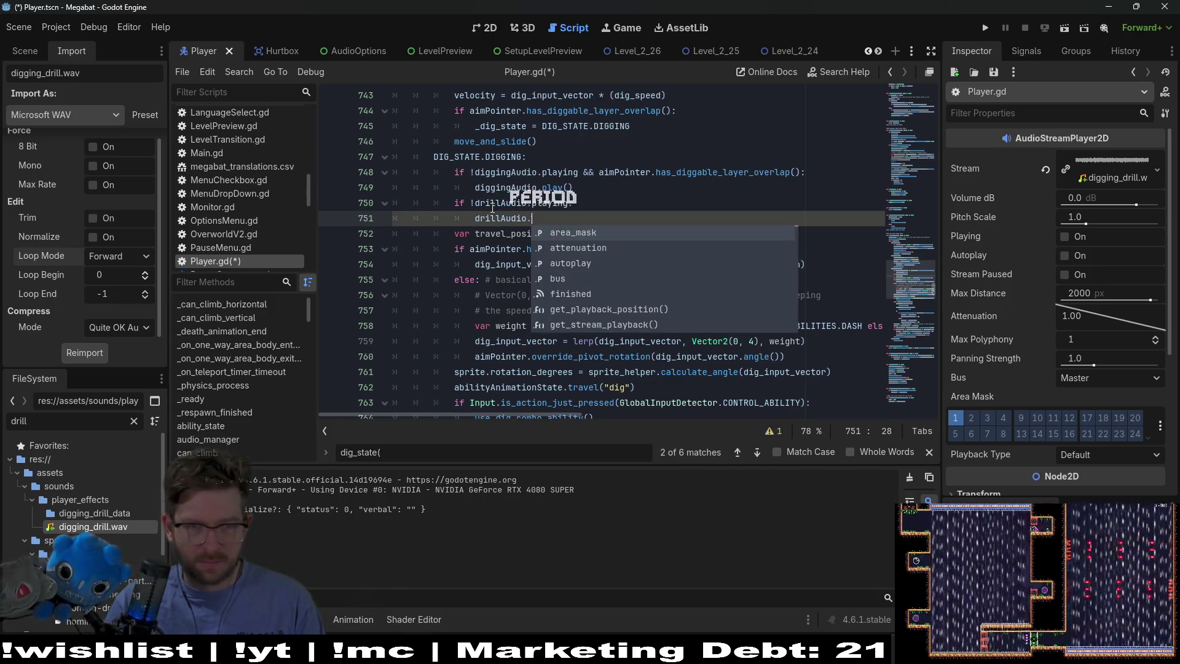
type("play(")
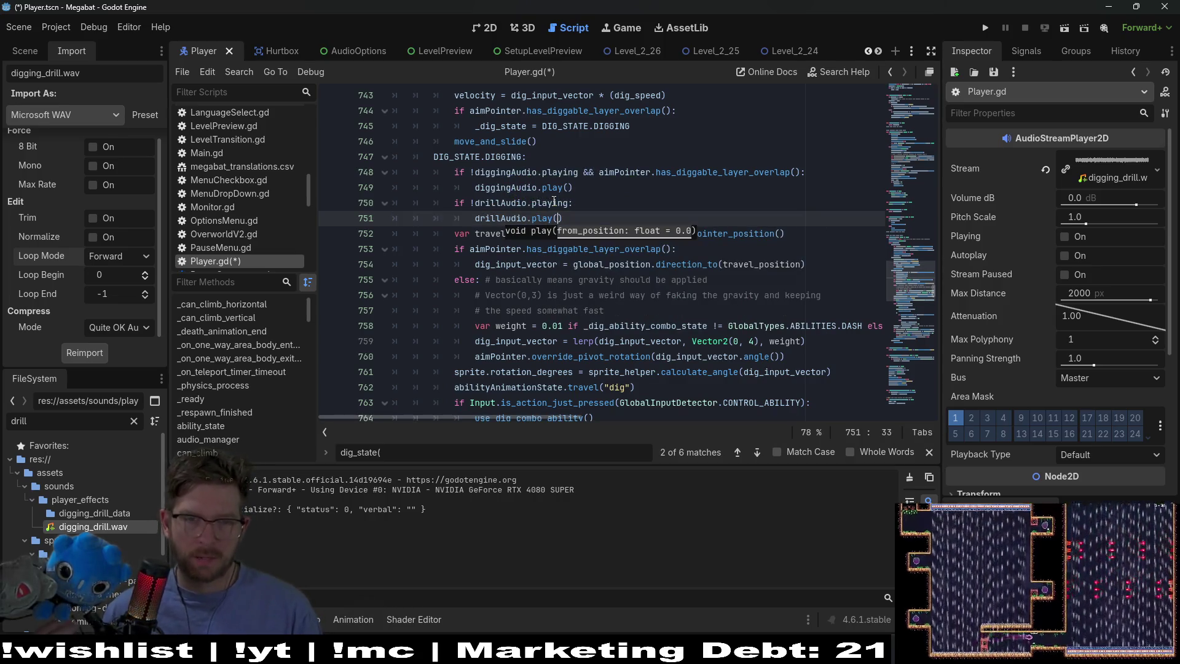
Check the AudioStreamPlayer2D play() documentation, then save Player.gd
left_click(572, 174)
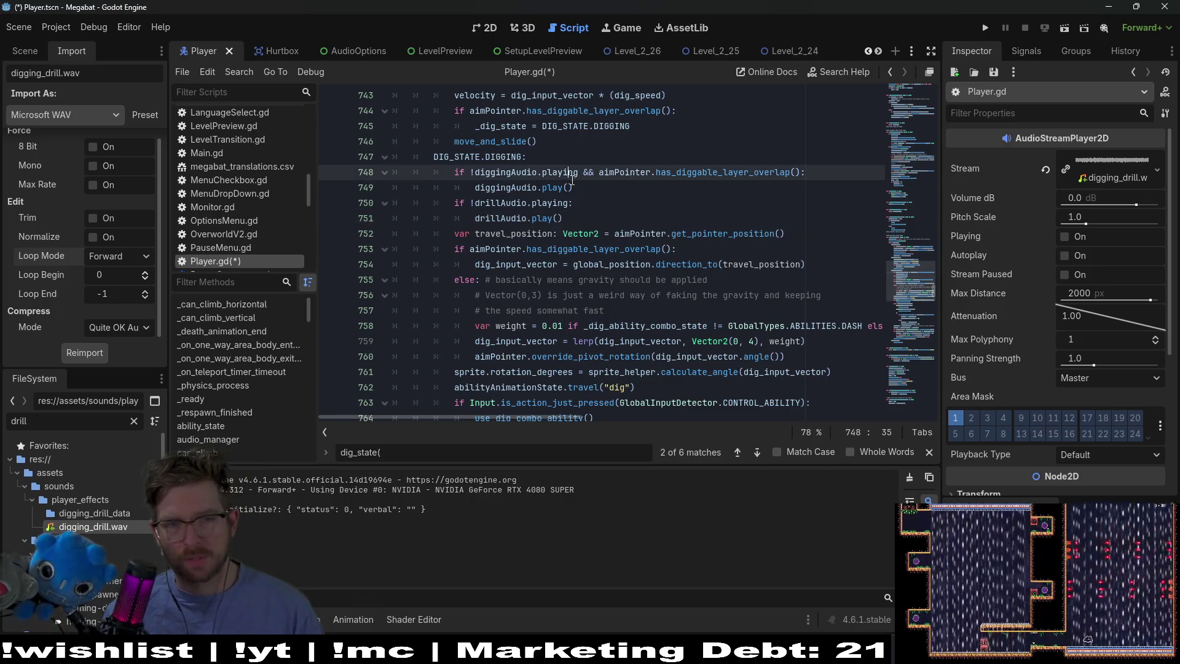
left_click(541, 218, "ctrl")
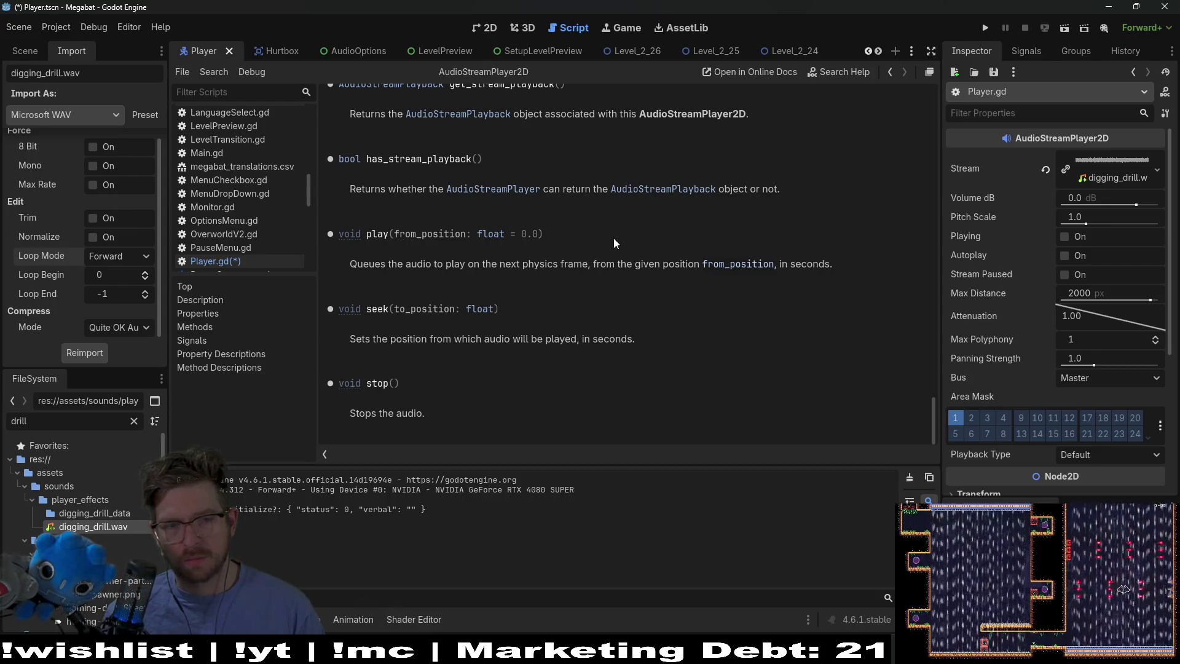
scroll(650, 290, "up", 3)
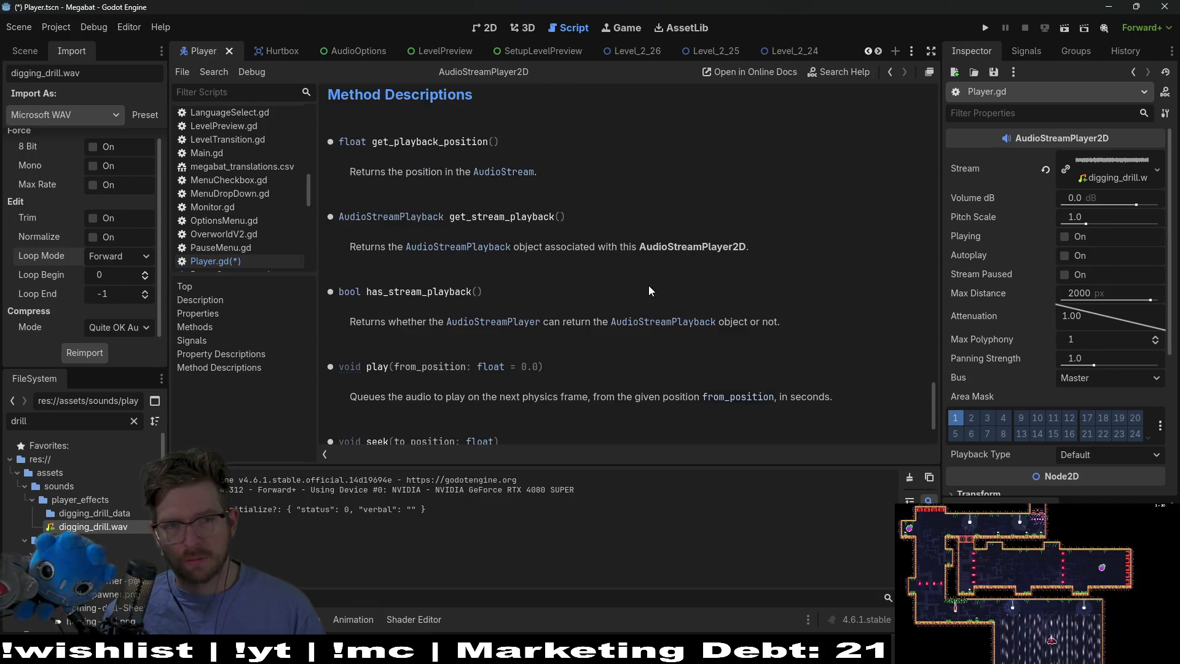
scroll(650, 290, "down", 3)
left_click(271, 262)
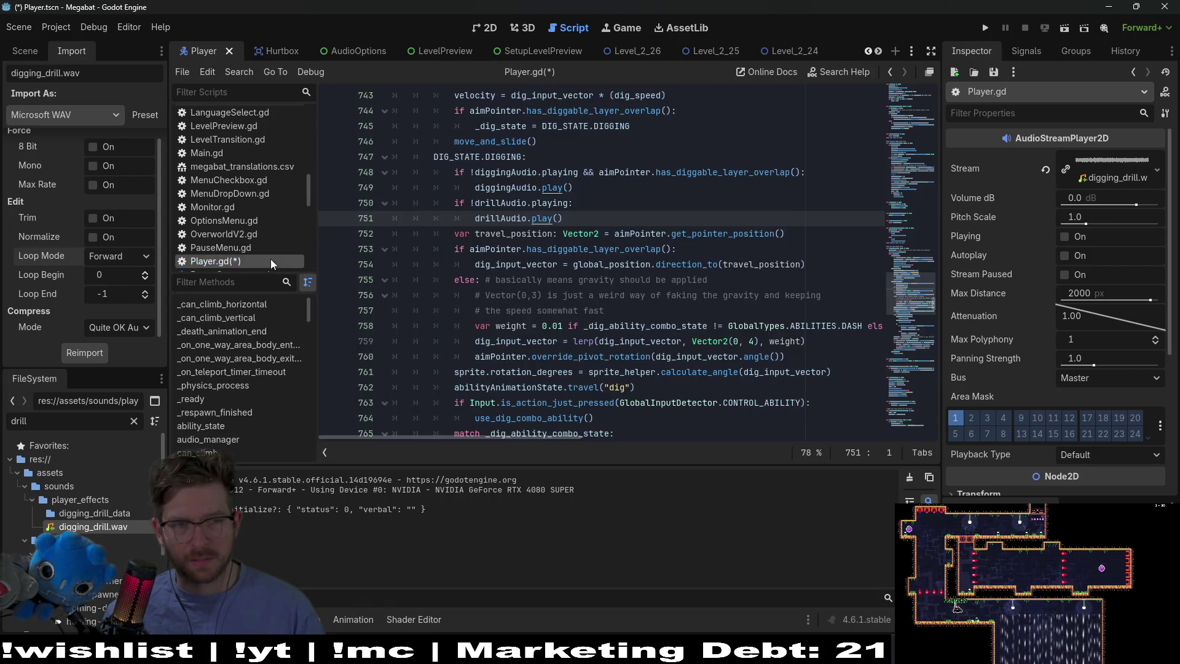
left_click(492, 295)
key("ctrl+s")
double_click(526, 218)
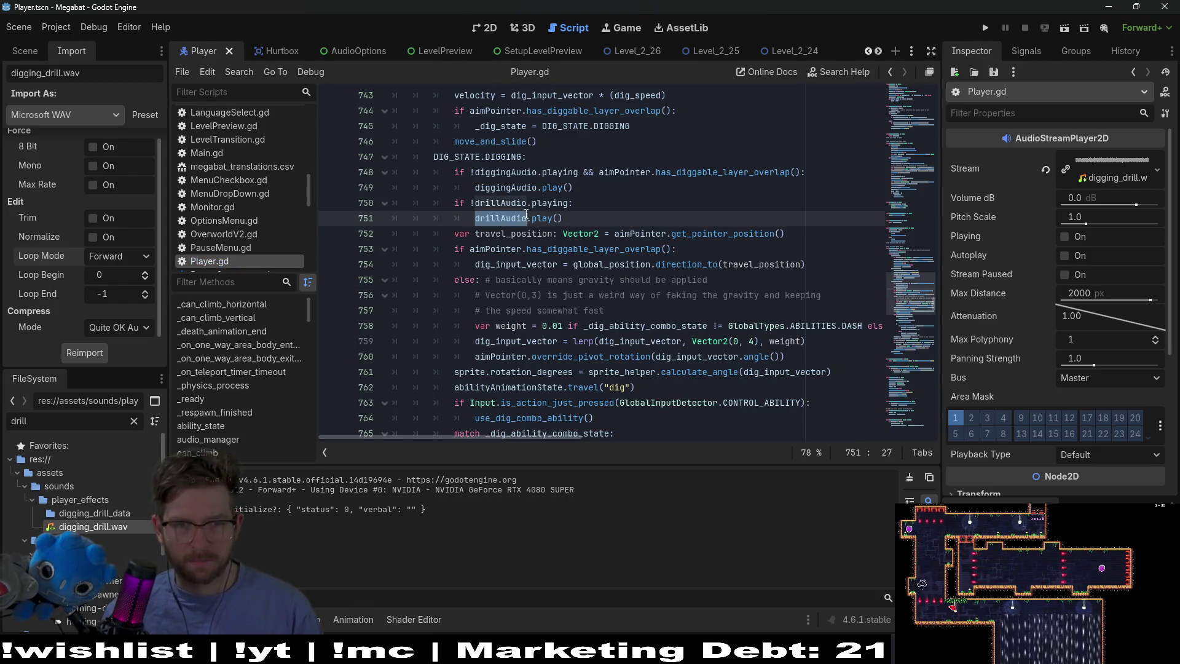
scroll(584, 224, "down", 6)
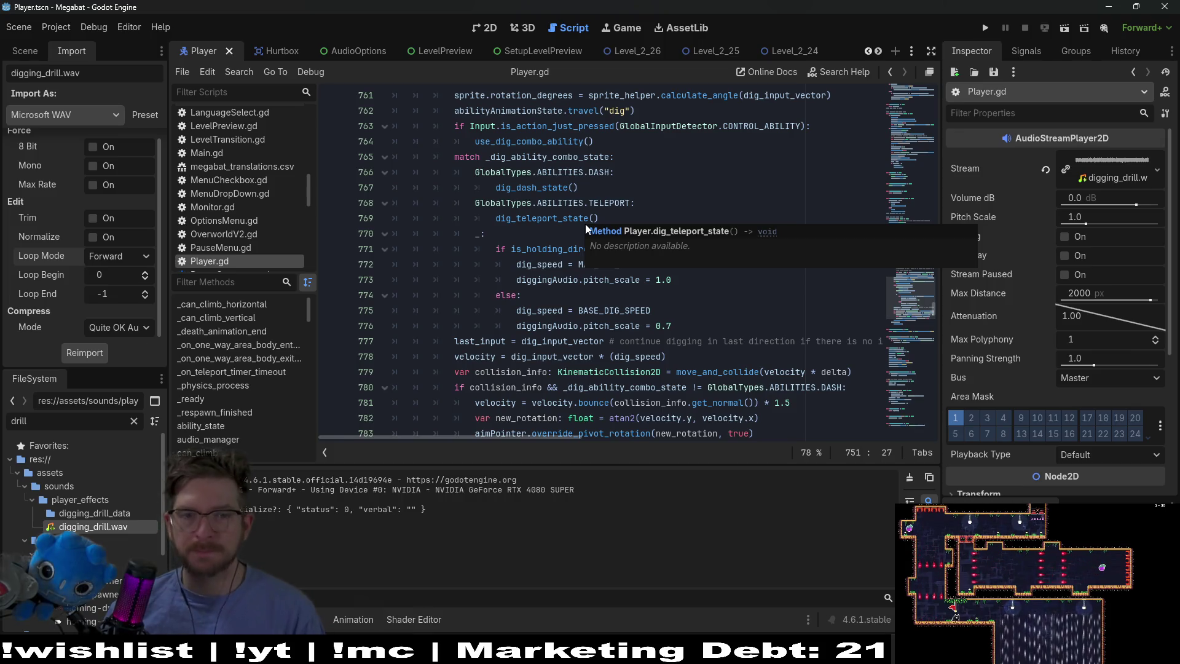
Jump from the search results to the end_dig_state() definition
left_click(706, 161)
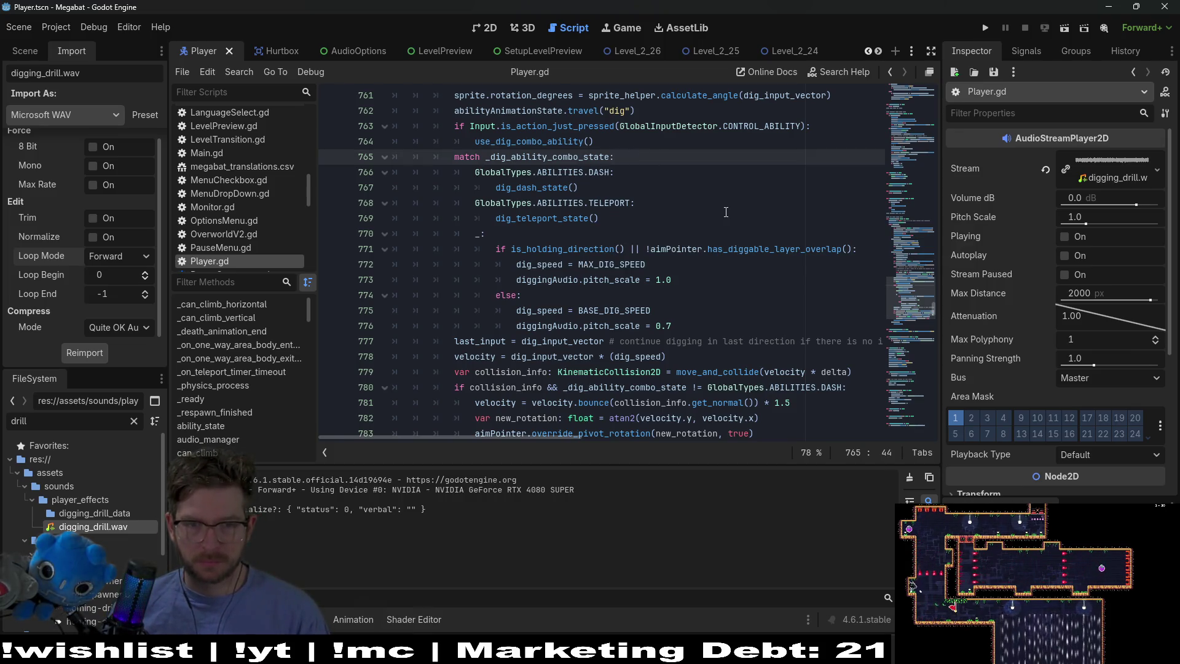
scroll(726, 212, "down", 2)
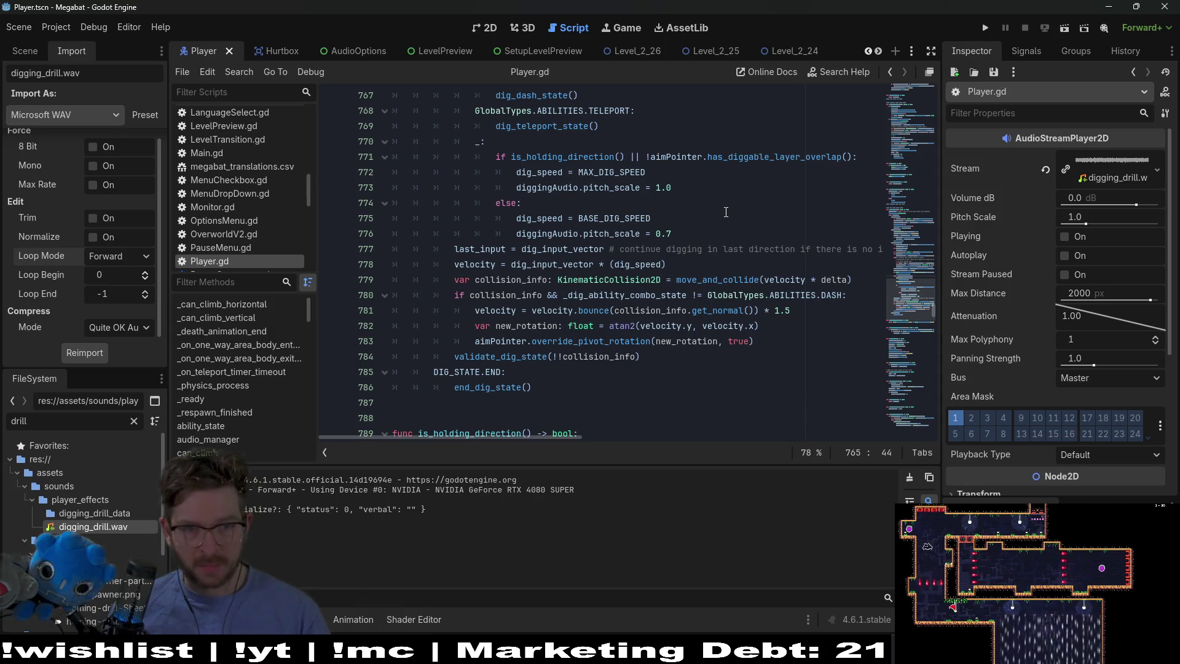
scroll(725, 212, "down", 1)
left_click(507, 341, "ctrl")
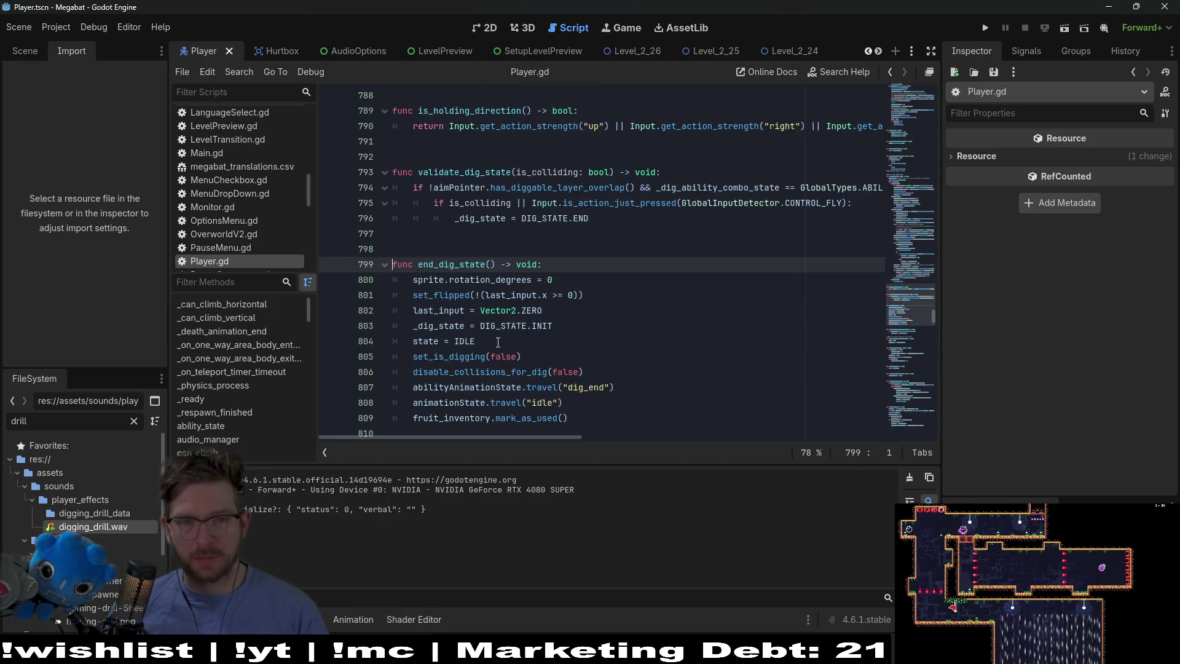
scroll(596, 306, "down", 1)
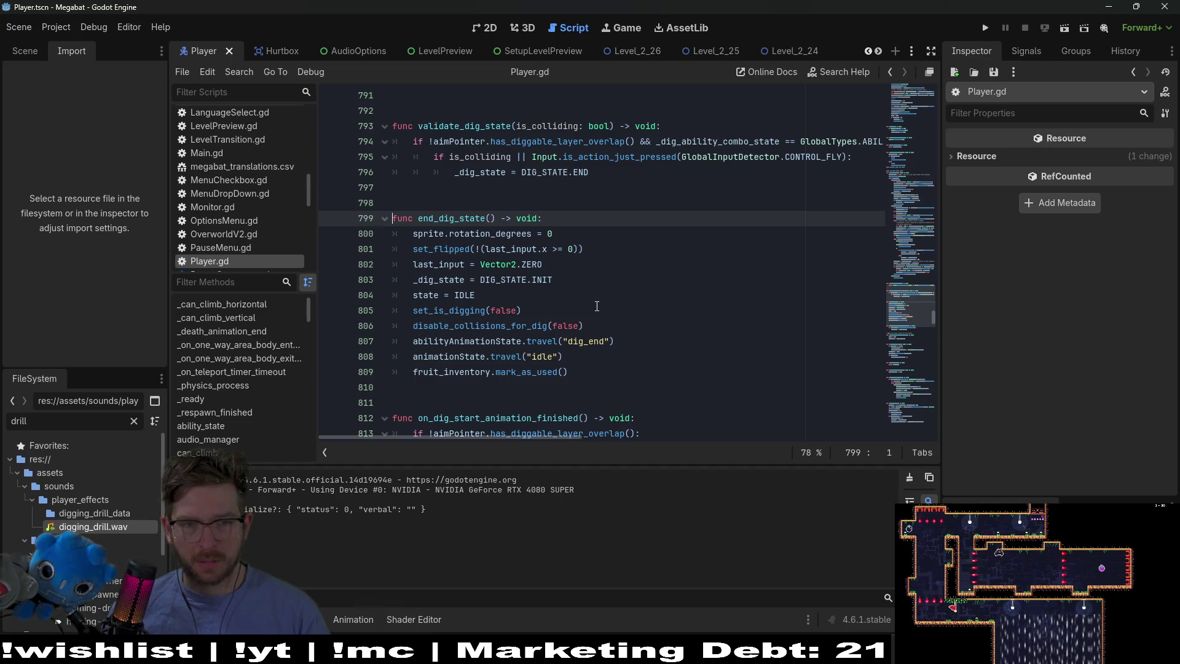
Add drillAudio.stop() as the first line of end_dig_state(), save, and select that line
left_click(622, 273)
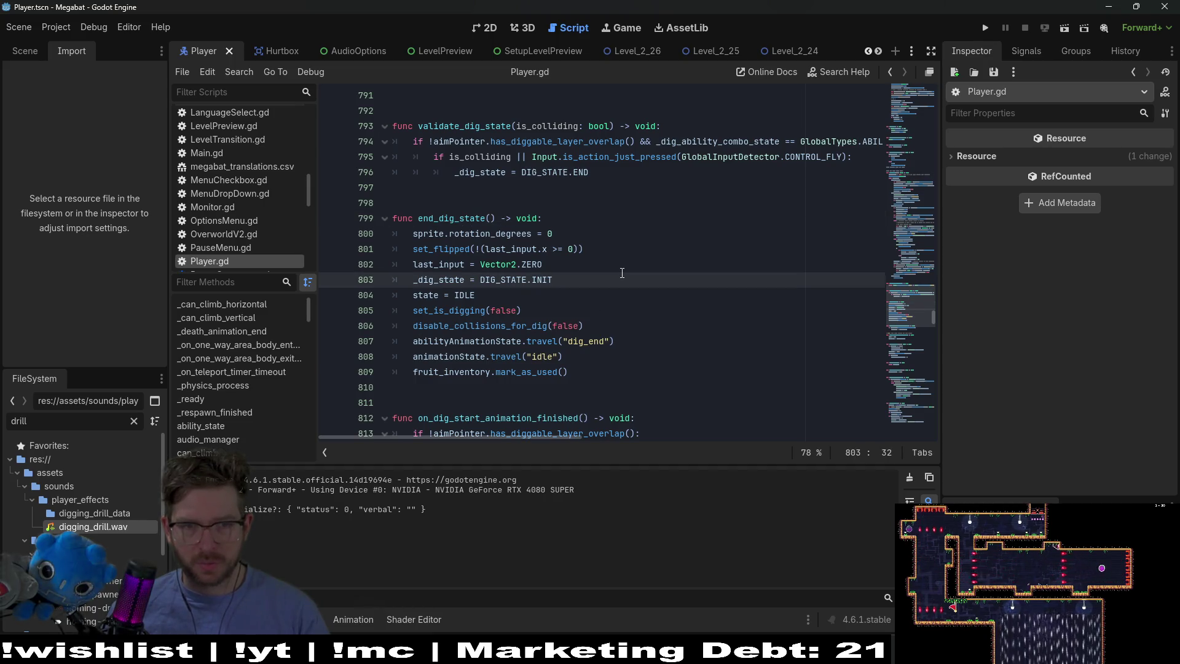
left_click(573, 238)
left_click(560, 219)
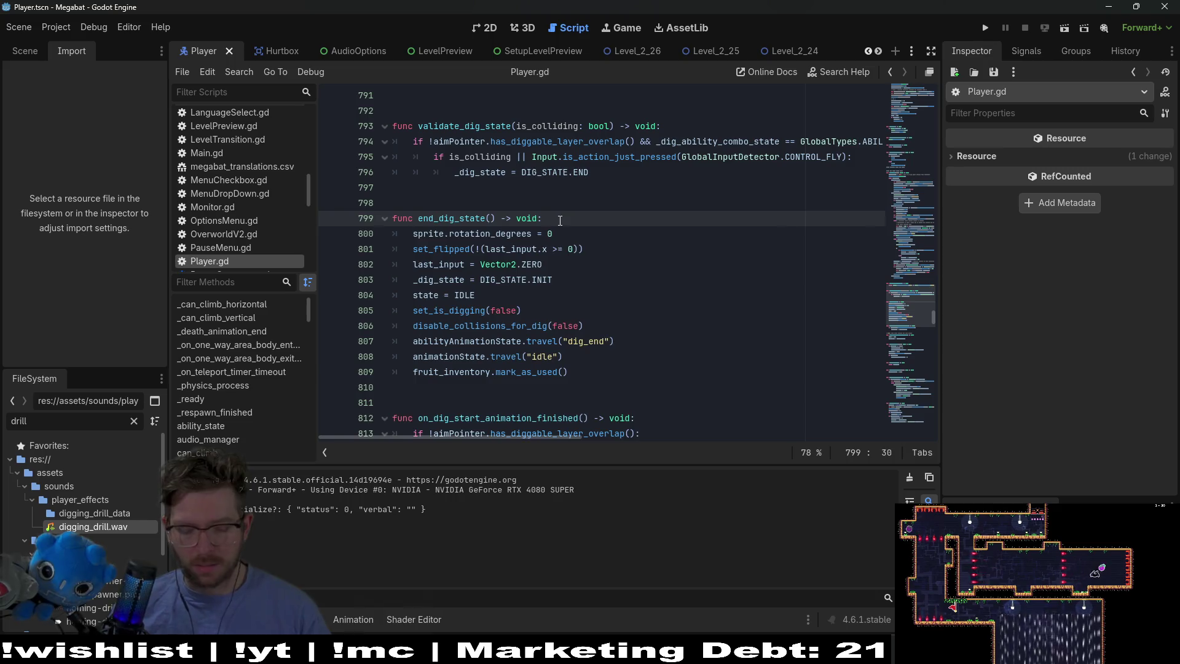
key("Return")
type("drillAudio.stop()")
key("ctrl+s")
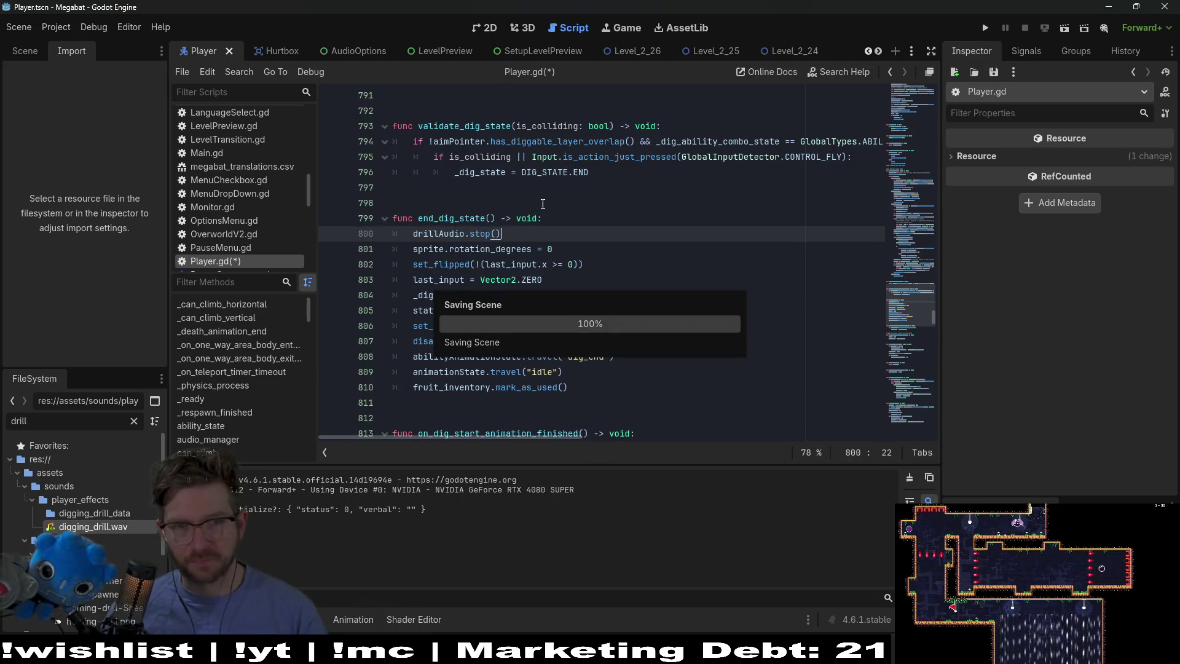
left_click_drag(506, 234, 574, 214)
key("ctrl+c")
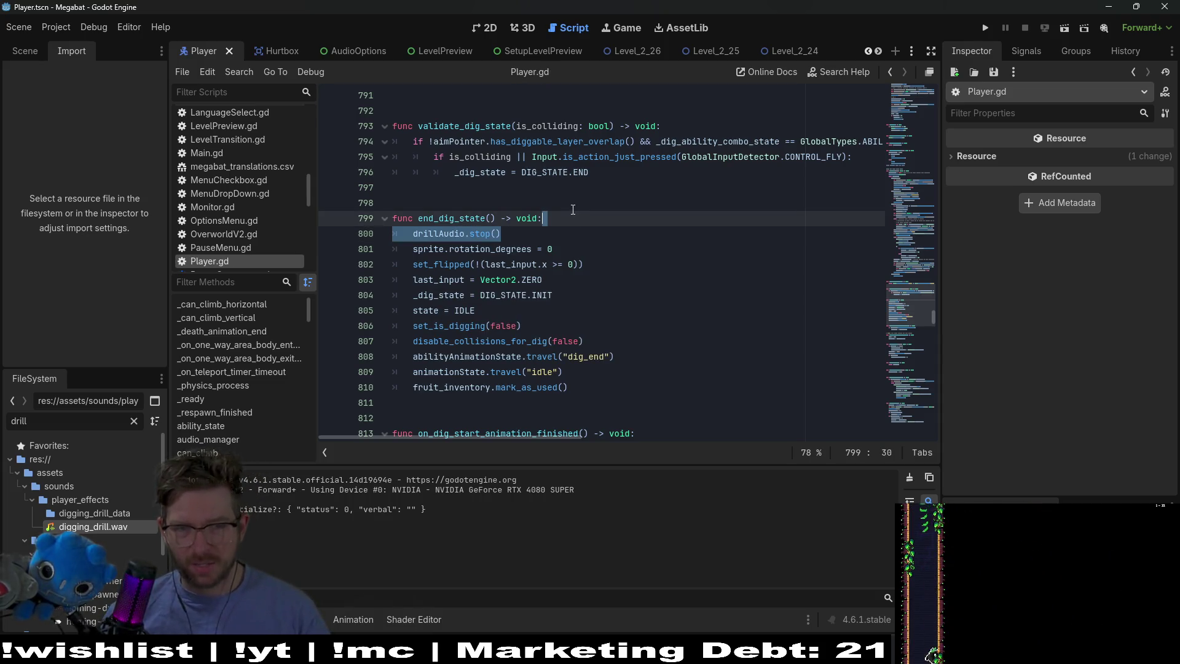
key("shift+alt+o")
Search the script for 'death(' to locate the death() function
type("dea")
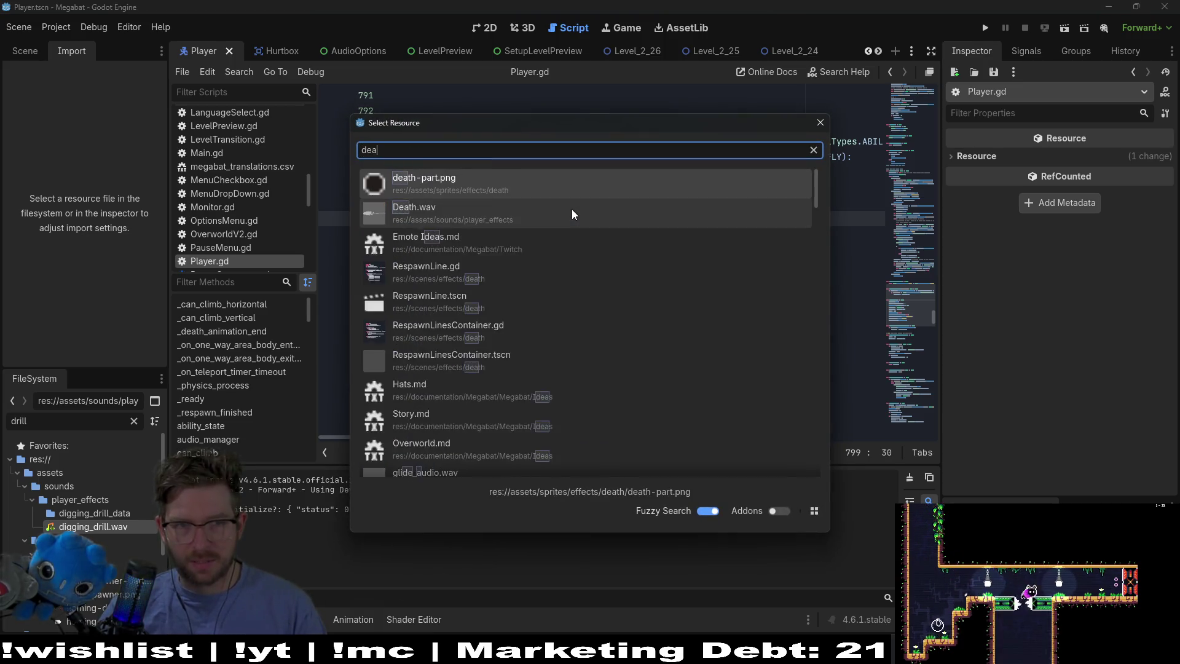
type("th_state")
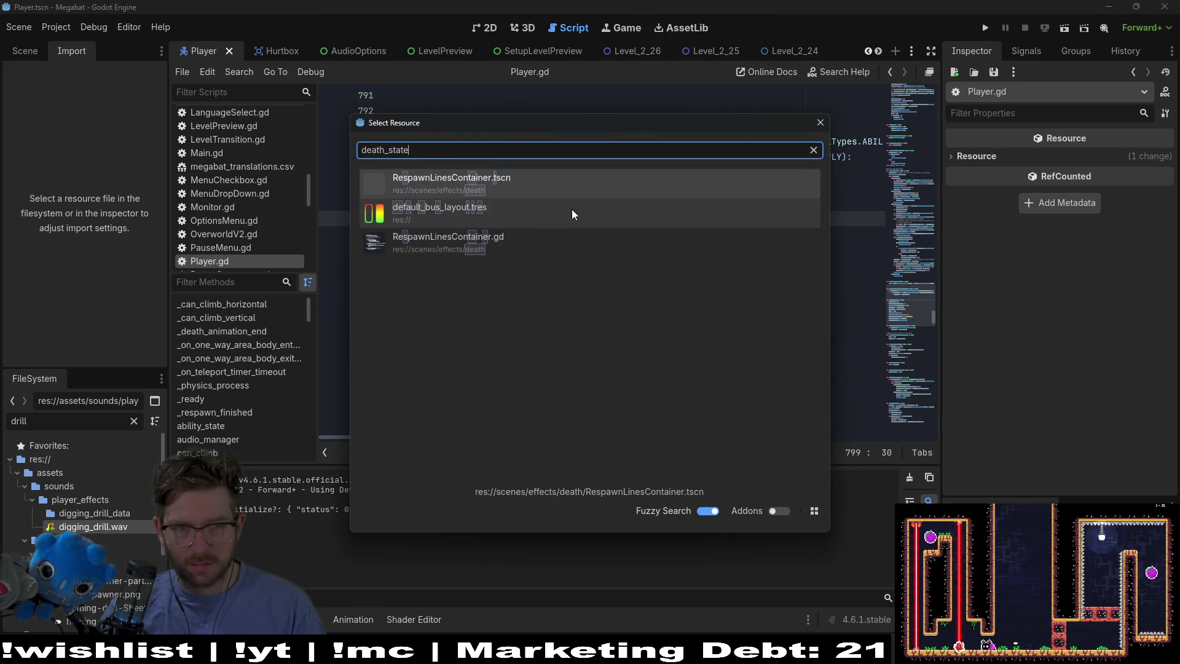
key("BackSpace")
key("BackSpace")
key("BackSpace")
key("Escape")
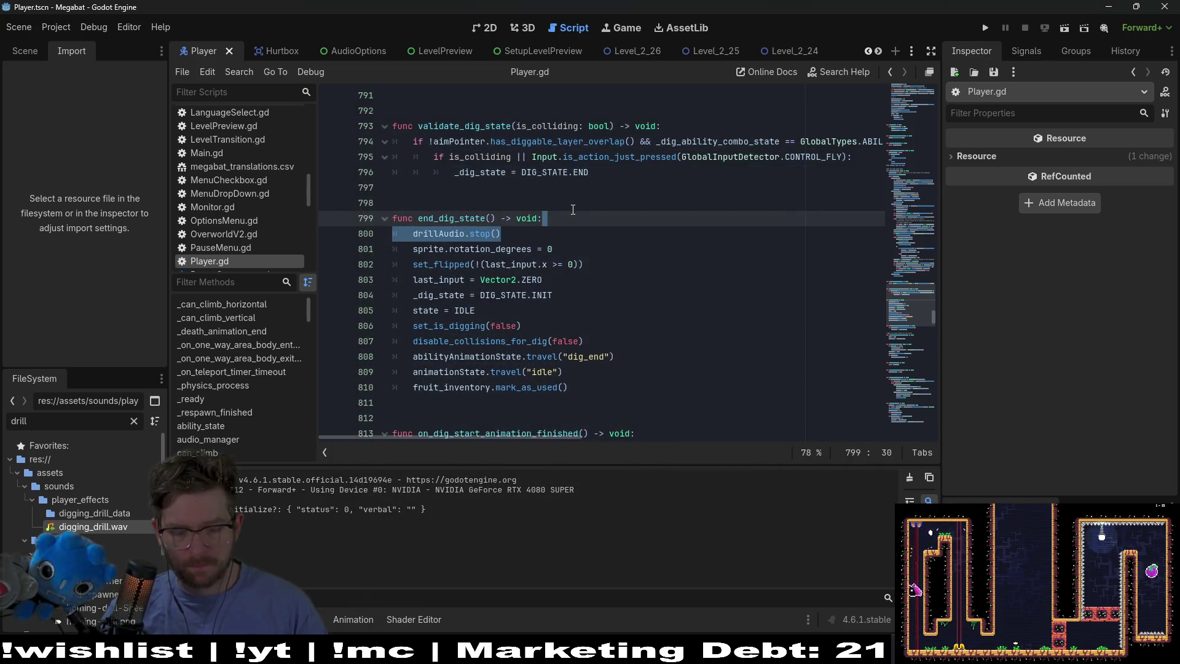
key("ctrl+f")
type("death_state")
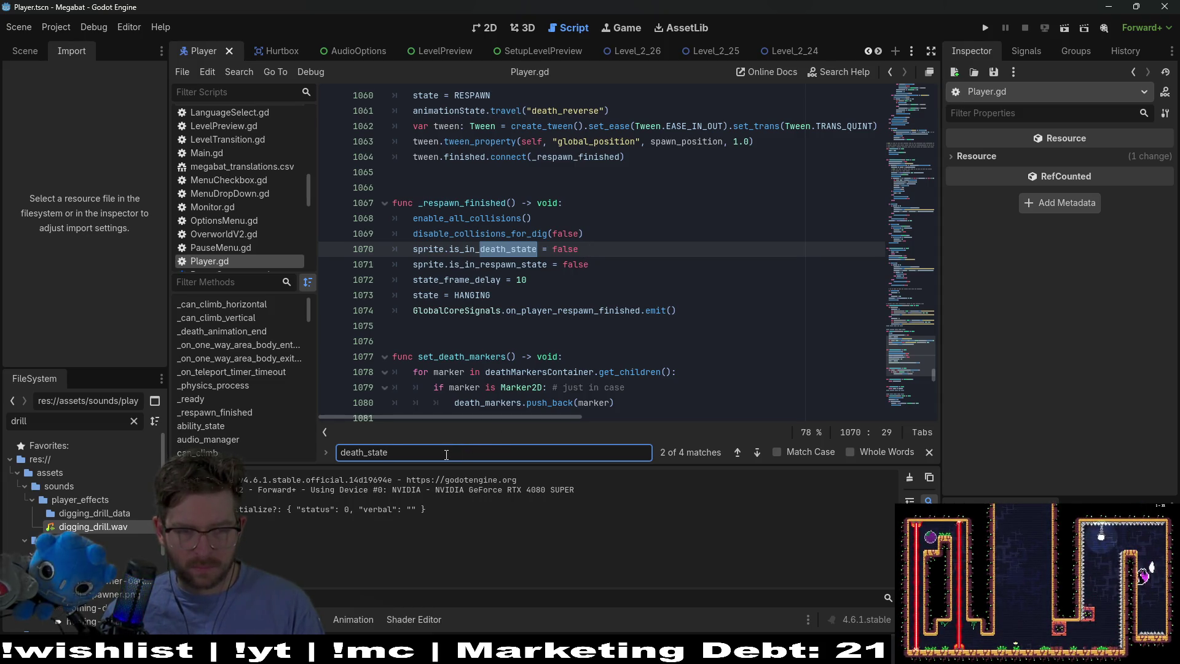
left_click(328, 444)
type("death(")
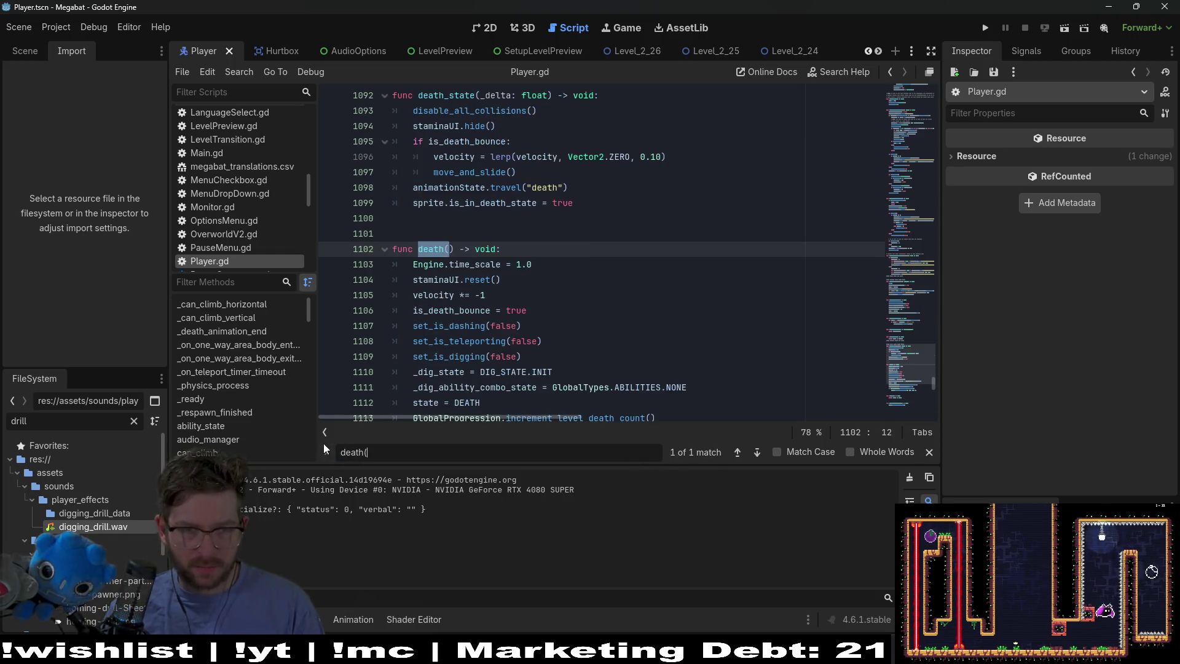
scroll(520, 246, "down", 2)
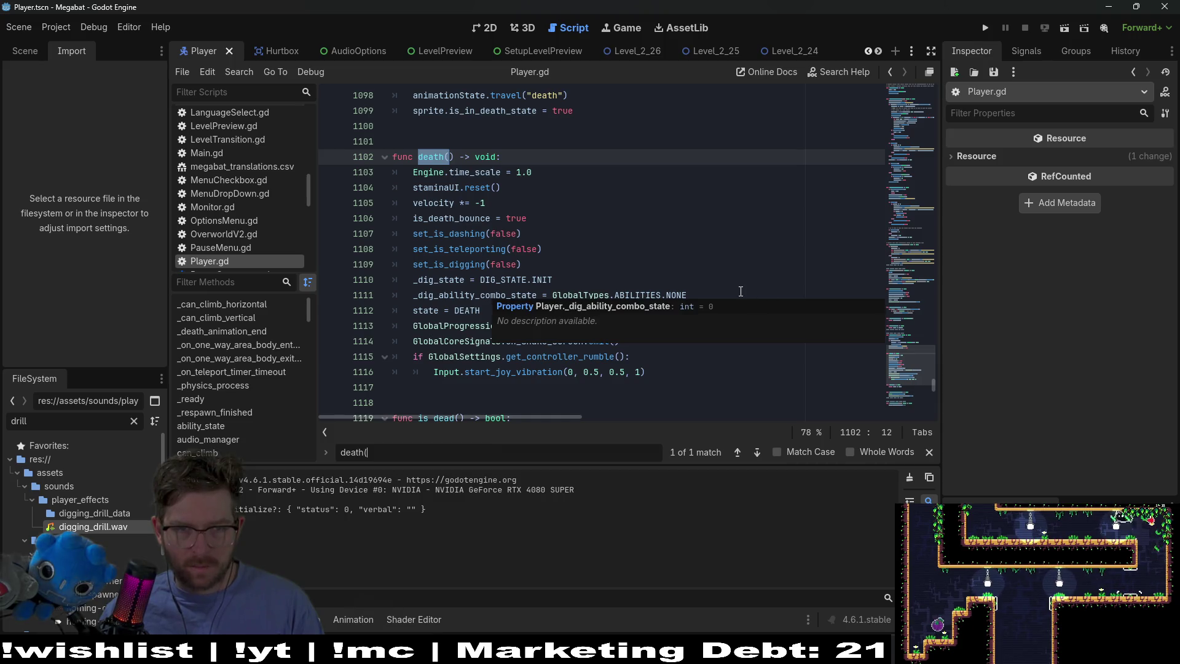
Paste drillAudio.stop() into death() before the DEATH state is set, and save
left_click(724, 292)
key("ctrl+v")
key("Return")
key("BackSpace")
key("BackSpace")
key("ctrl+s")
left_click(565, 312)
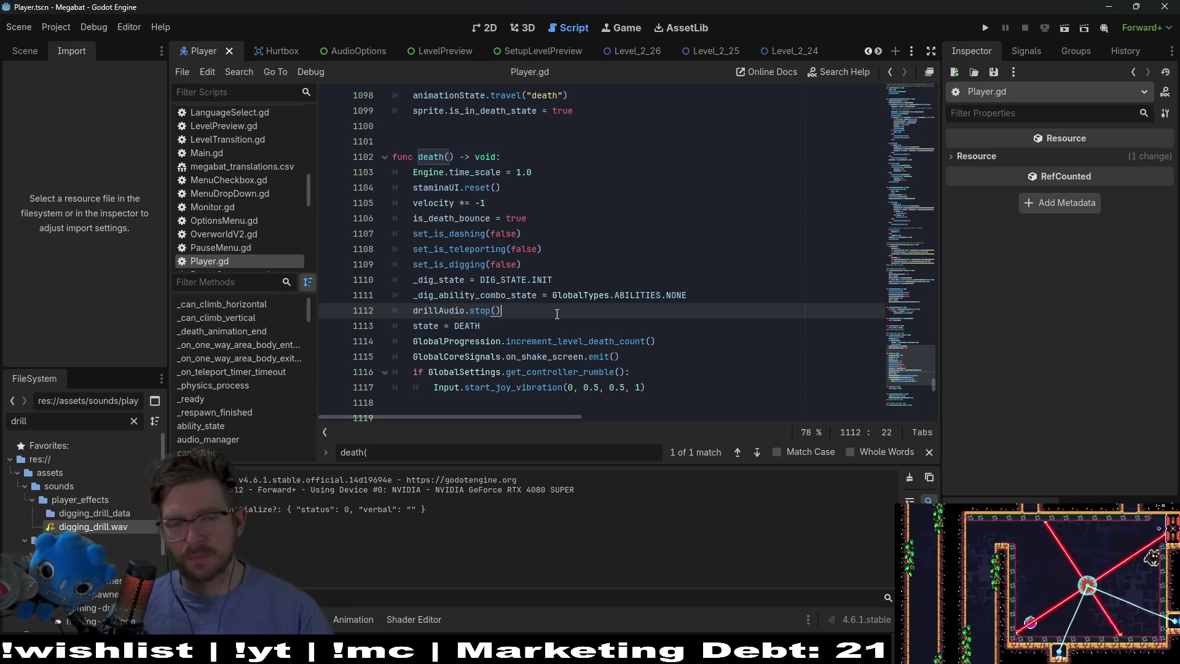
left_click(491, 29)
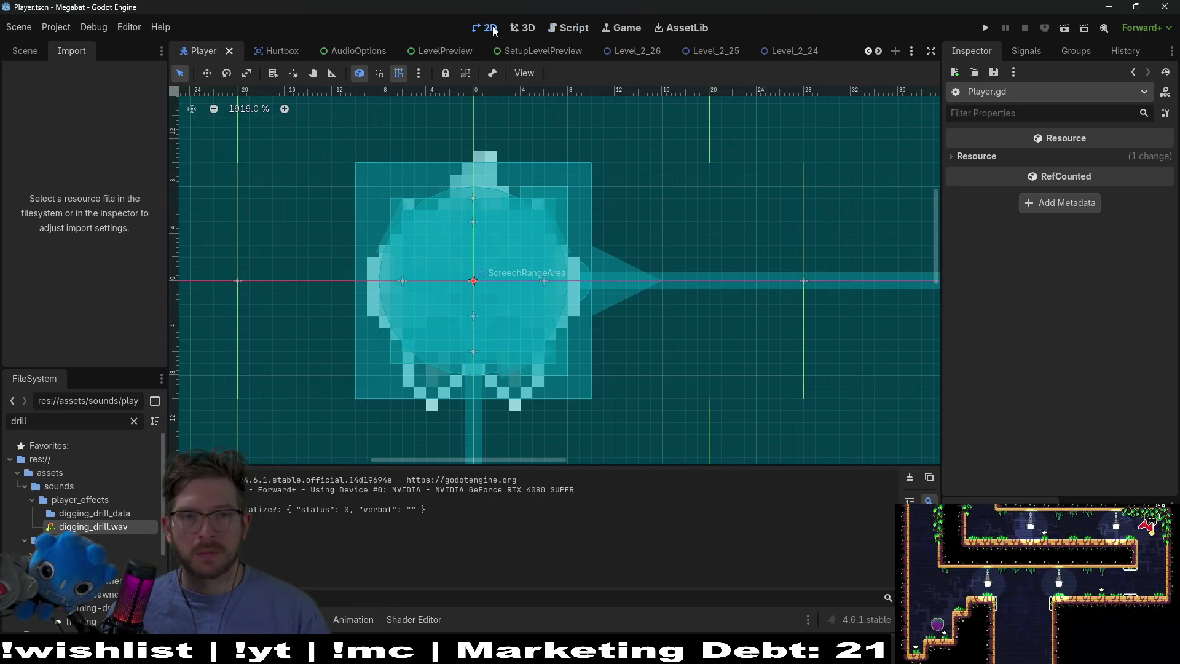
Open the Level_3_0 scene and run it
scroll(766, 54, "down", 4)
scroll(766, 53, "down", 3)
left_click(766, 54)
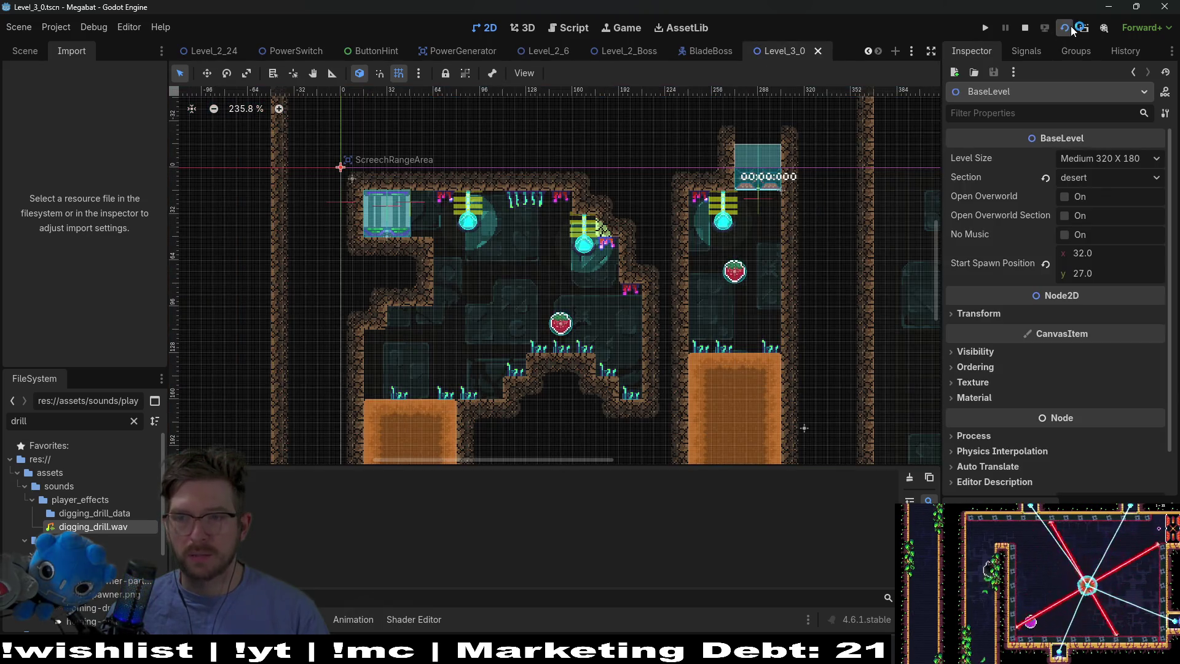
left_click(1071, 29)
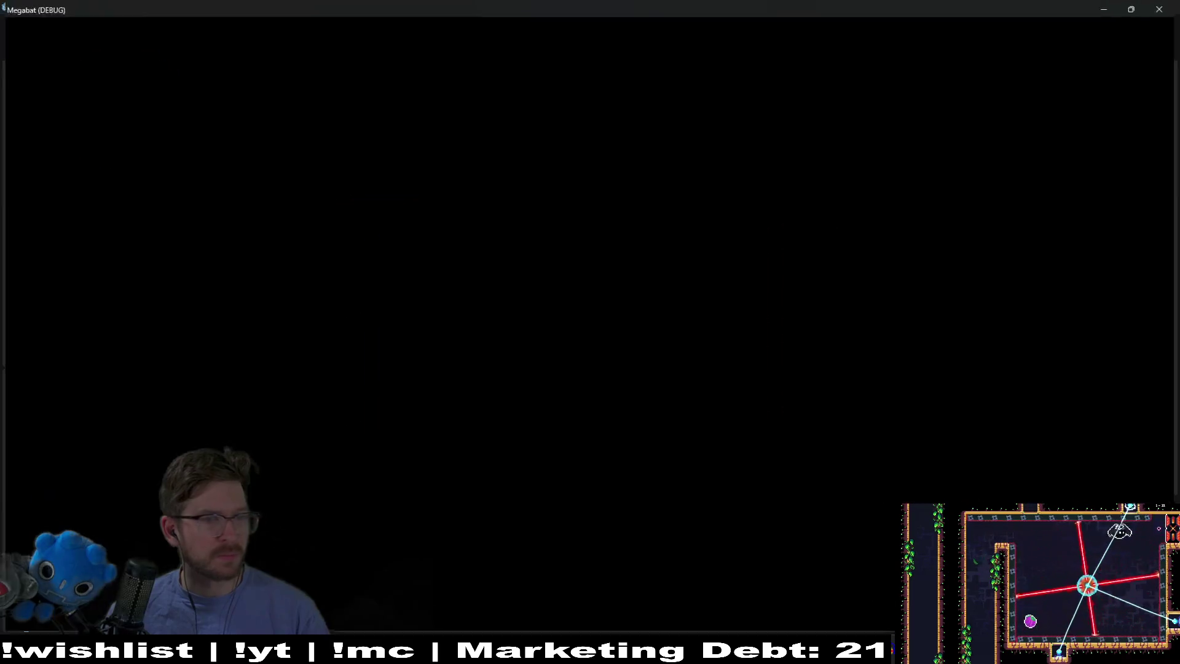
Fly the bat right and burrow up and down through the dirt, then close the game
key("Right")
key("Left")
key("Right")
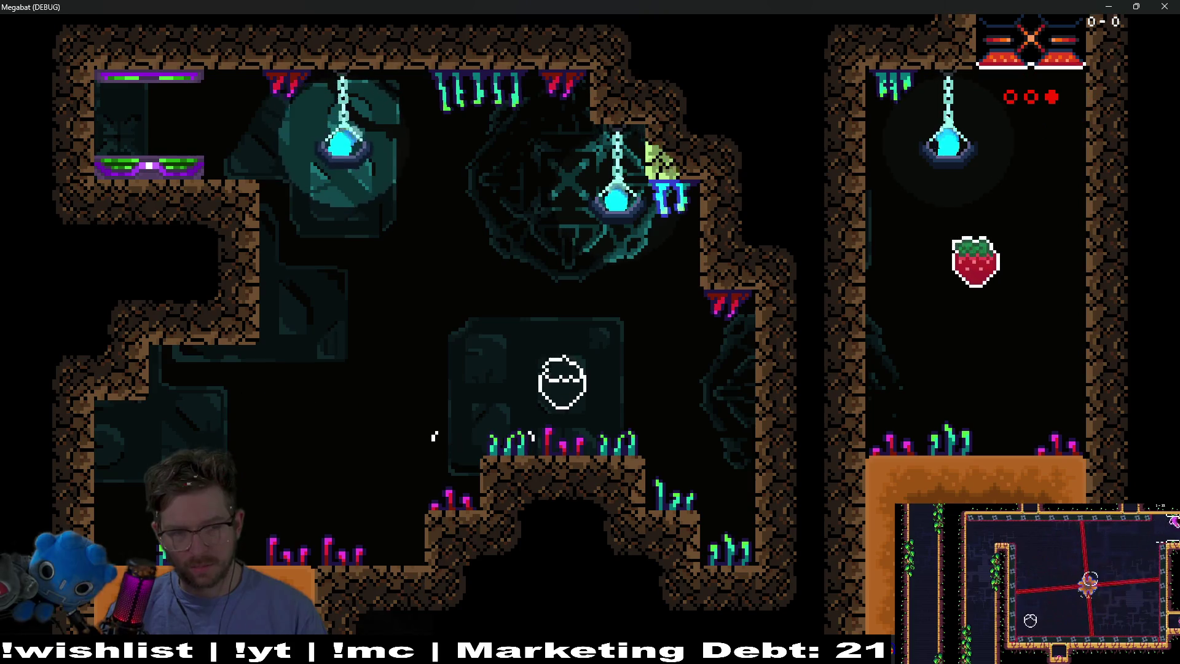
key("Right")
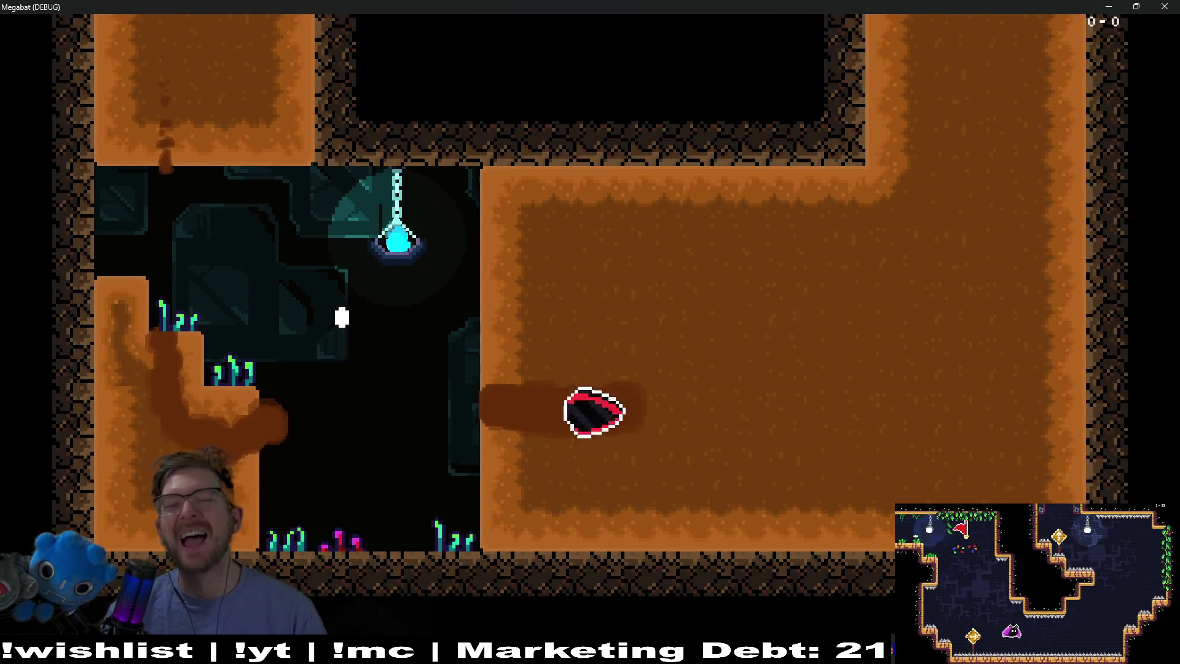
key("Up")
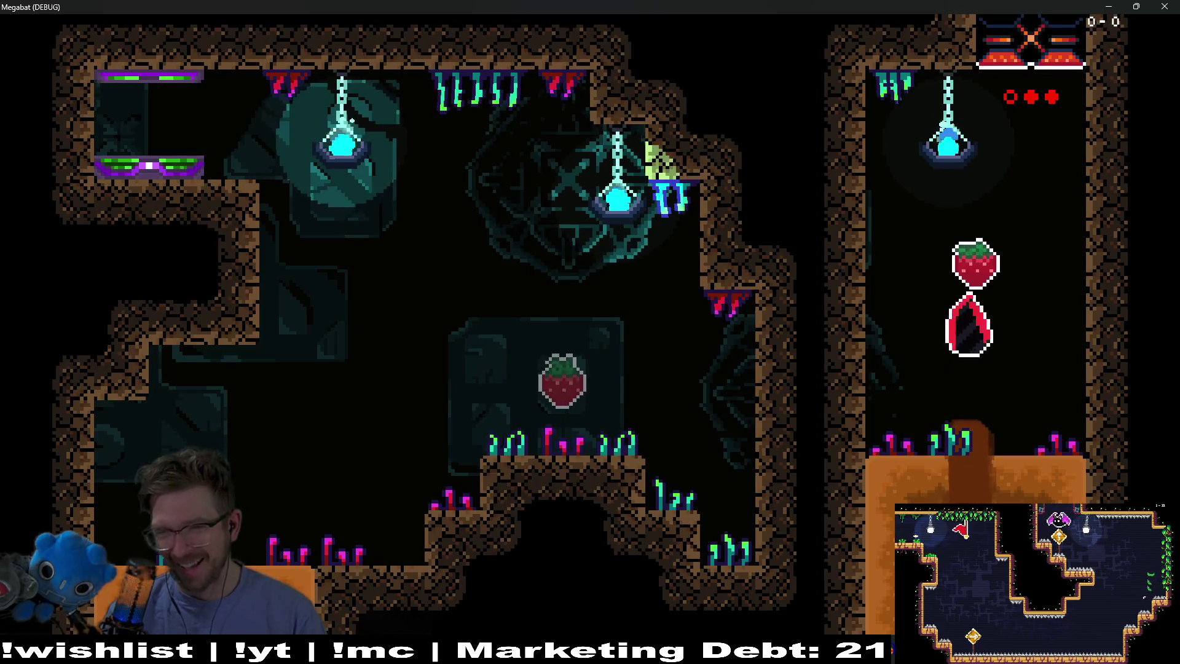
key("Down")
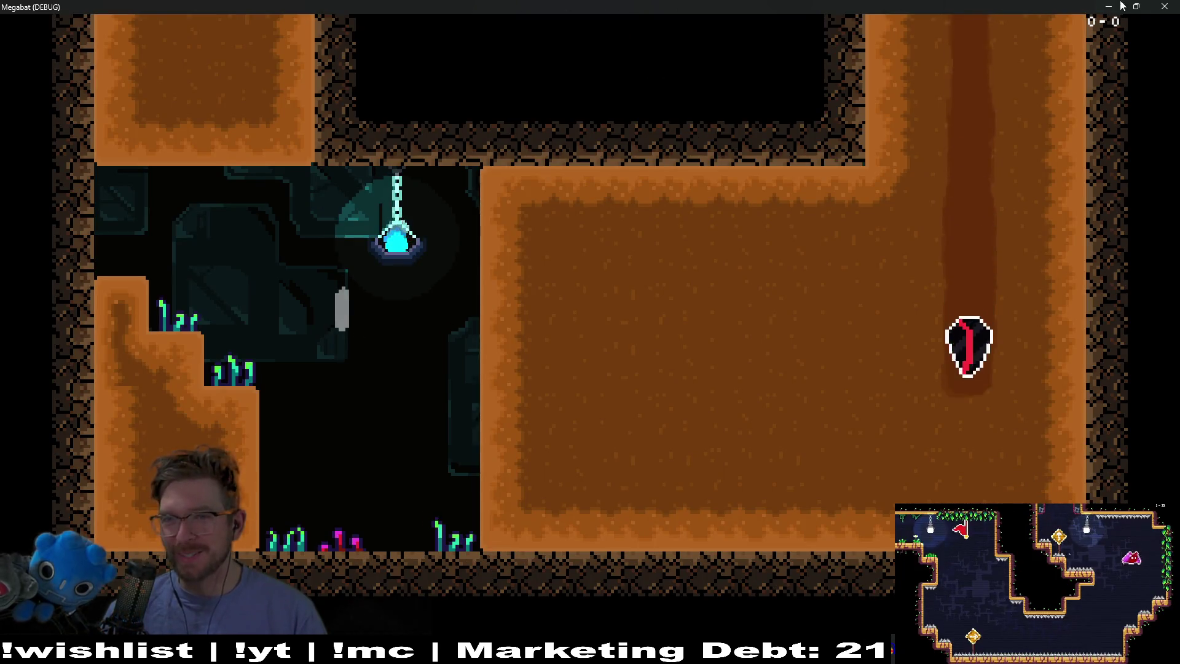
key("Up")
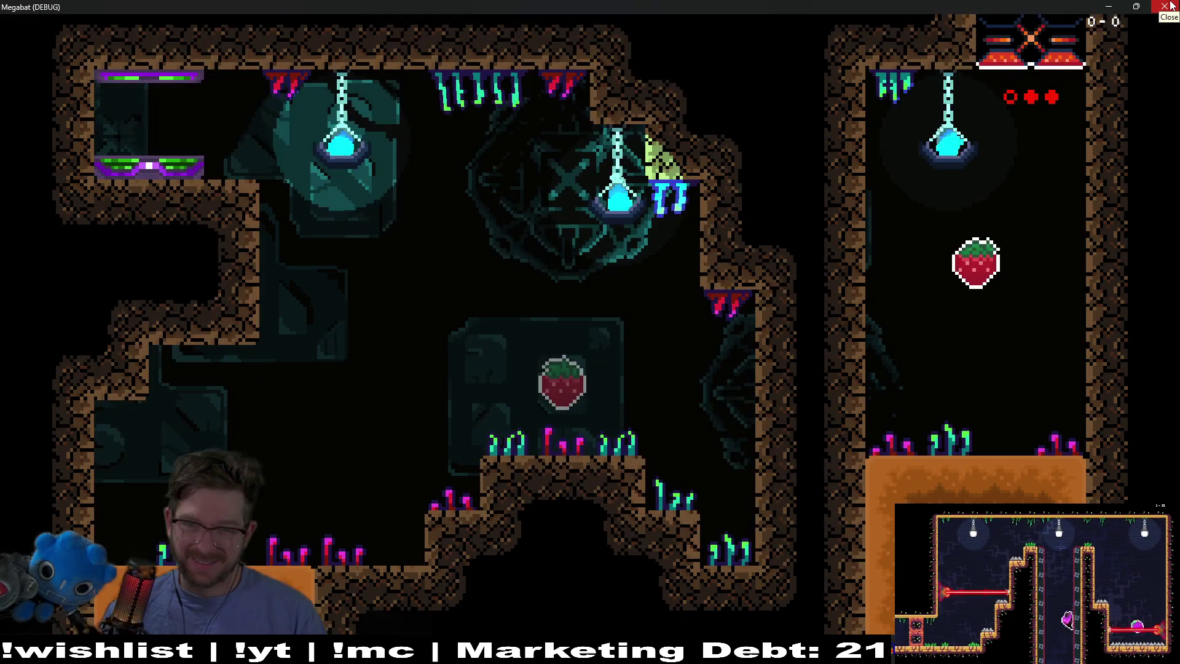
left_click(1169, 6)
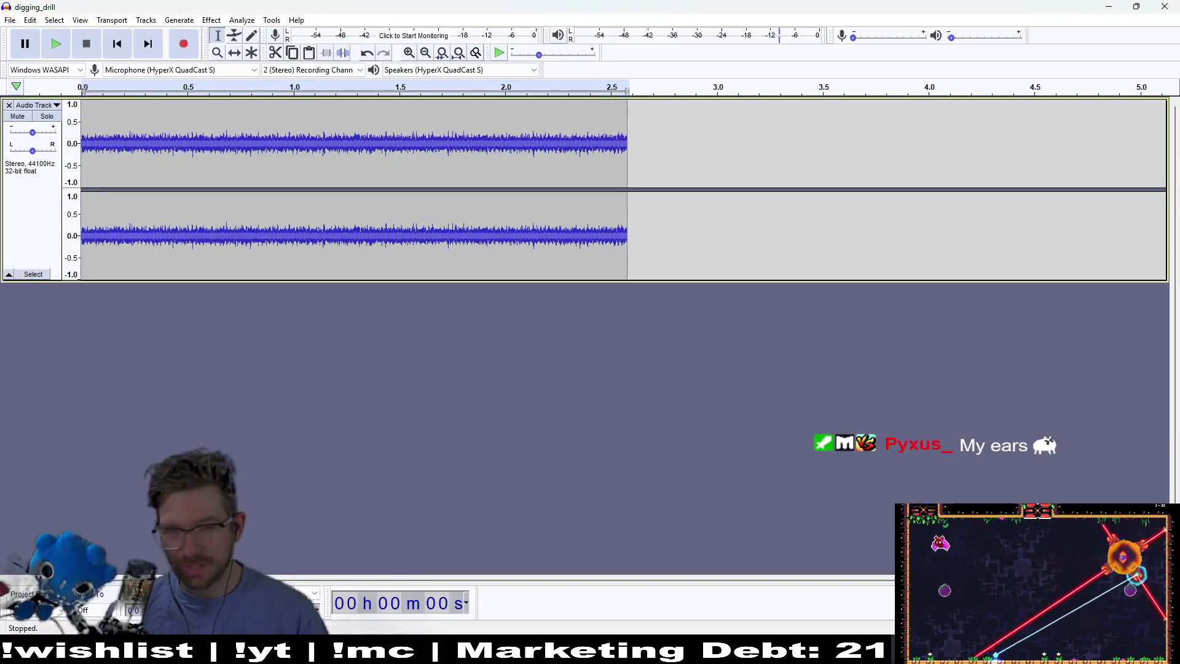
Select the entire digging_drill clip and amplify it by 5 dB
mouse_move(629, 147)
left_mouse_down()
mouse_move(108, 133)
mouse_move(84, 121)
left_mouse_up()
left_click(211, 20)
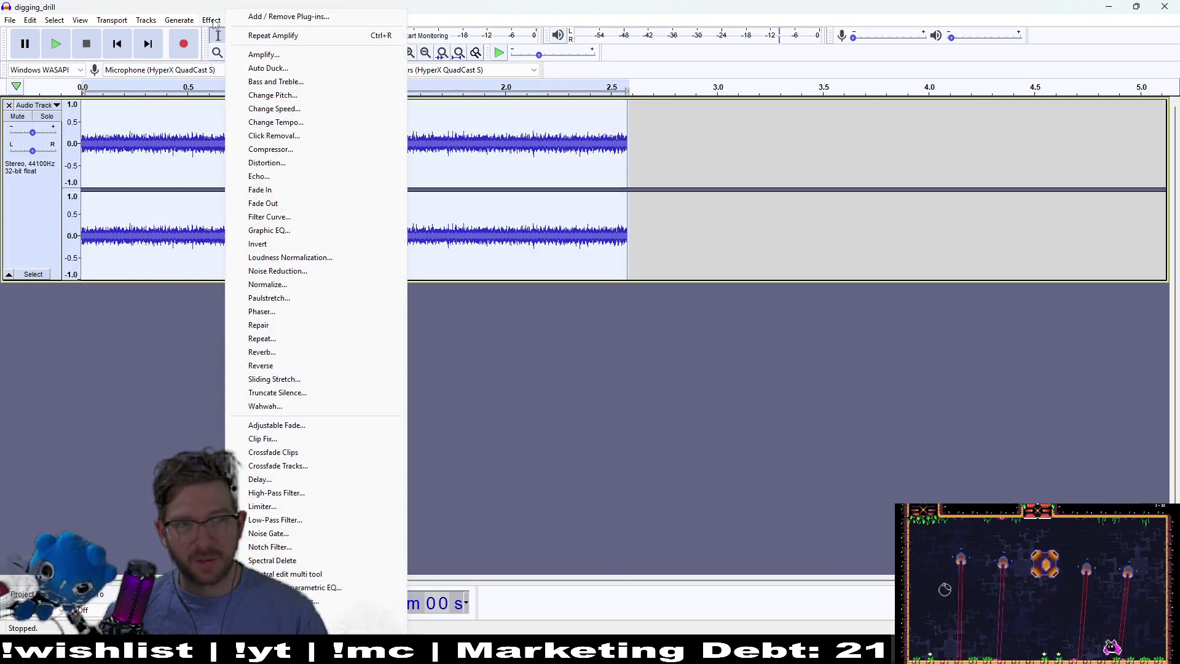
left_click(258, 54)
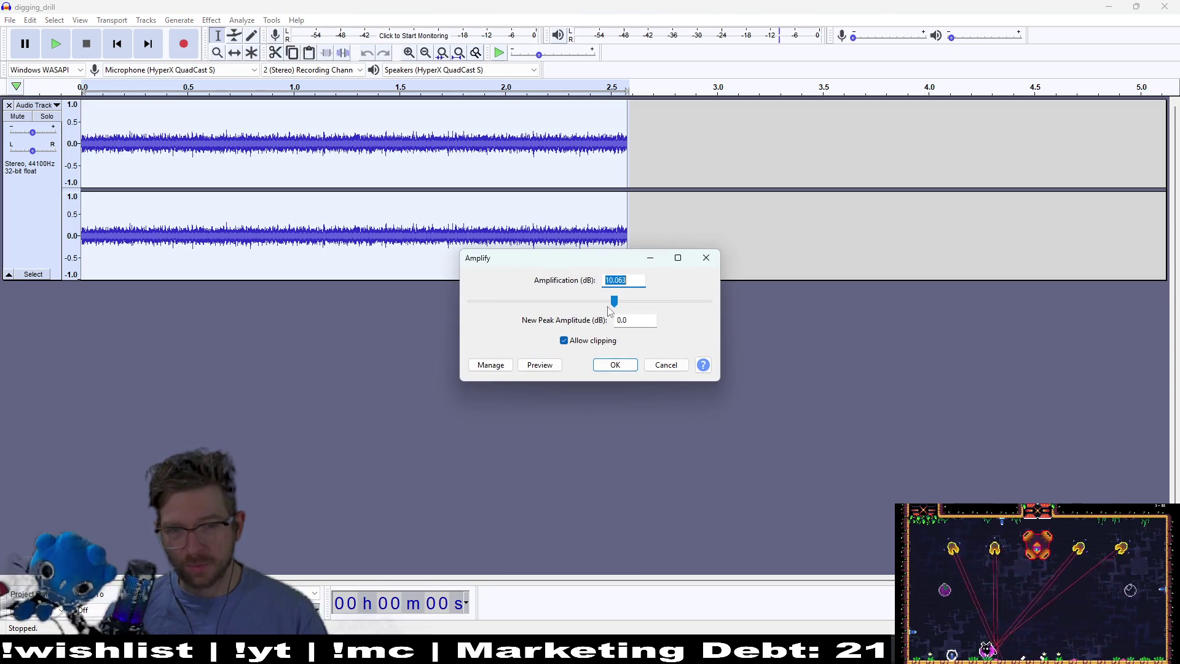
left_click_drag(613, 303, 606, 307)
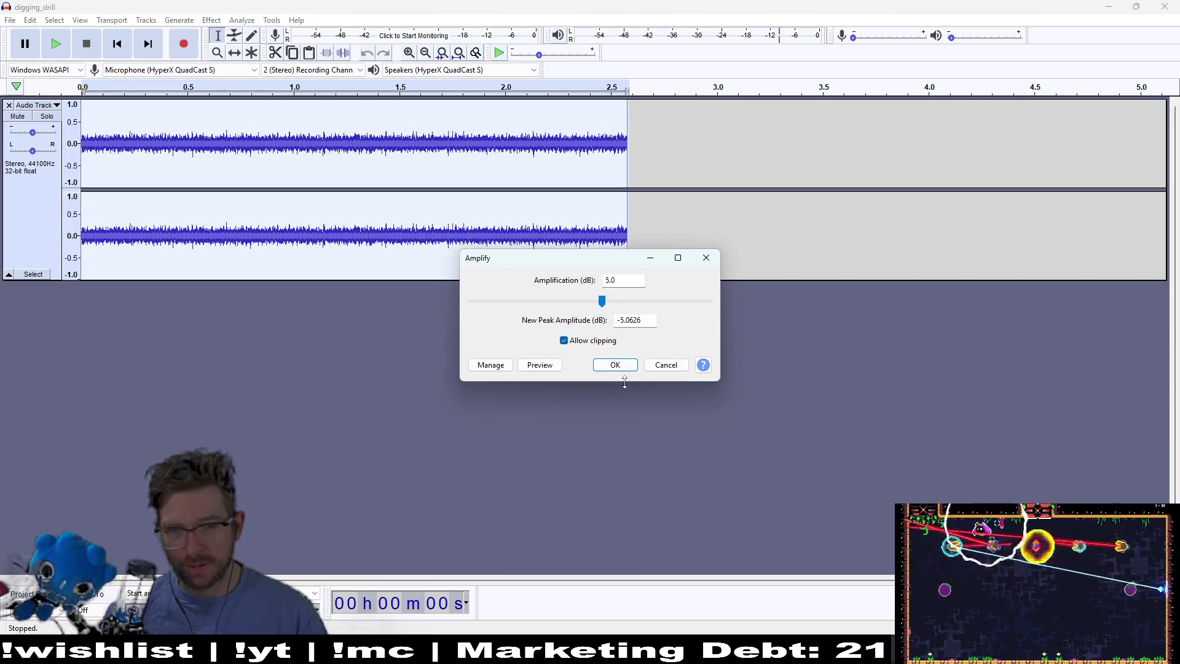
left_click(615, 365)
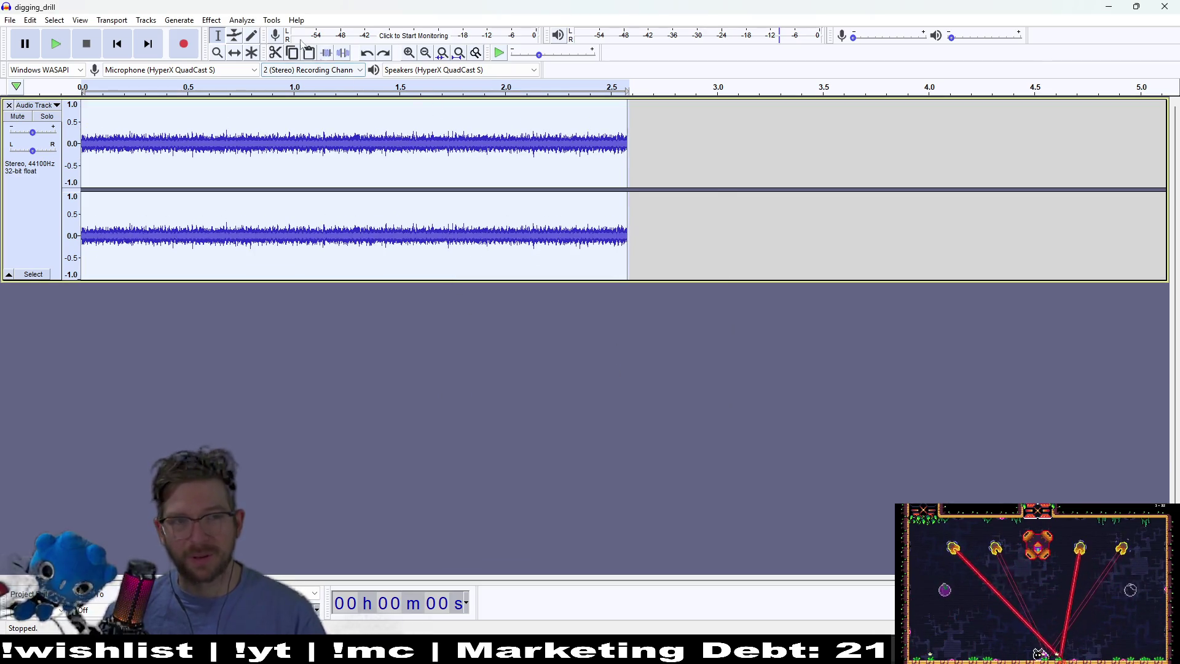
left_click(221, 22)
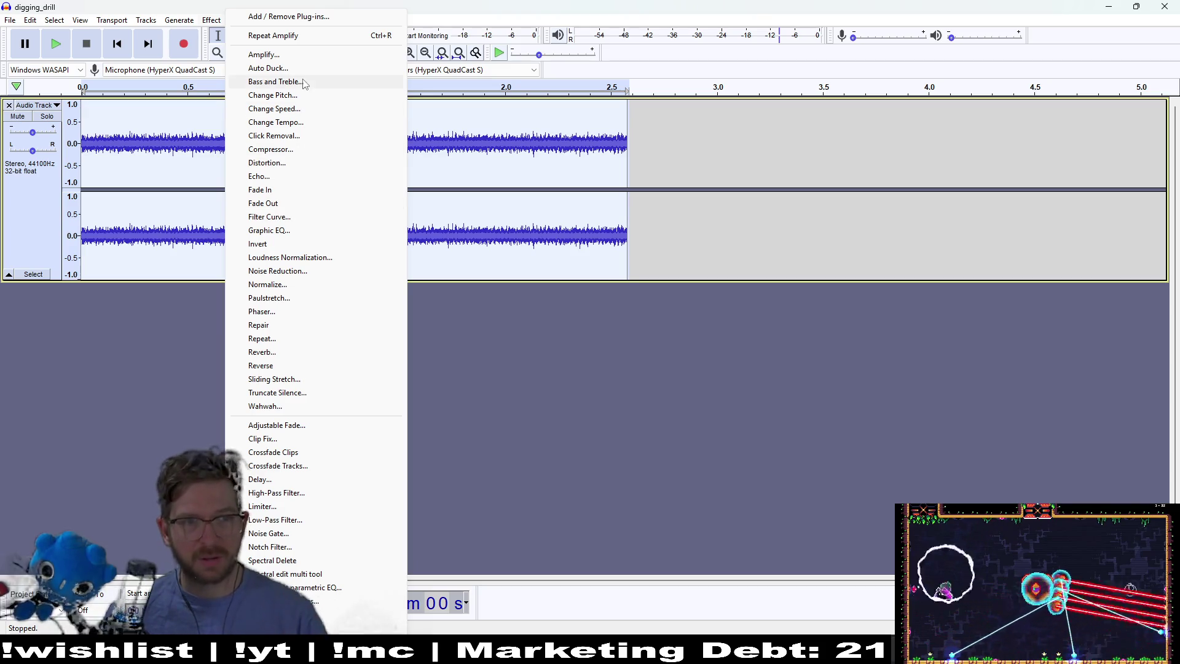
Amplify the clip by -9.9 dB to quiet it, then play back the quieter drill sound
left_click(271, 59)
left_click_drag(577, 304, 554, 301)
left_click(577, 305)
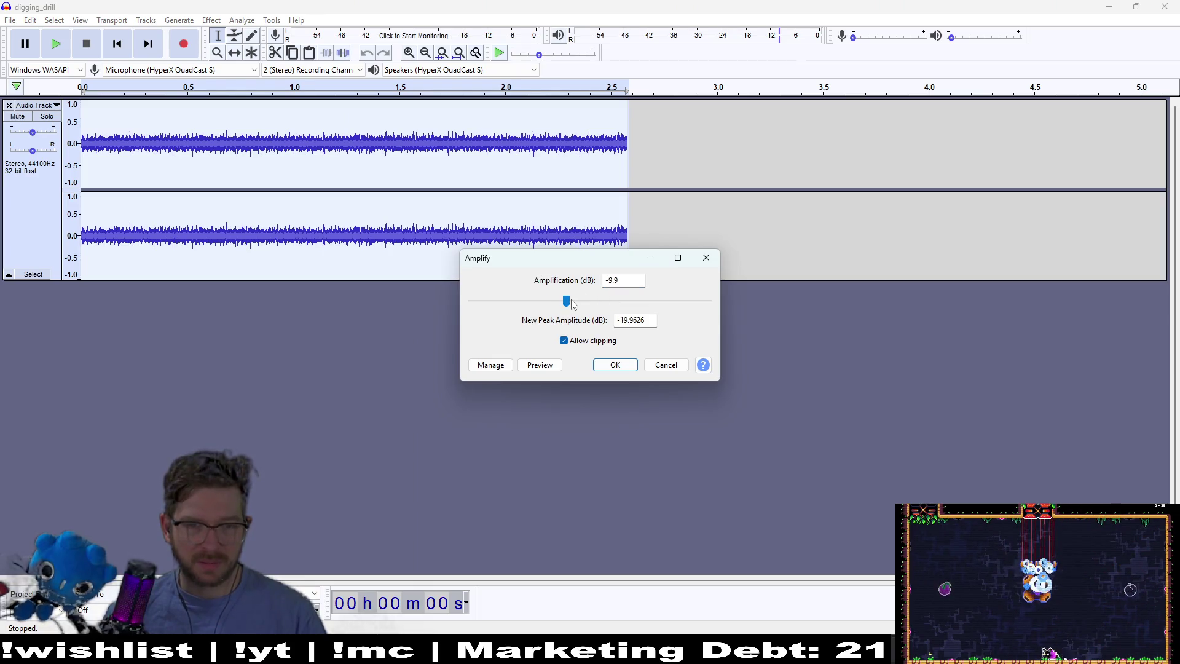
left_click(617, 366)
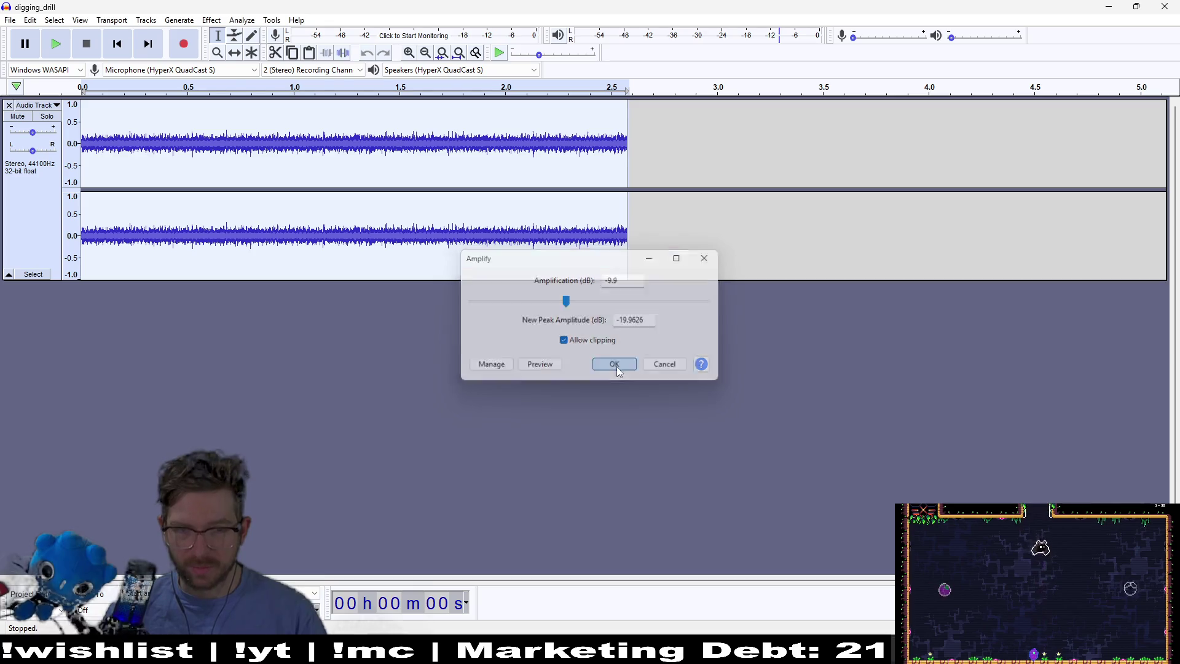
left_click(67, 54)
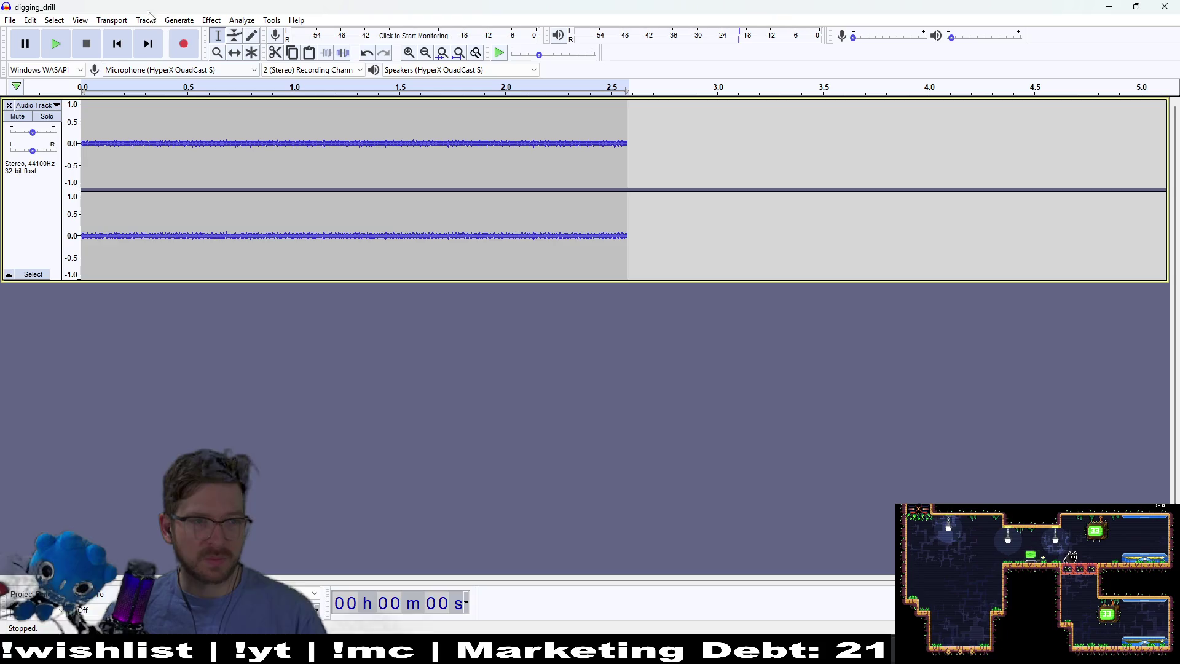
left_click(109, 21)
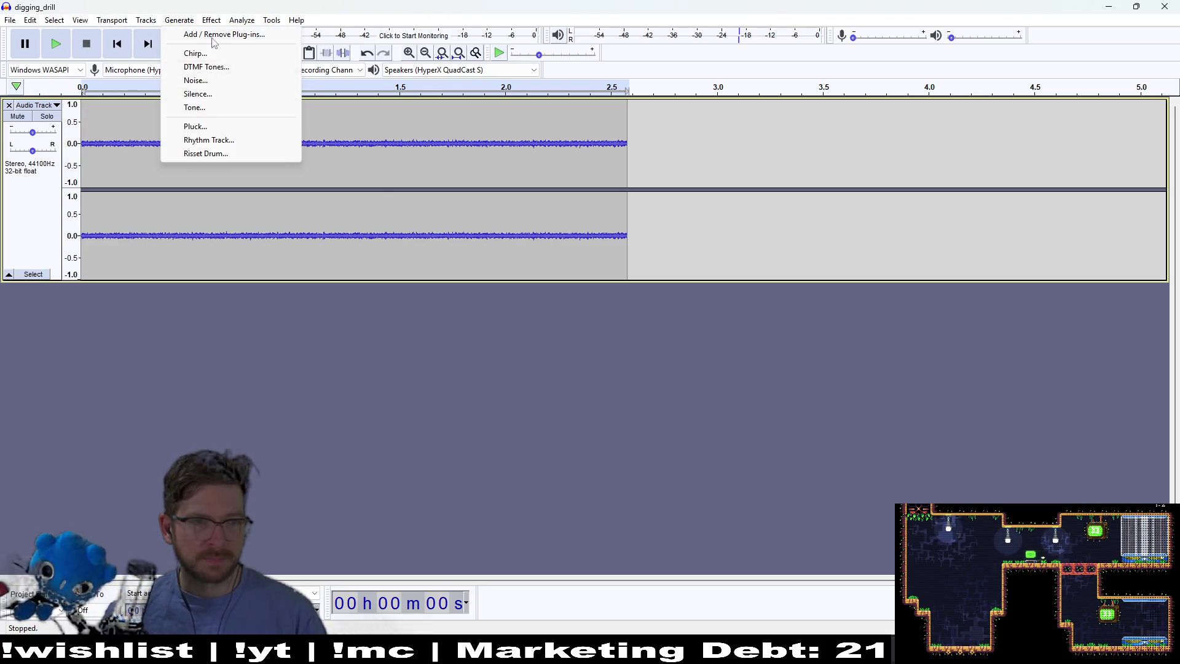
mouse_move(206, 28)
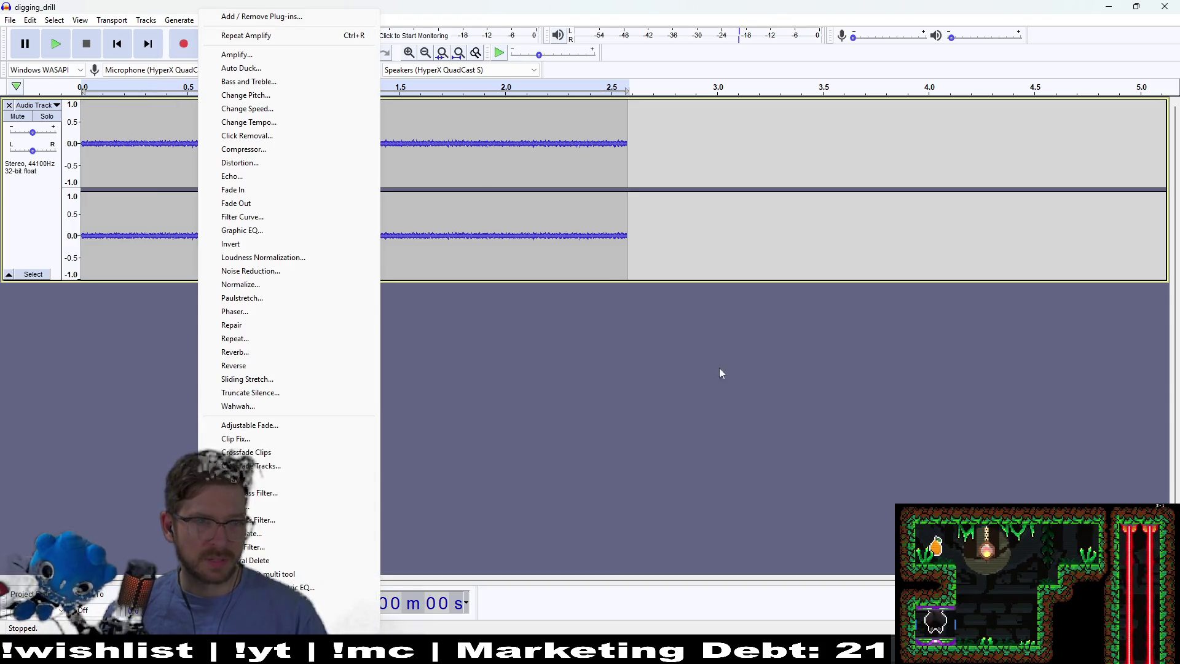
left_click(719, 371)
Export the audio as a WAV, replacing digging_drill.wav with empty metadata
left_click(8, 22)
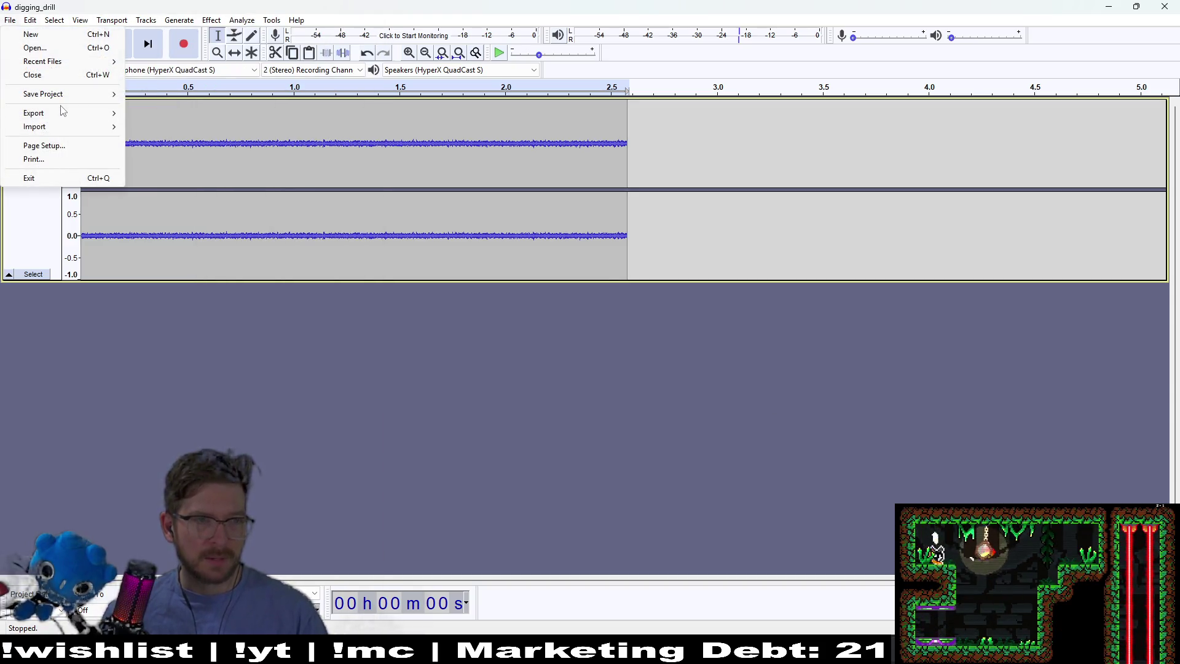
mouse_move(68, 114)
left_click(206, 129)
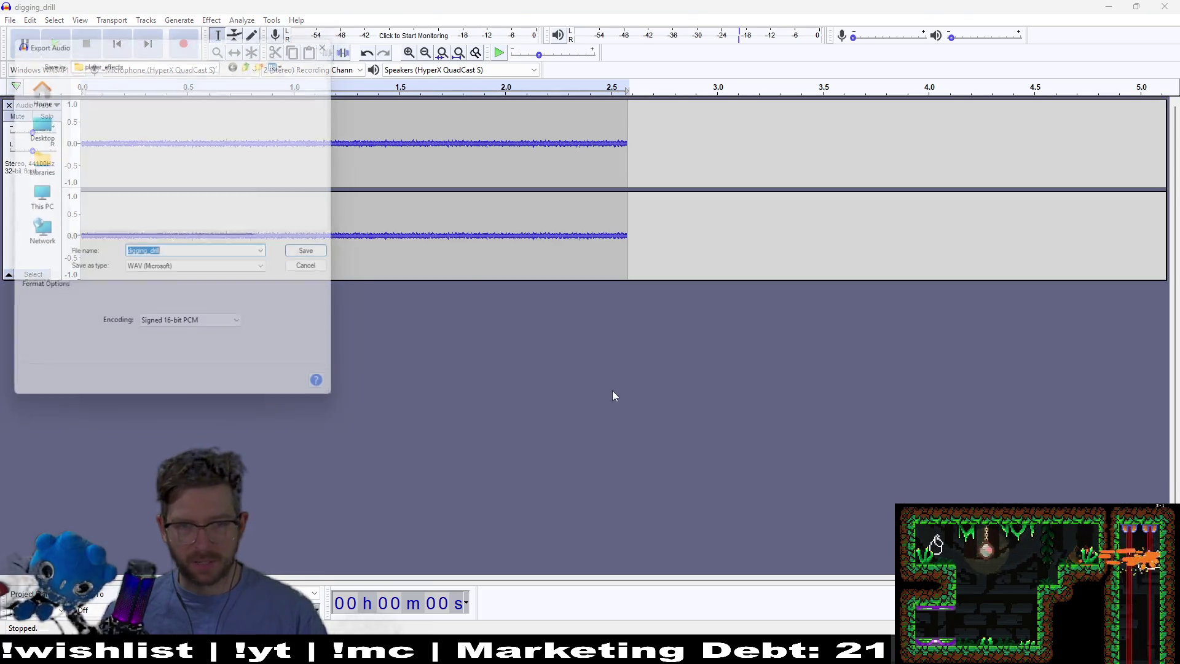
left_click(328, 257)
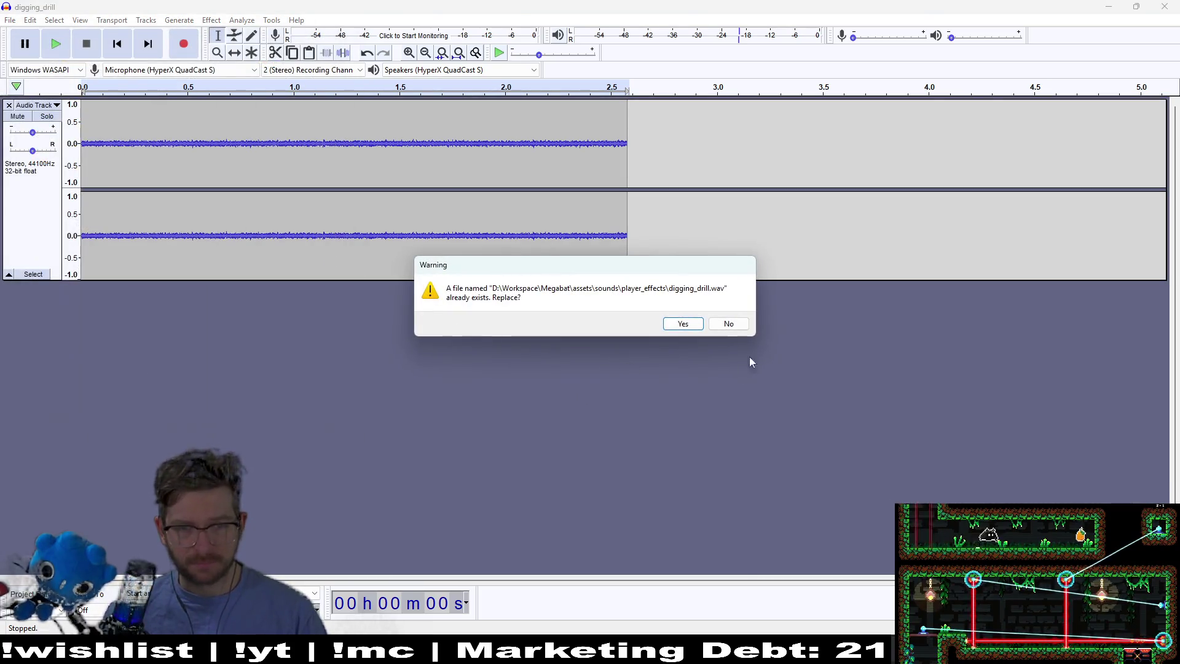
left_click(685, 324)
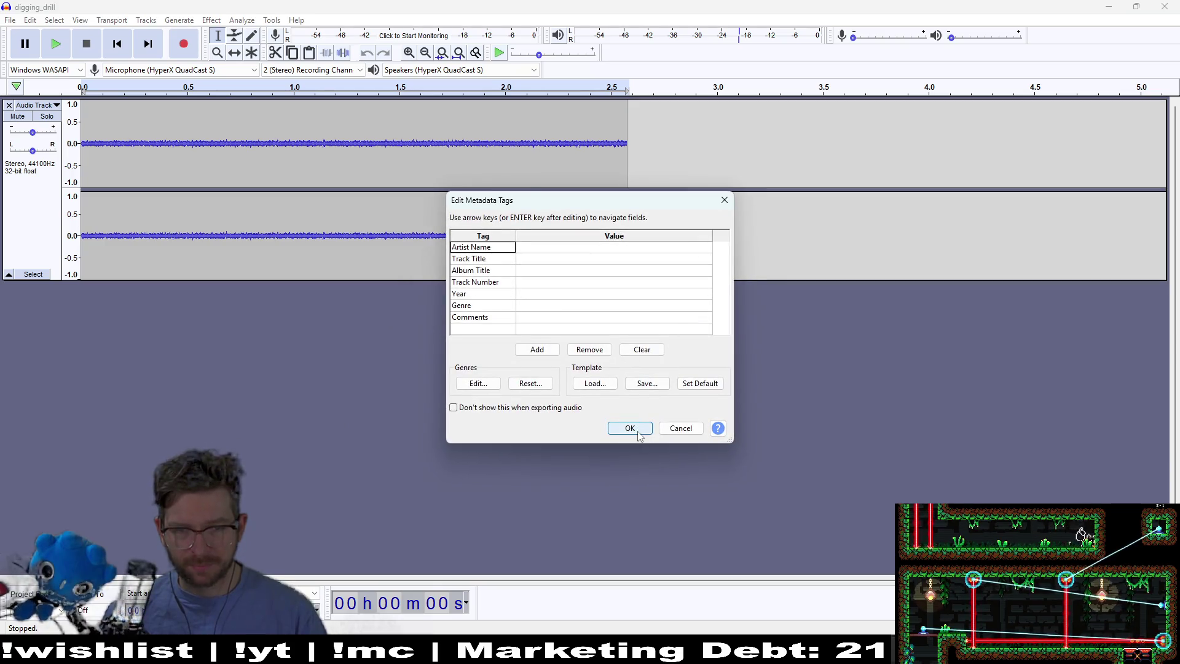
left_click(639, 436)
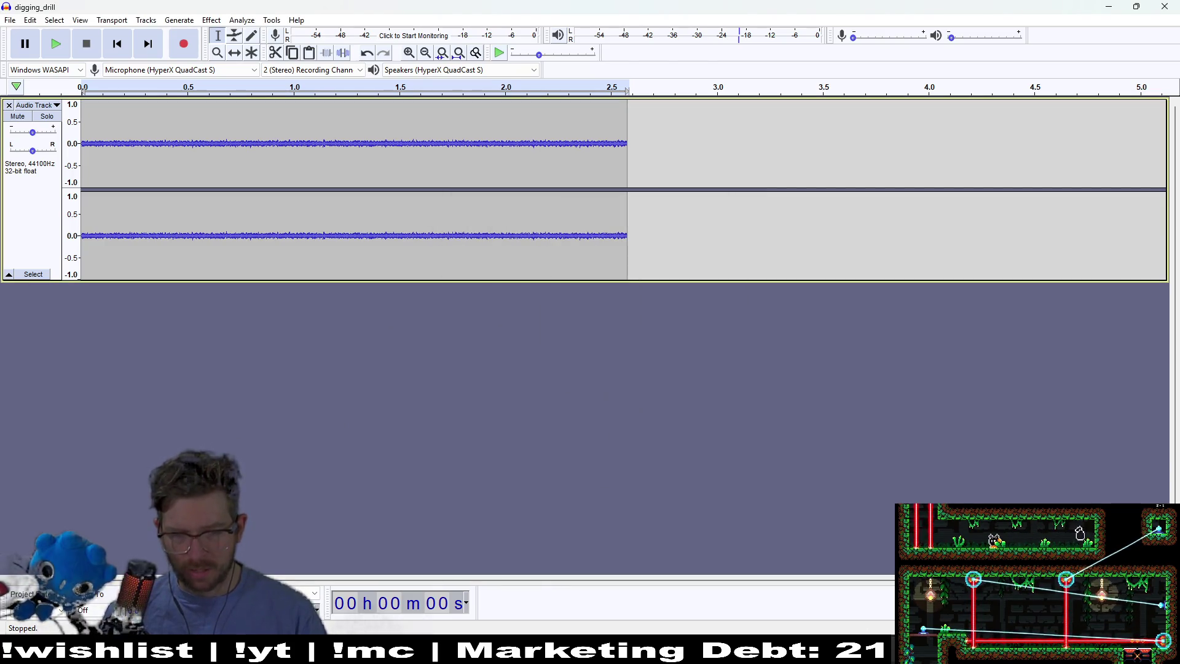
key("alt+Tab")
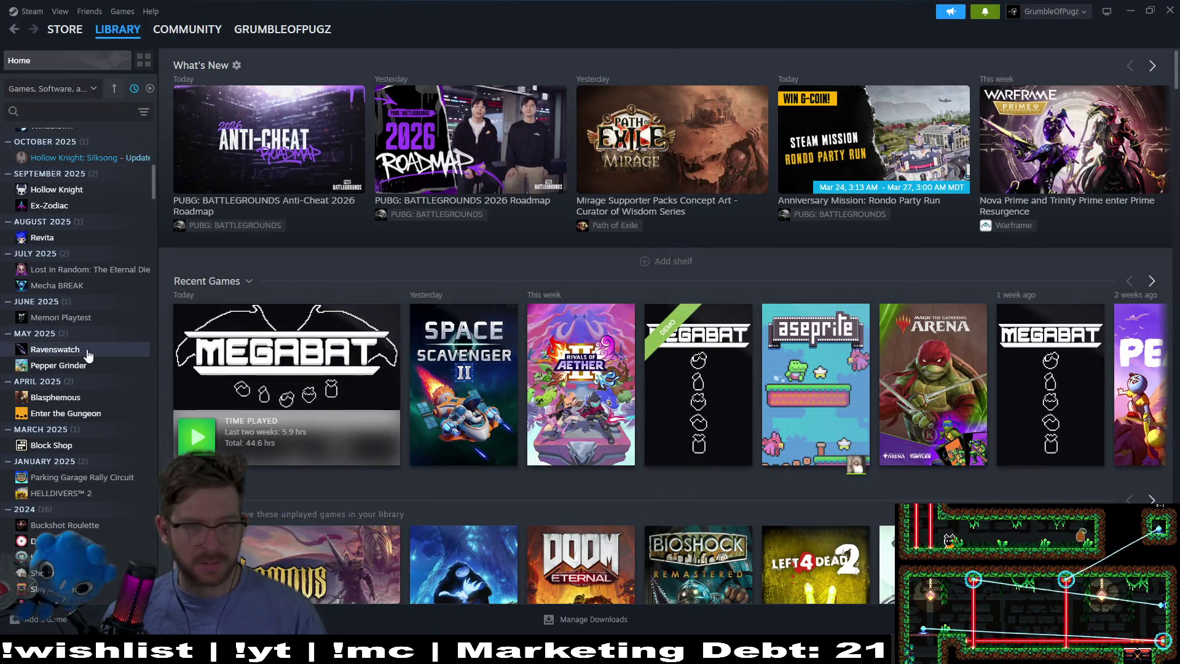
Search the Steam library for 'pepper' and launch Pepper Grinder
left_click(55, 111)
type("pepper")
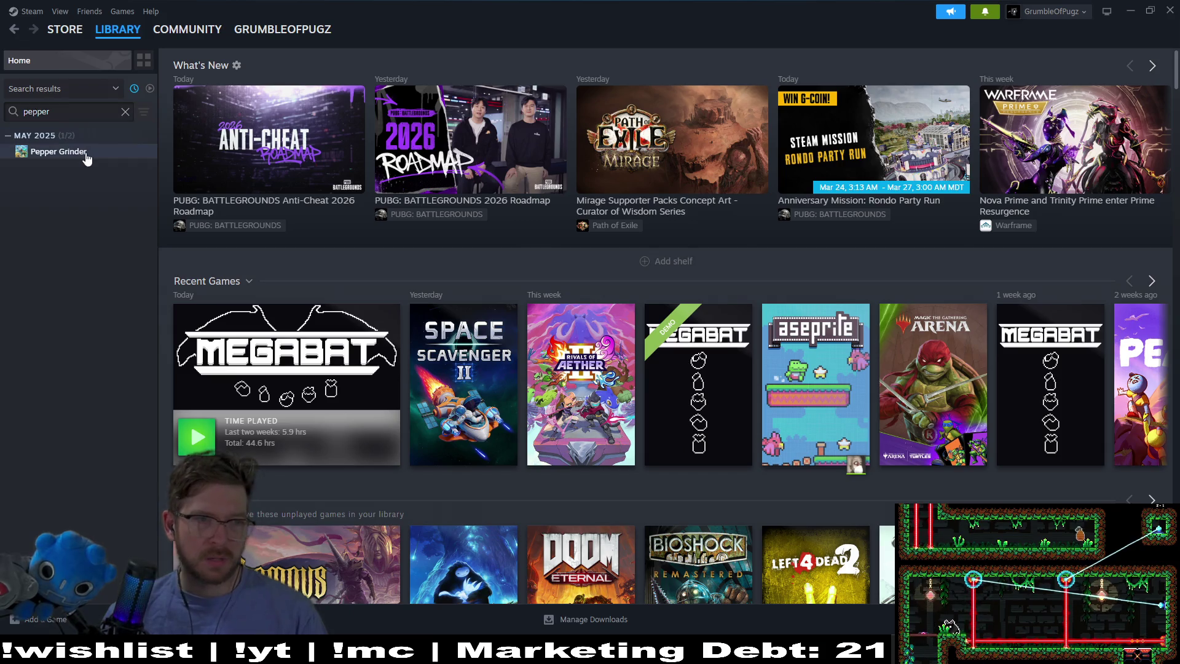
double_click(83, 154)
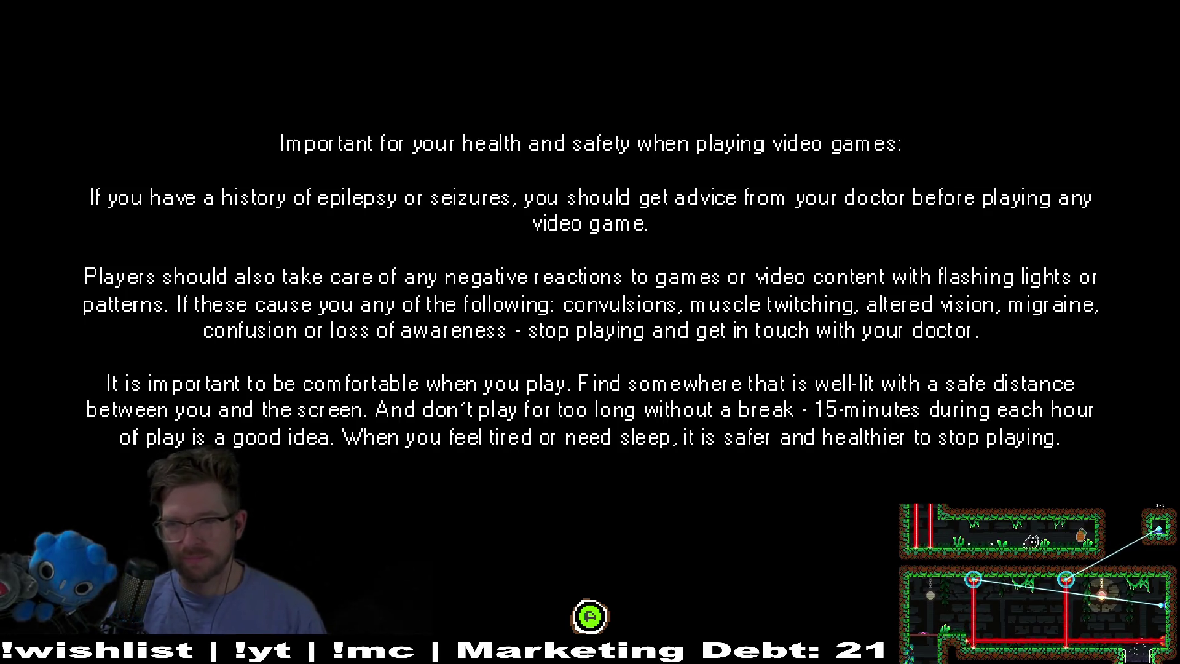
Skip the warning and title screens, load Adventure 1, and start level 3-4
key("Return")
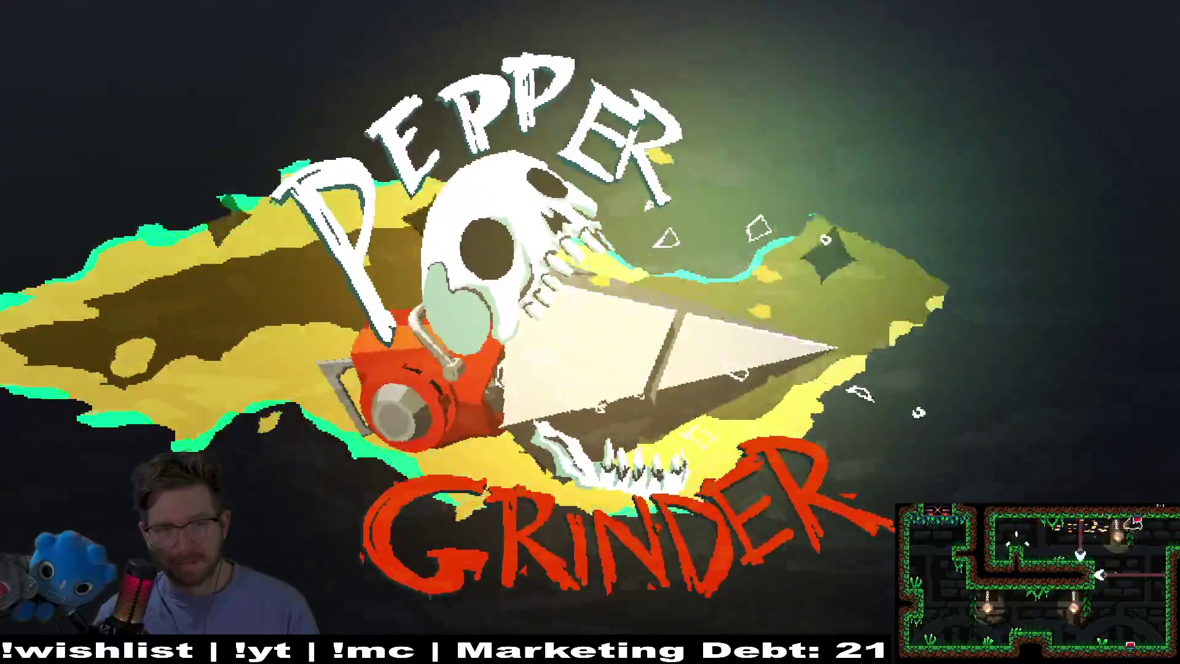
key("Return")
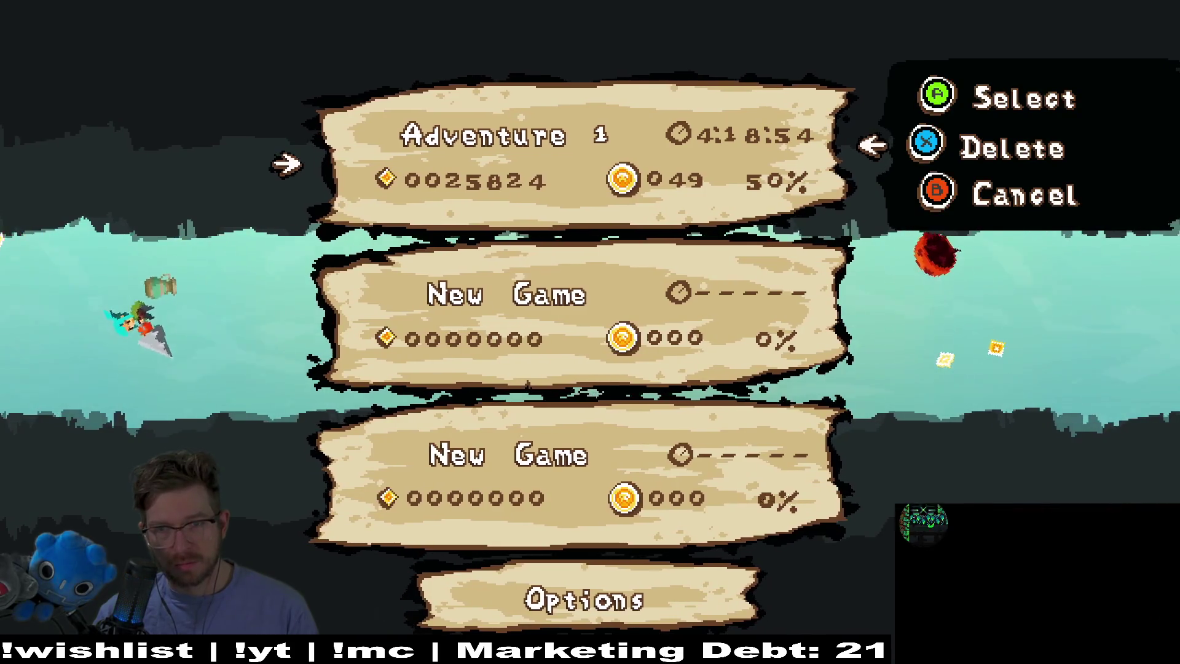
key("Return")
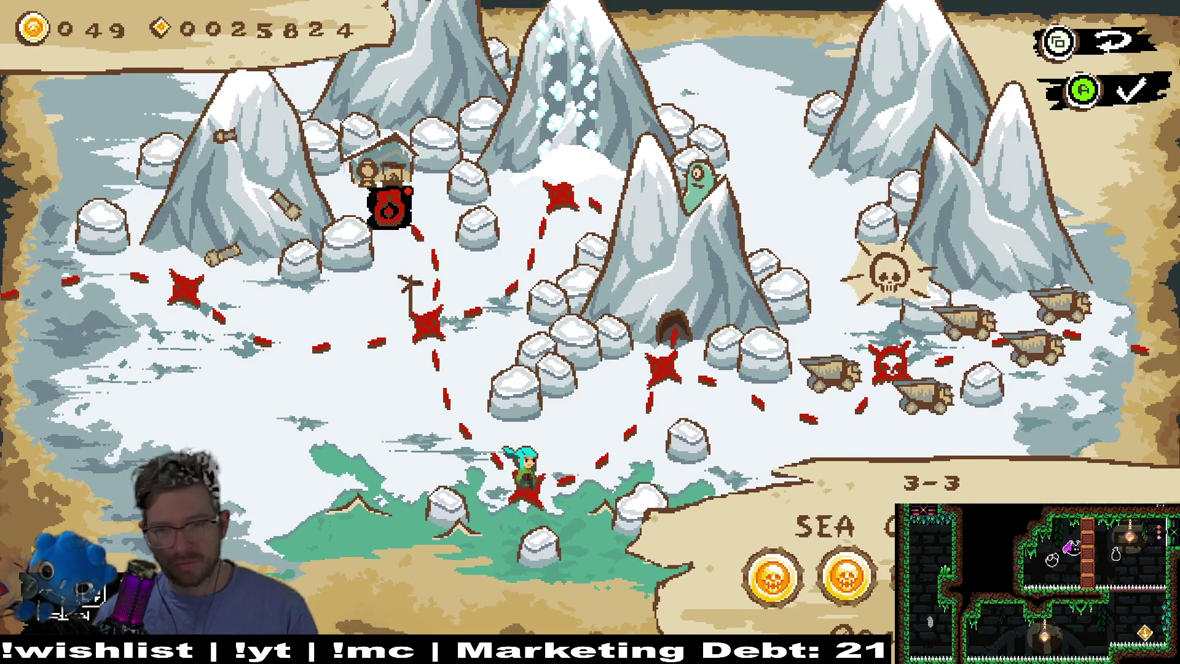
key("Return")
key("Escape")
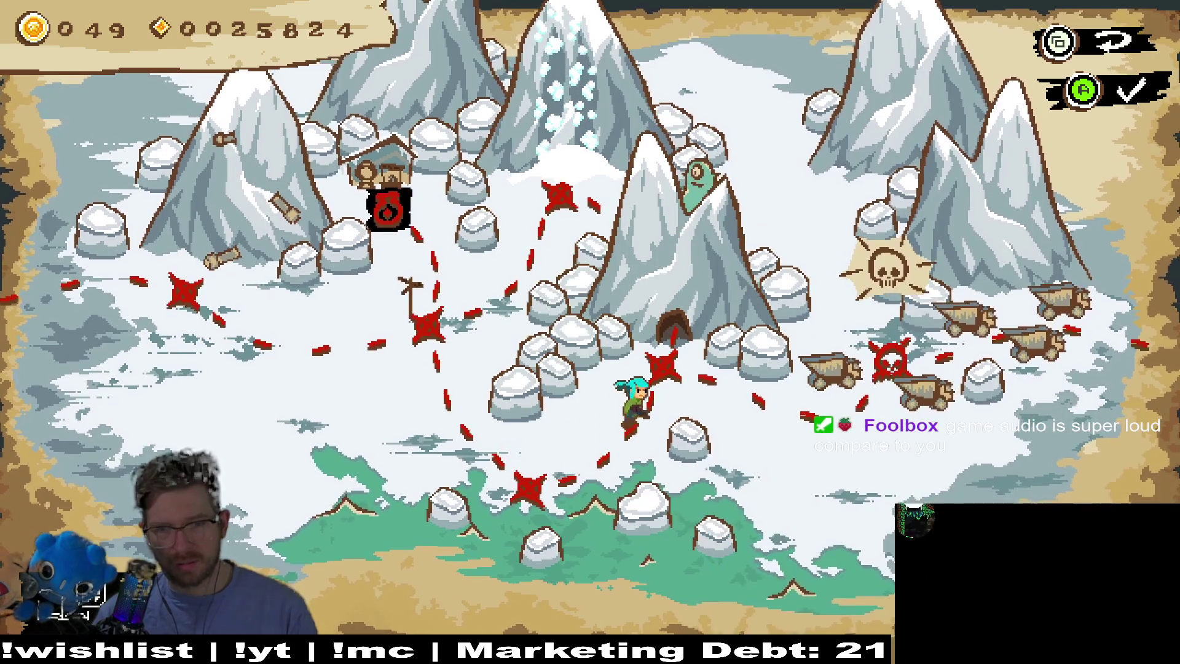
key("Right")
key("Right")
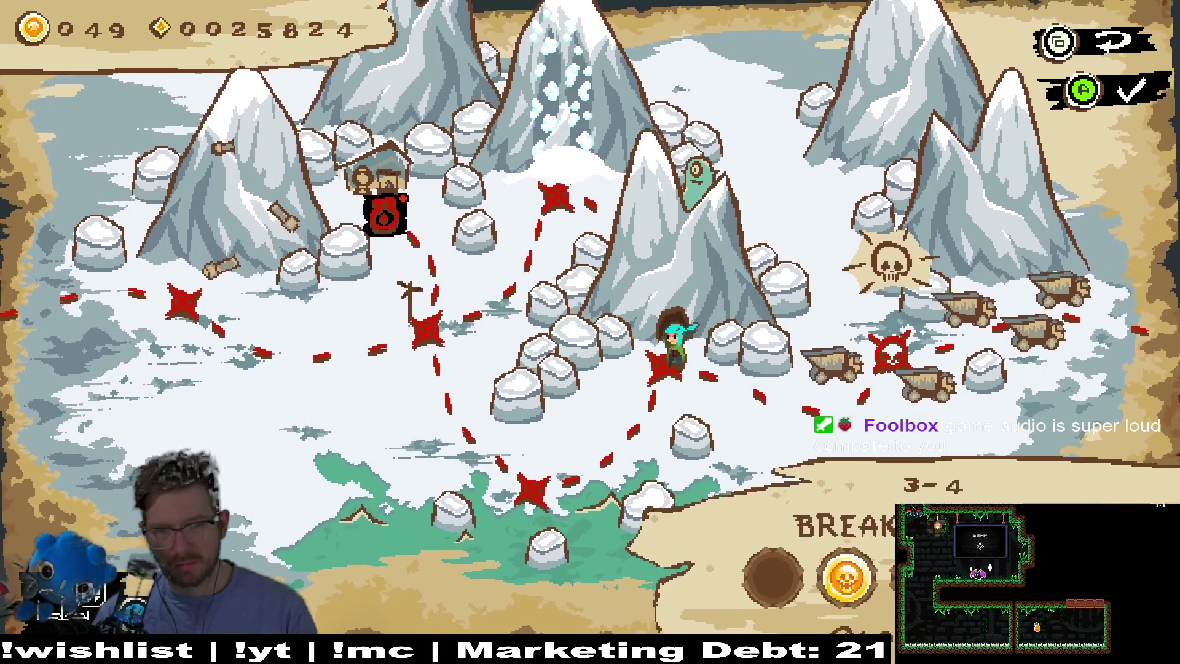
key("Return")
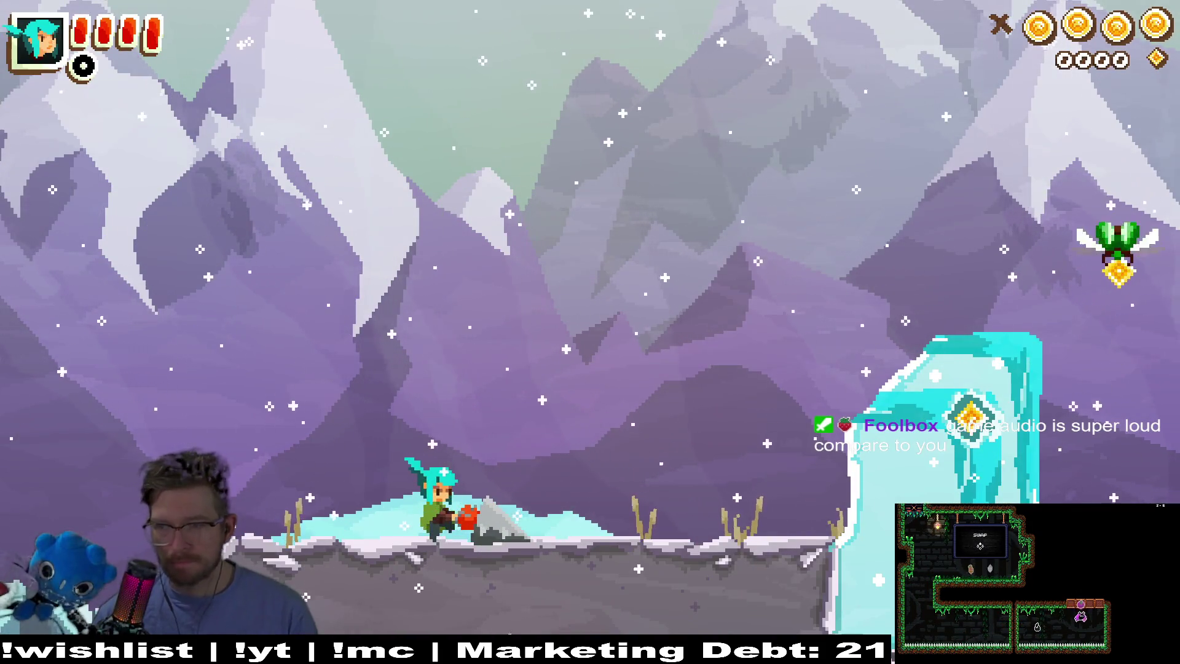
Run right, drill through the ice block and flying bugs, and drop to the lower ledge
key("x")
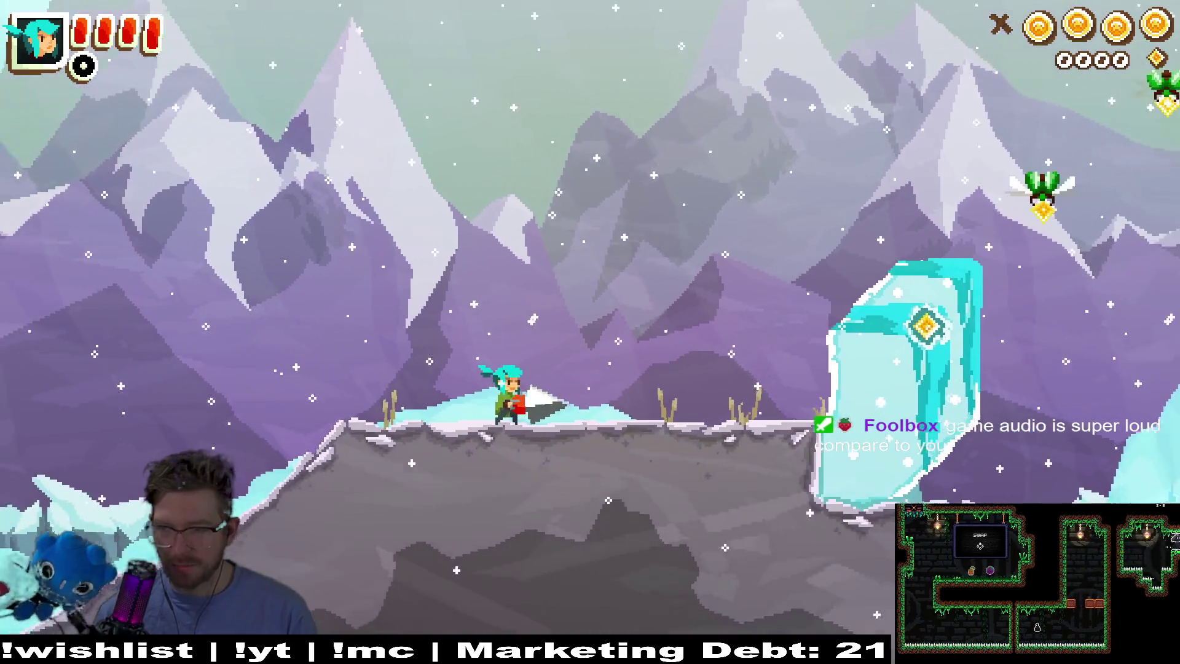
key("Right")
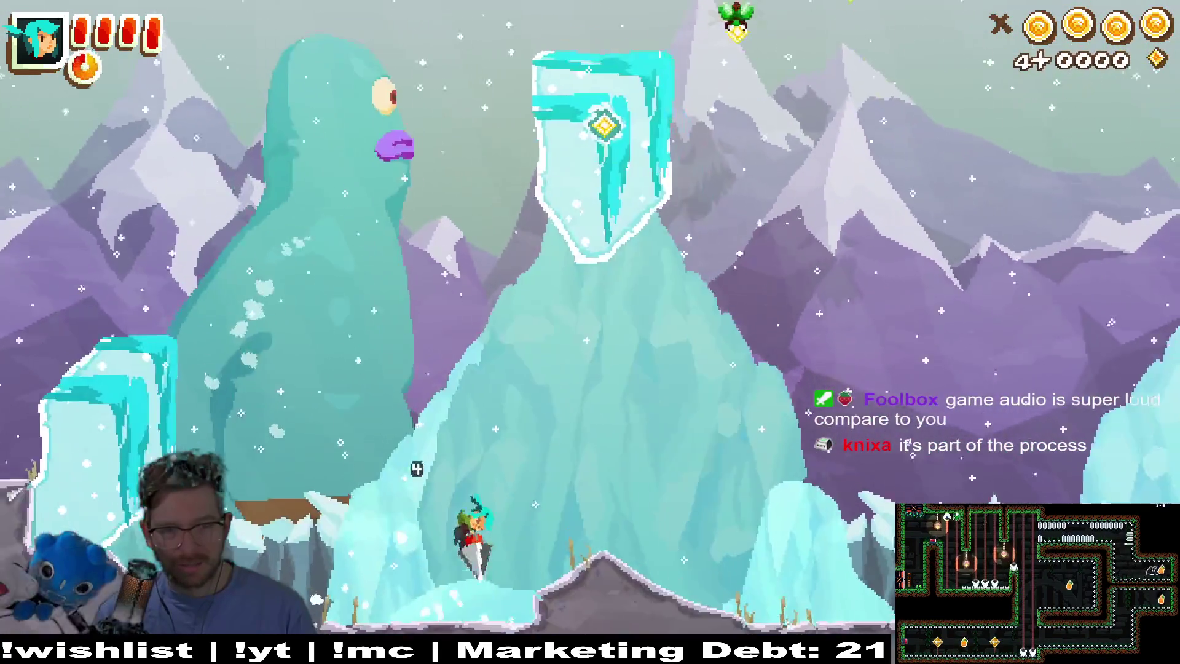
key("Left")
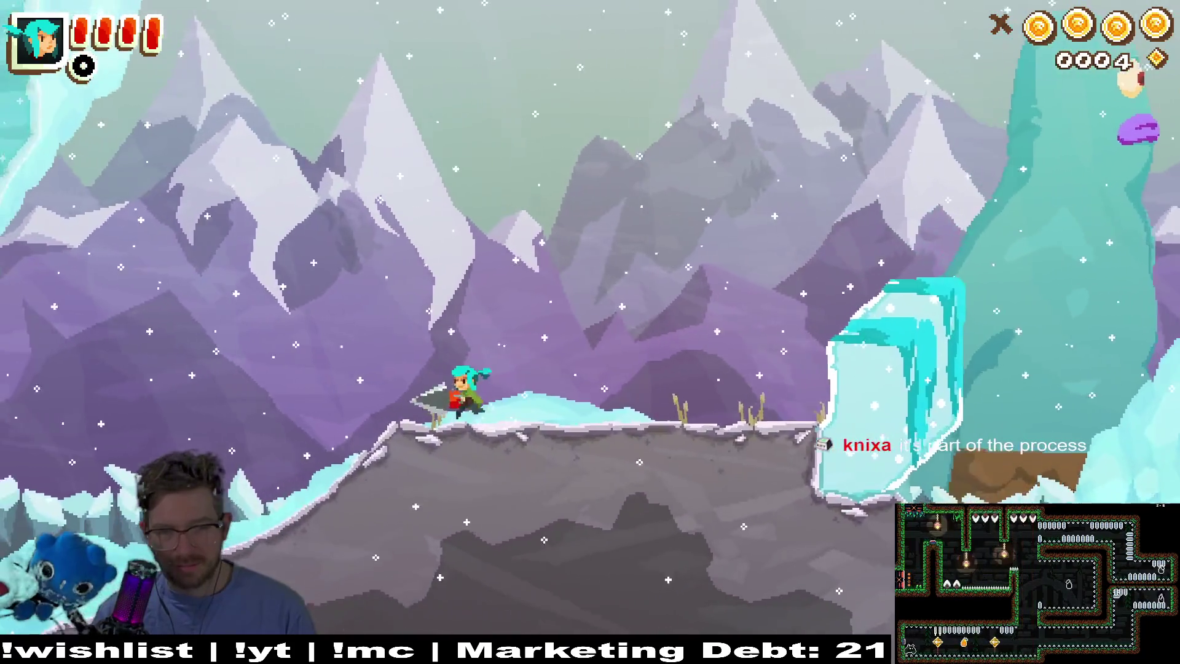
key("Right")
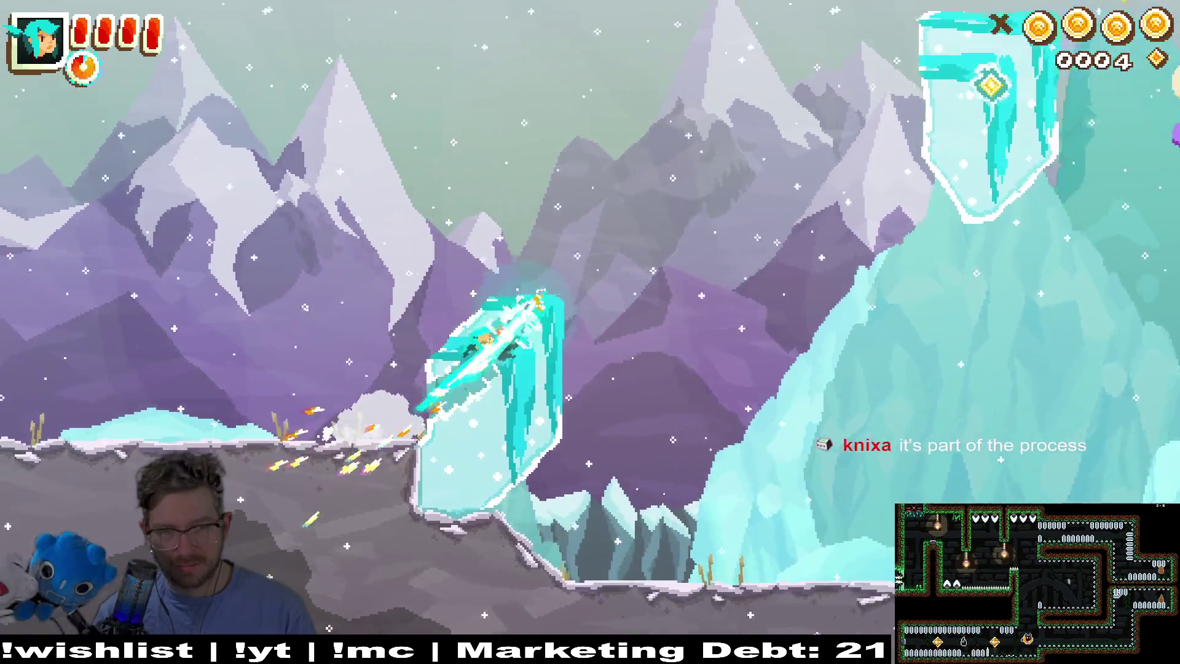
key("Right")
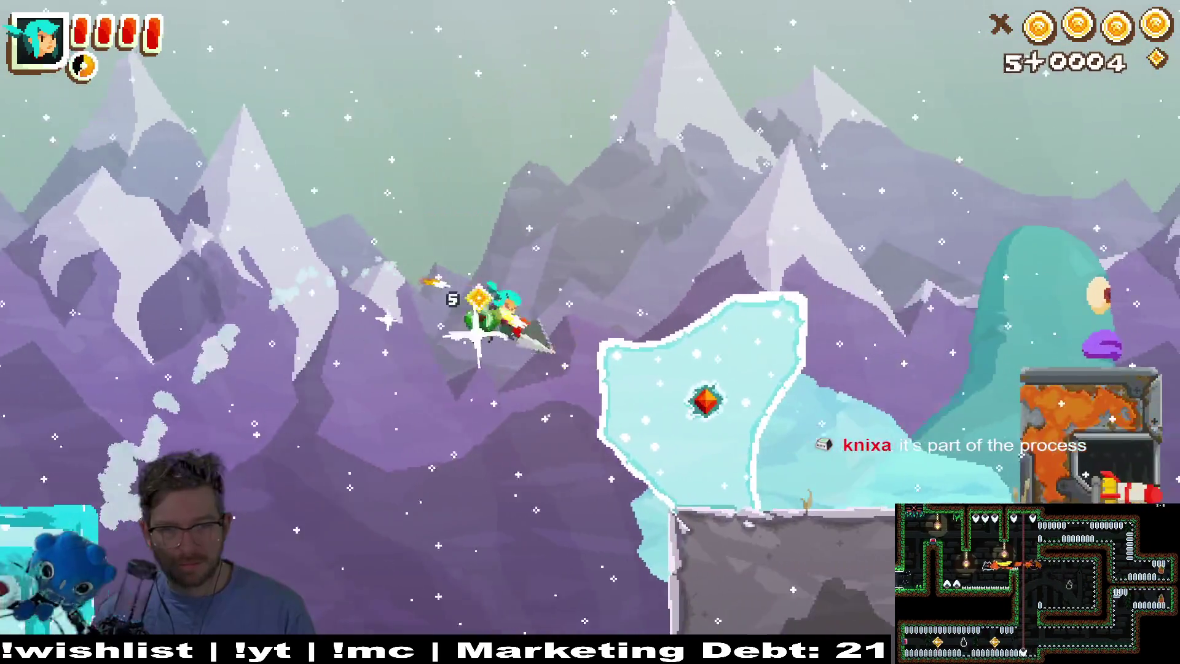
key("Right")
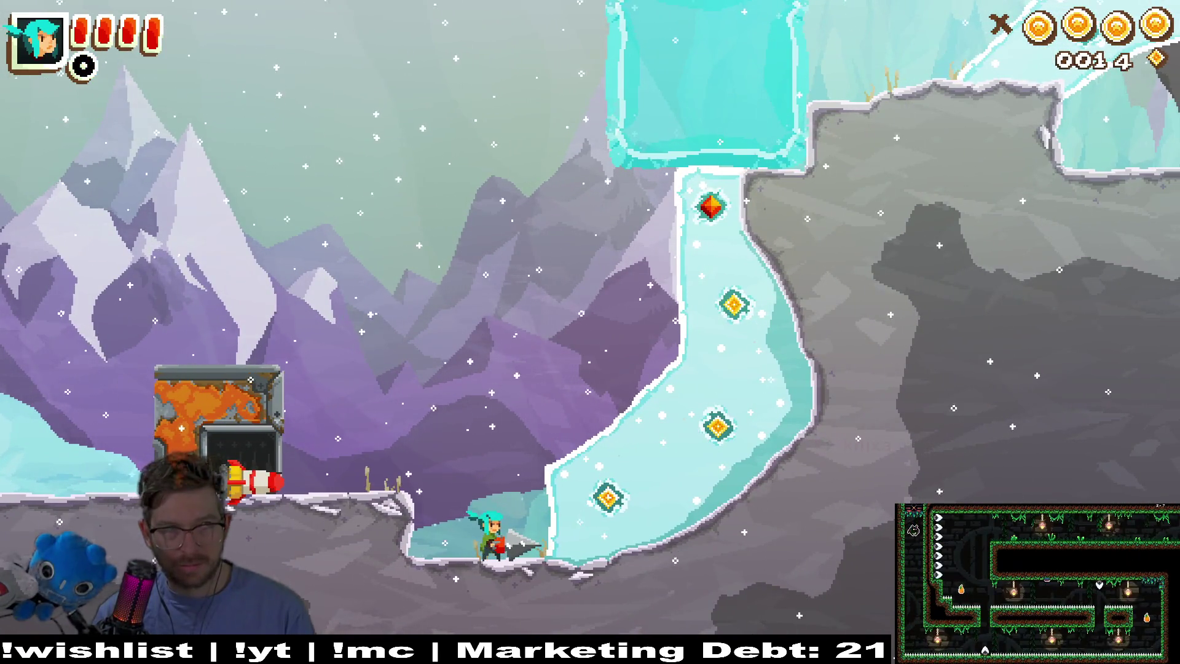
Drill up the ice column for gems and loop through the ice back to the crate
key("Up")
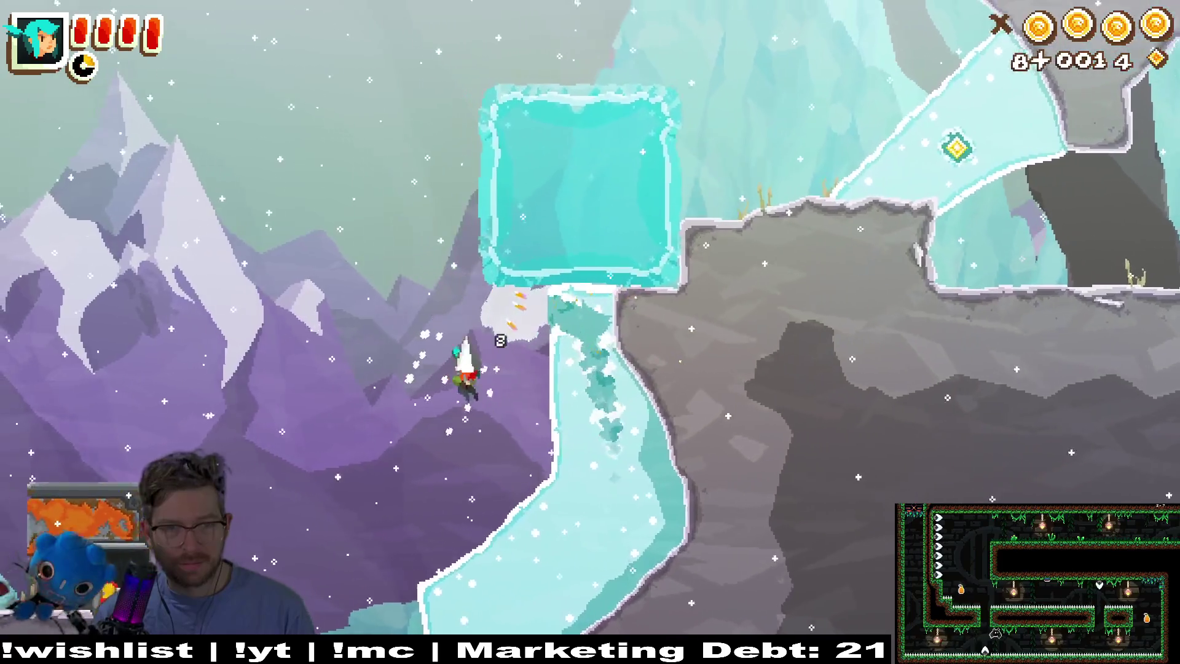
key("Right")
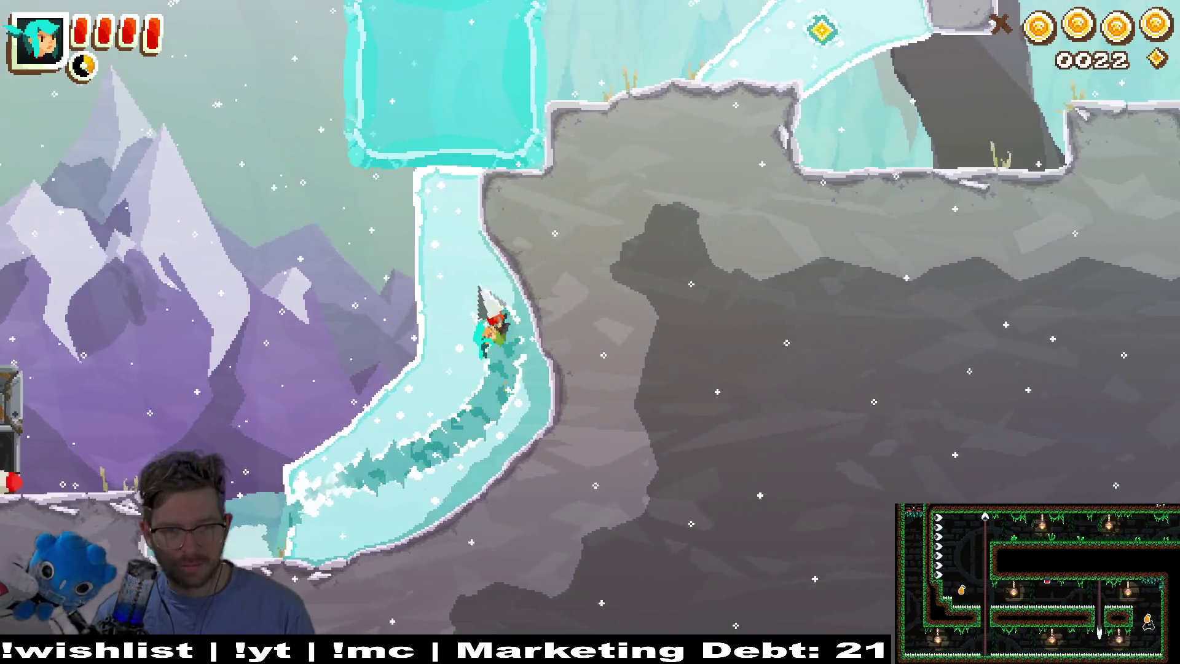
key("Left")
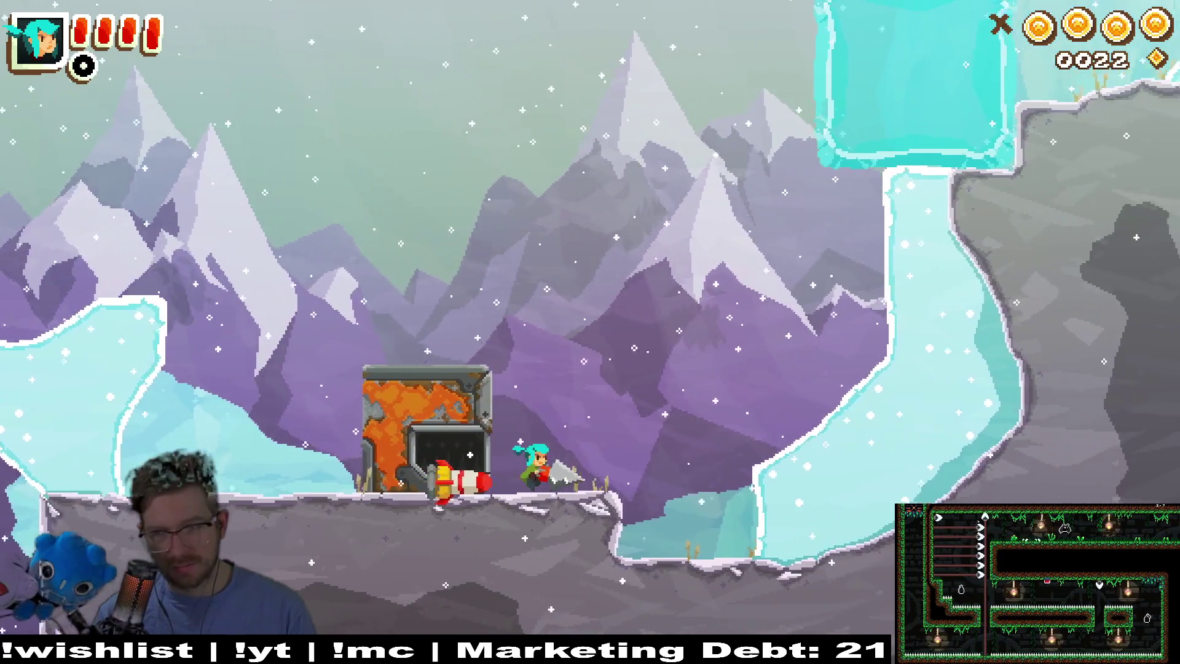
key("Right")
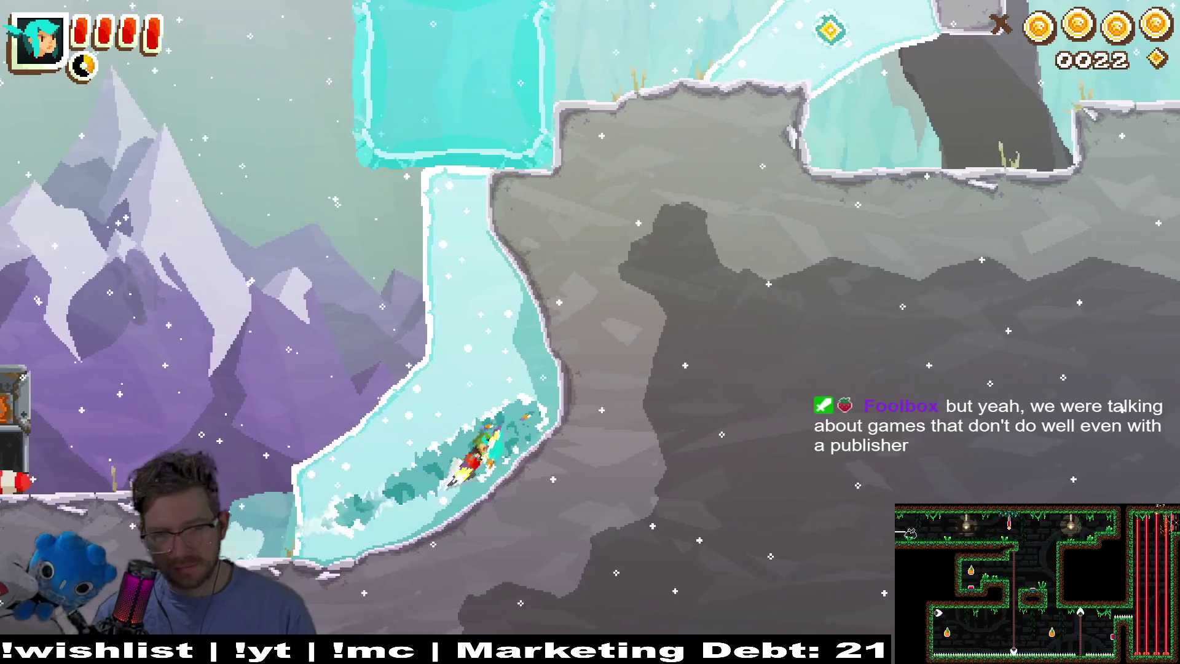
key("Left")
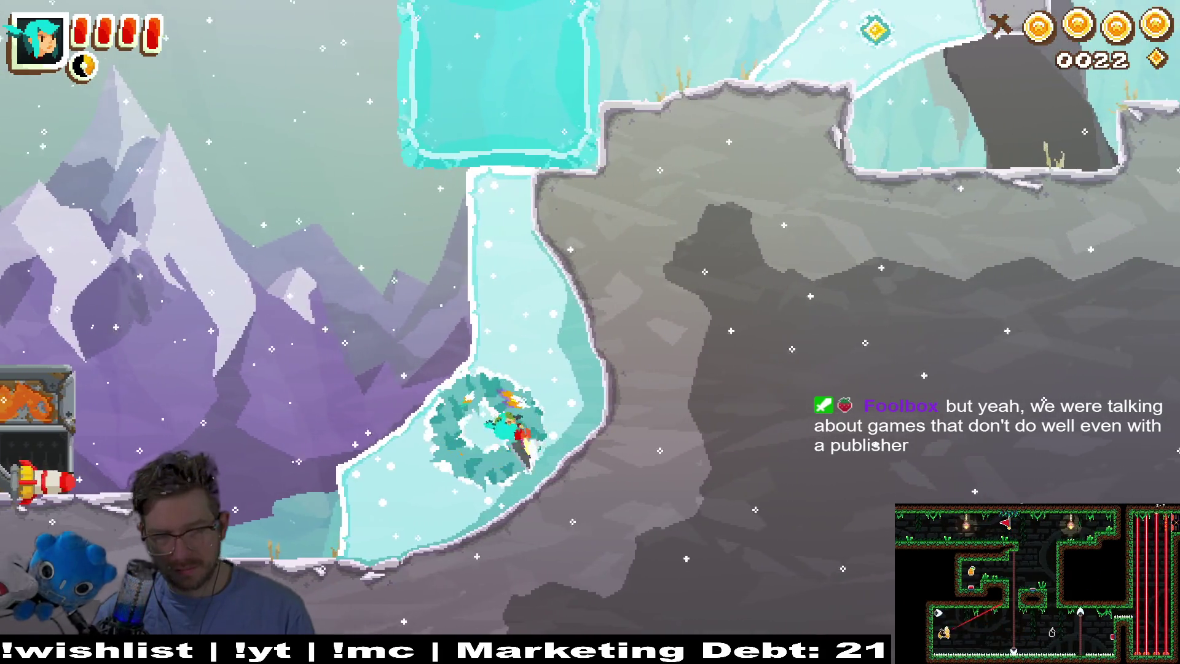
key("Left")
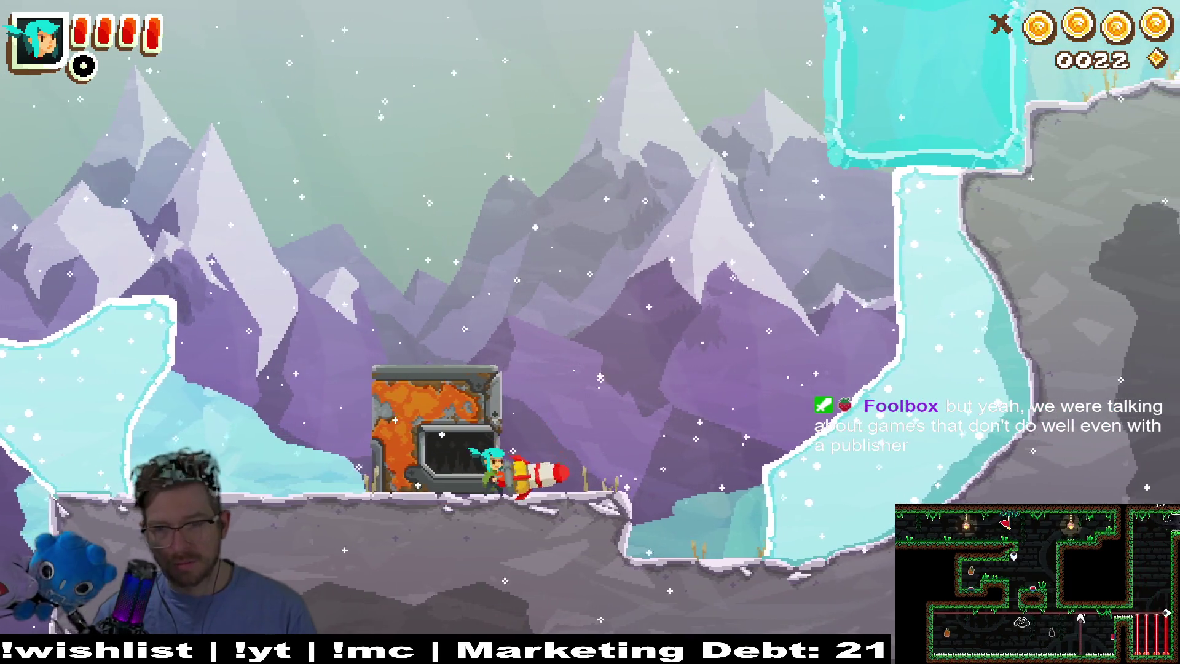
key("Right")
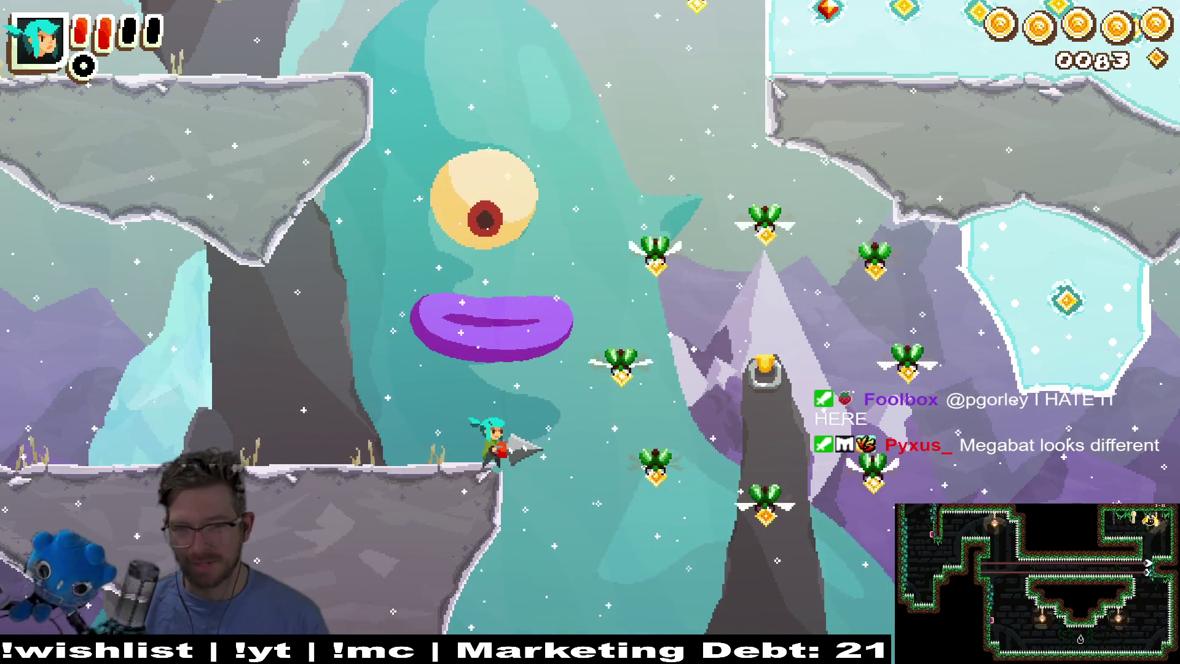
Jump and dash up through the flying bugs, then pause to leave level 3-4
key("Right")
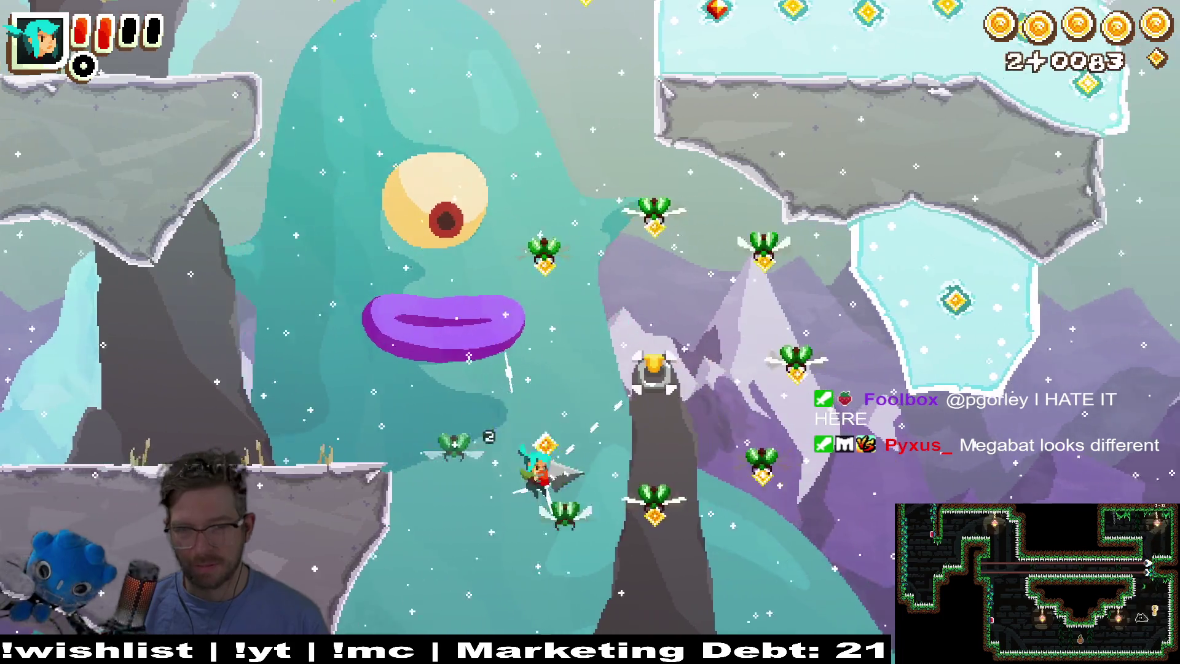
key("Left")
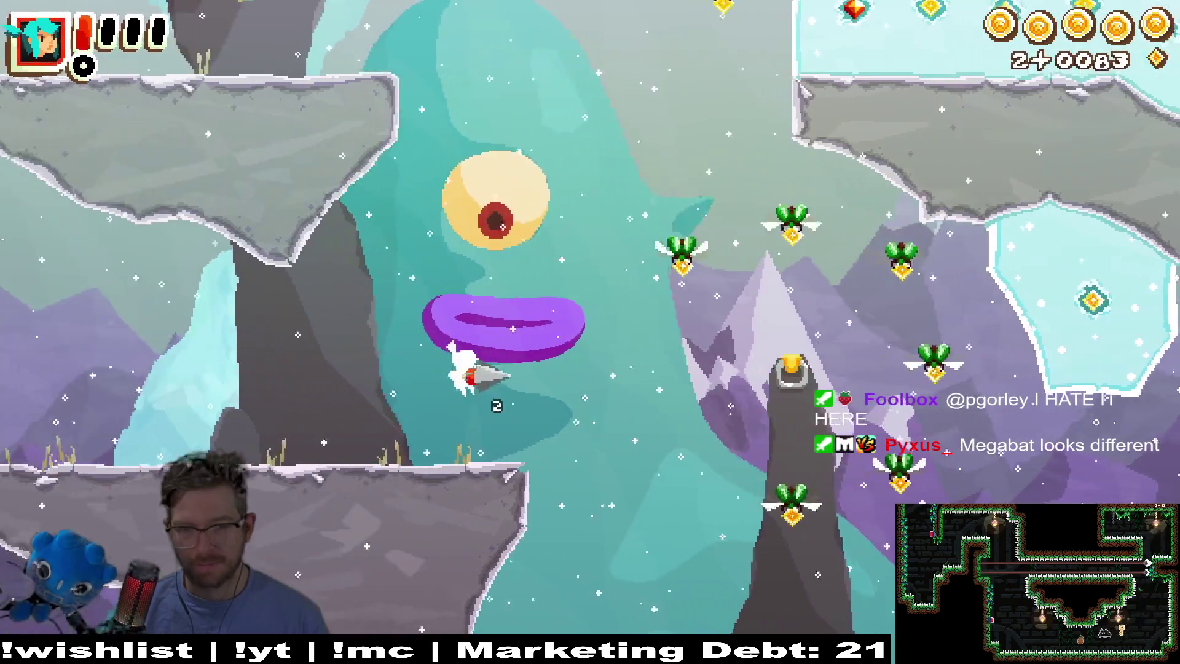
key("Right")
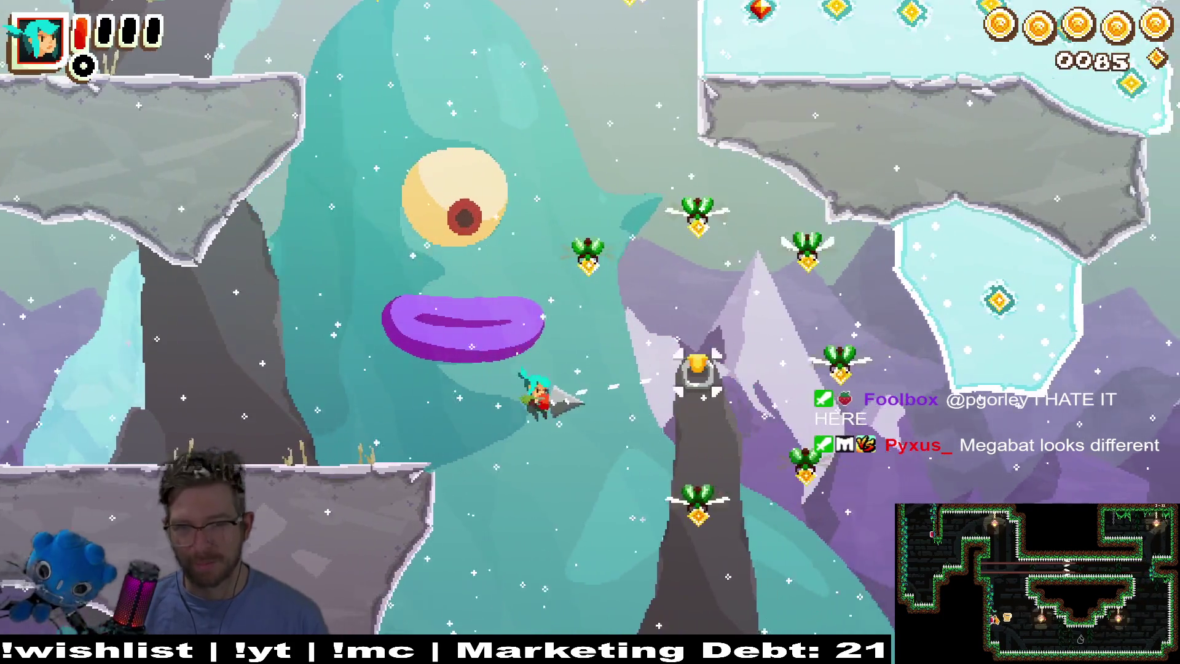
key("Right")
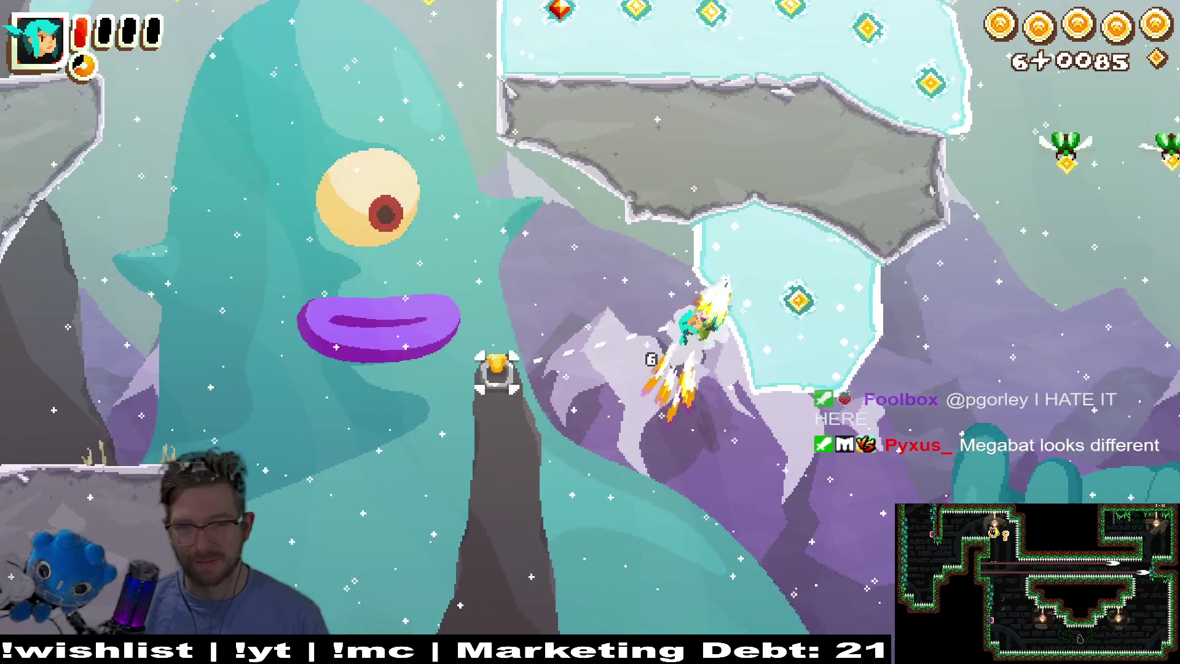
key("Right")
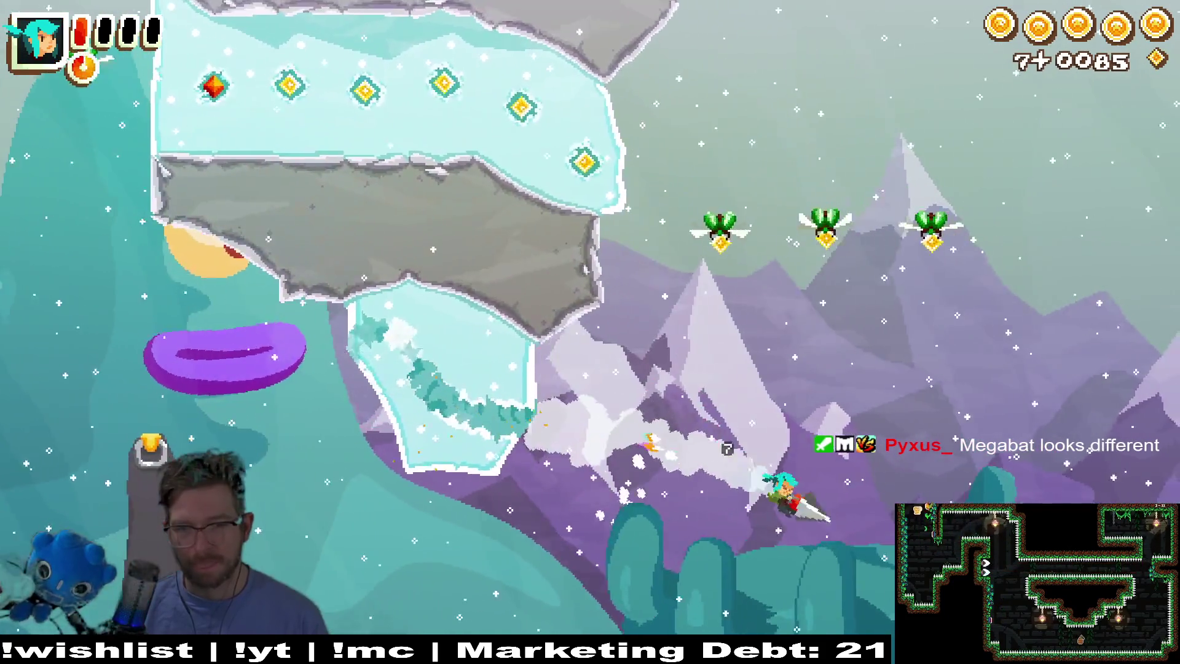
key("Escape")
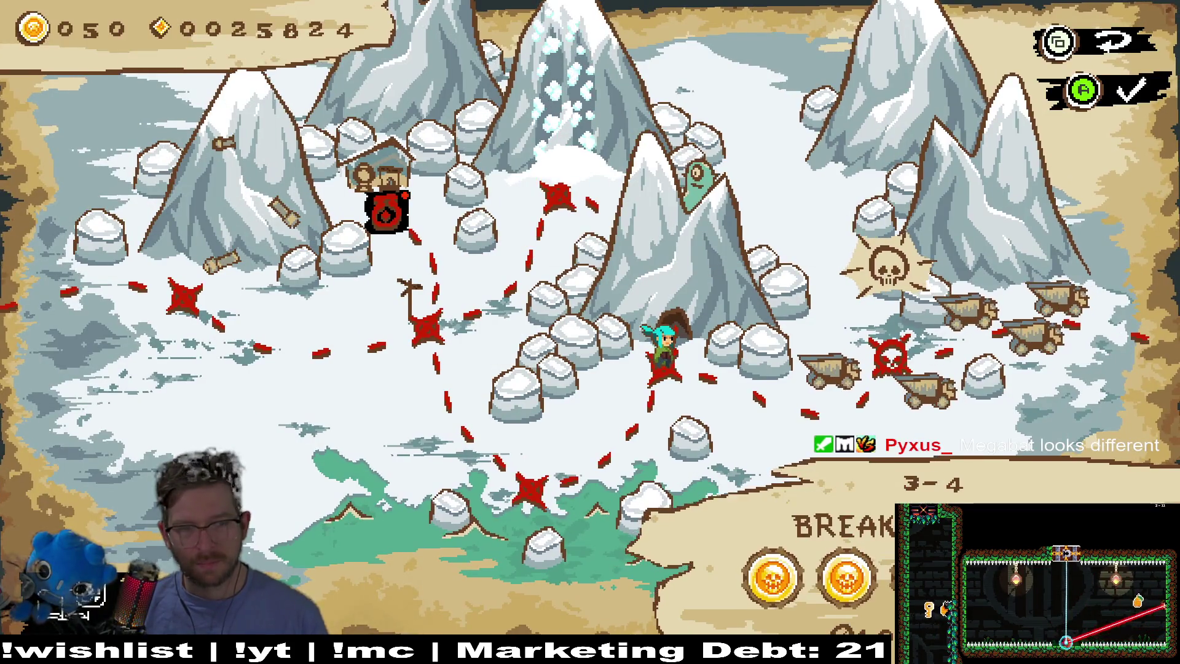
Walk the map past 3-3 and 3-2 toward the shop, then exit to the main menu
key("Left")
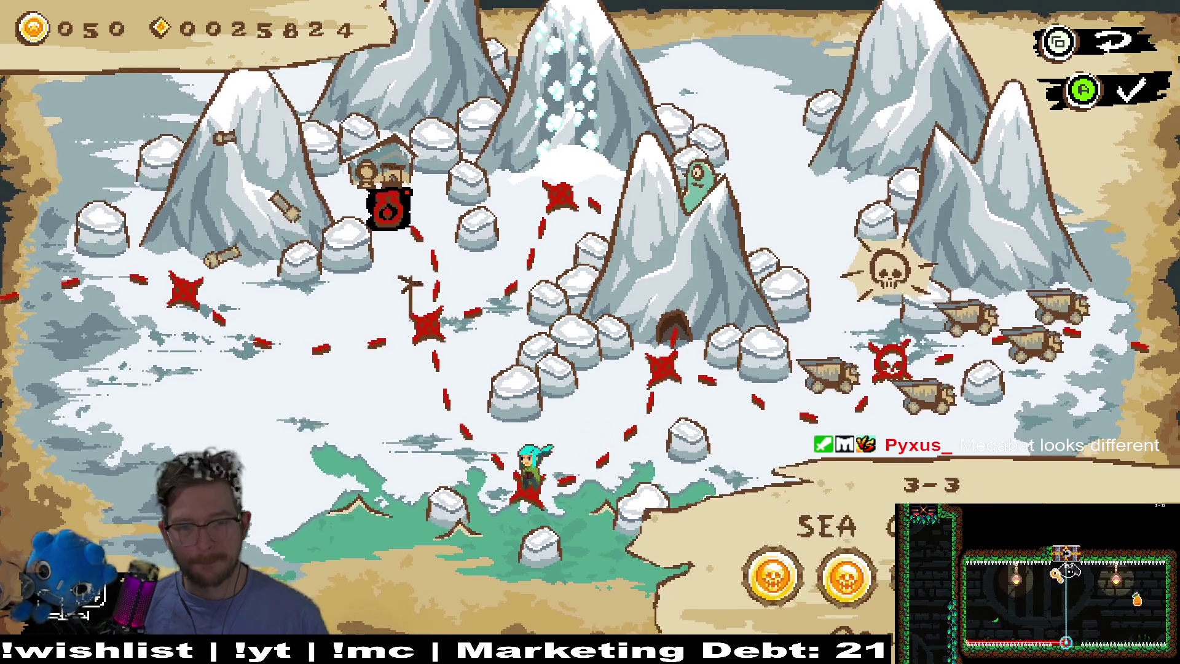
key("Up")
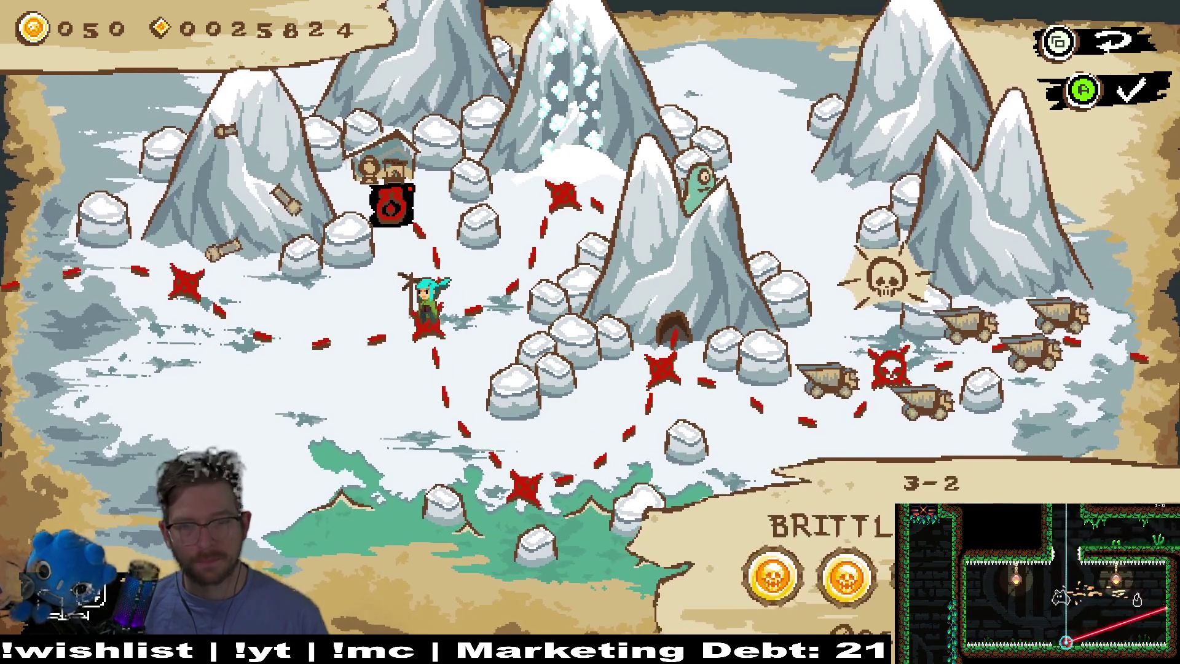
key("Up")
key("Escape")
key("Return")
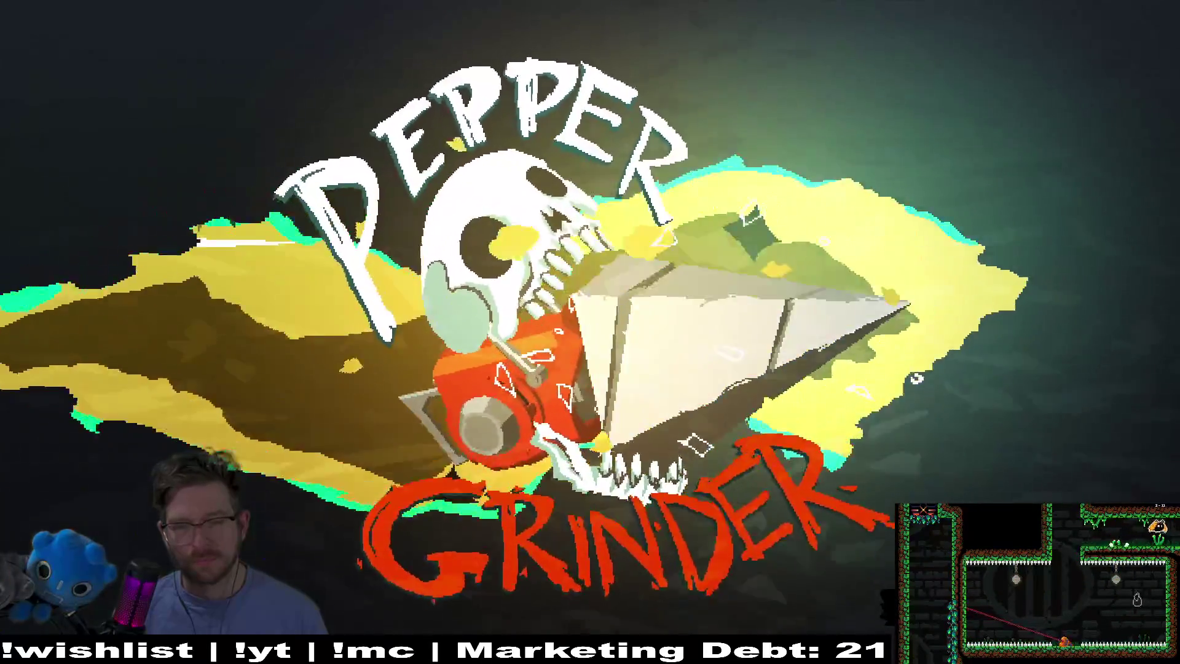
Back out of the save-file menu on the title screen and quit the game
key("Return")
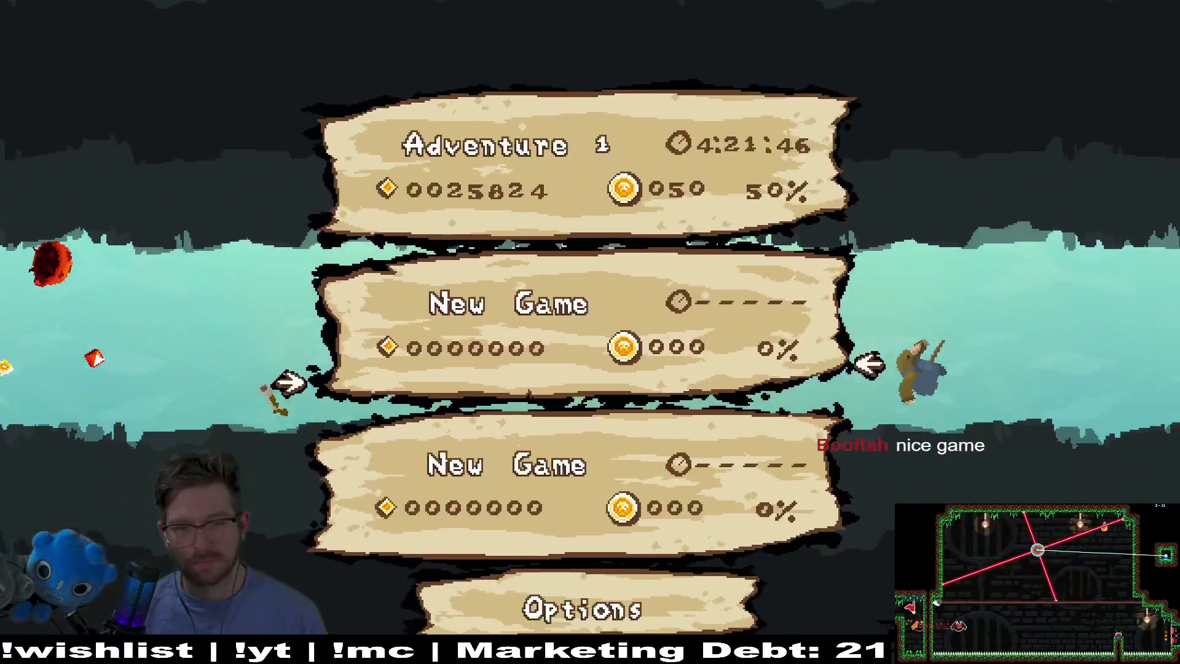
key("Escape")
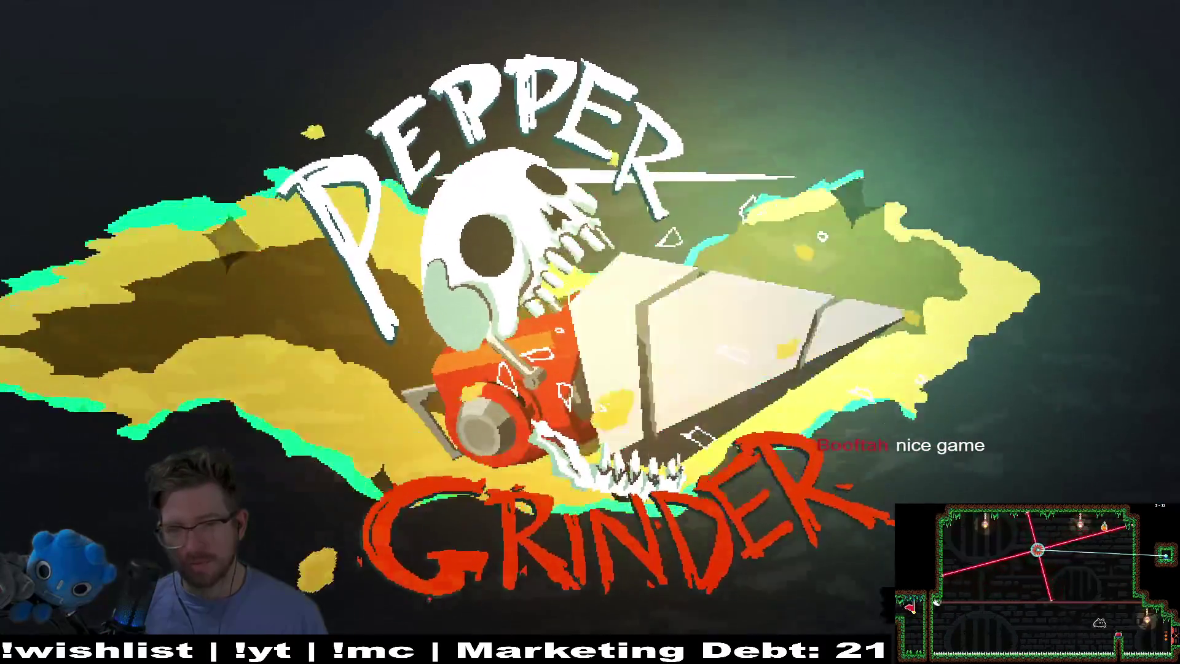
key("Escape")
key("Return")
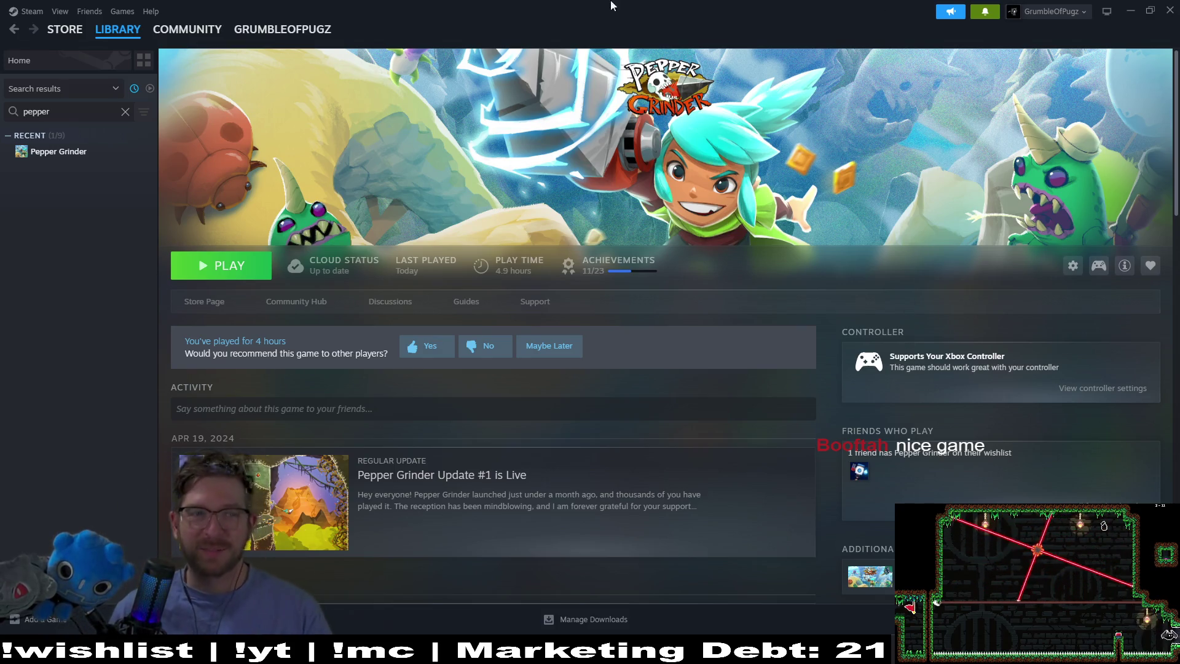
Clear the Steam library search and bring the Godot editor to the front
left_click(125, 111)
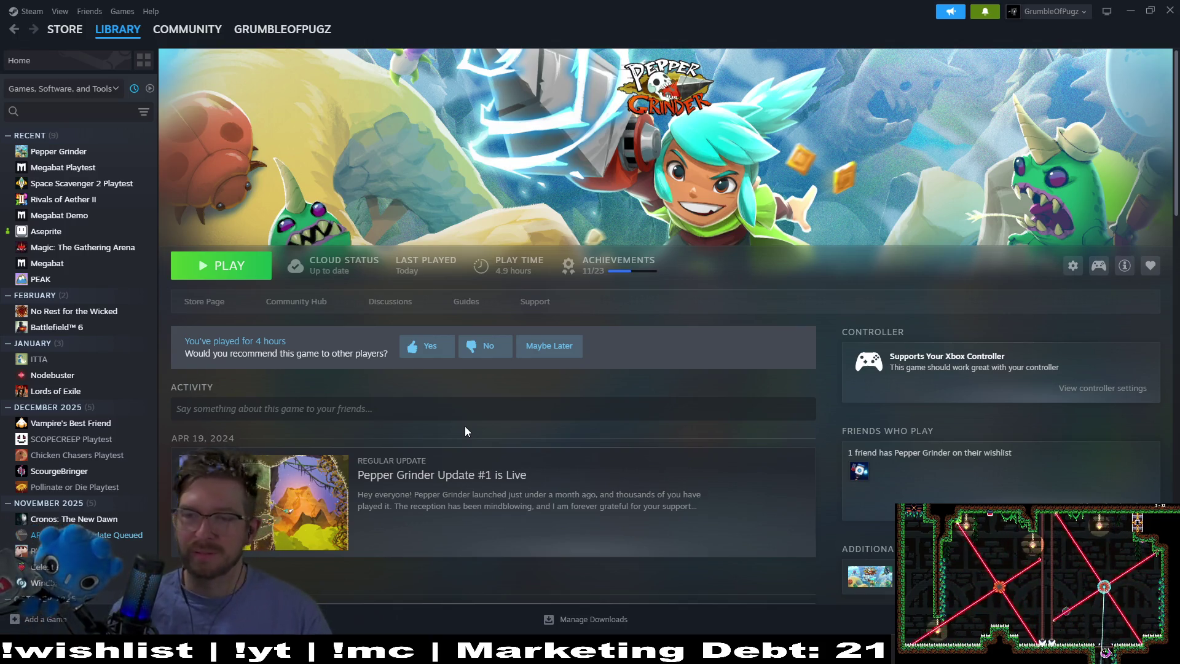
mouse_move(832, 652)
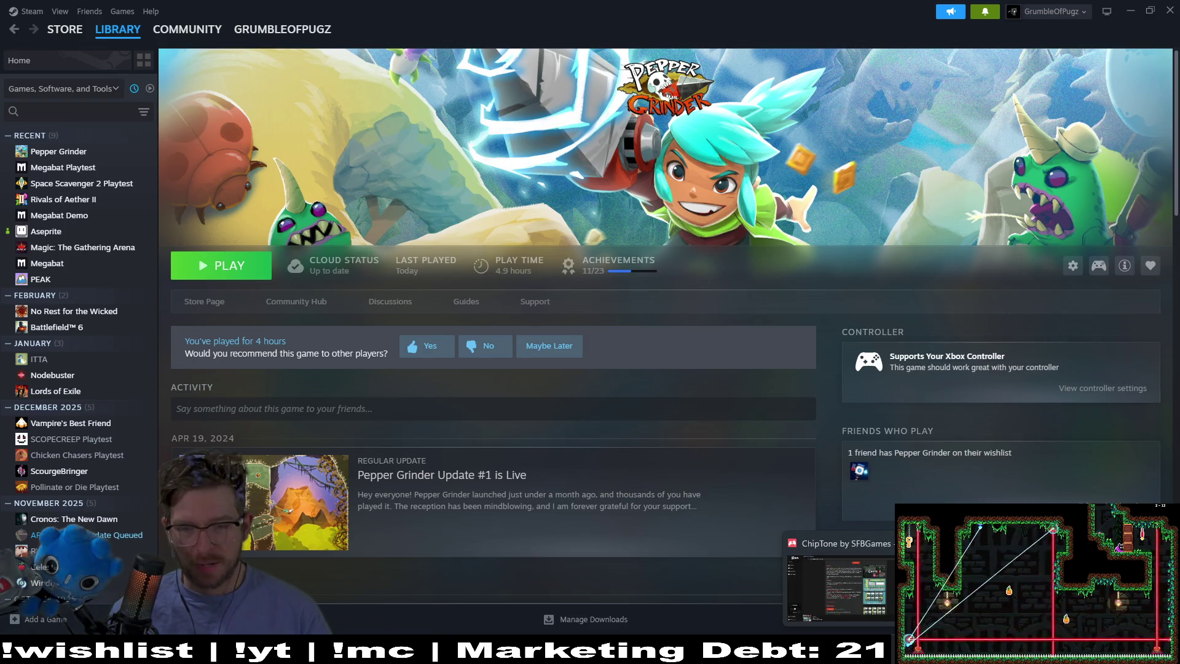
left_click(836, 615)
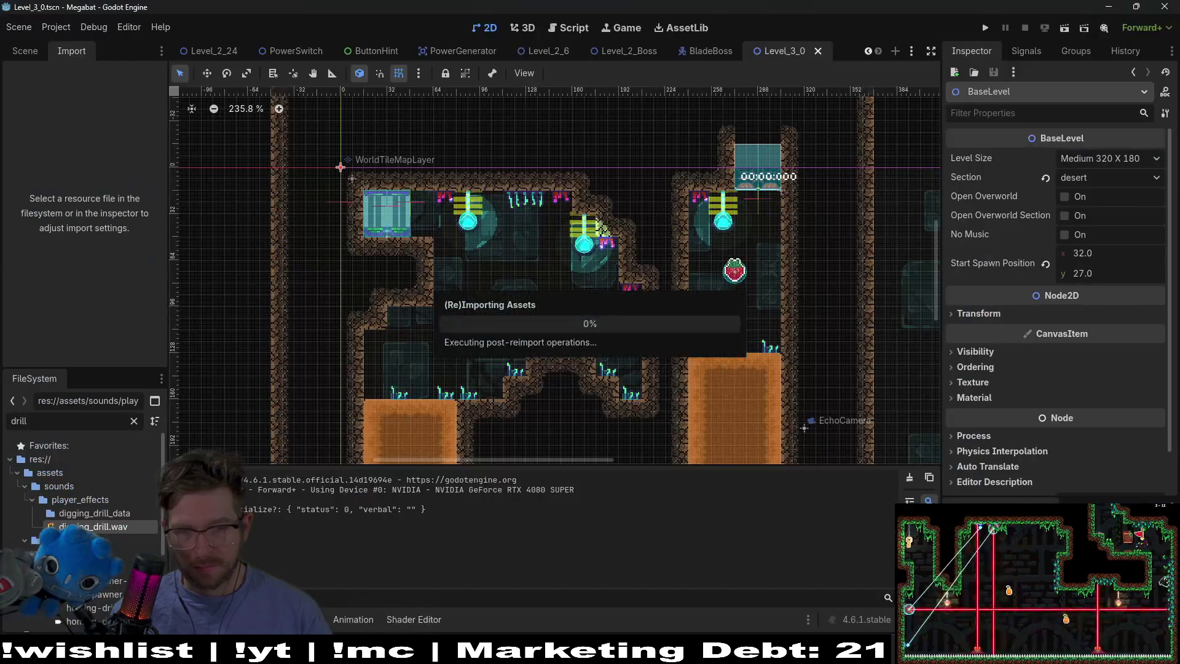
Test-run the Level_3_0 scene in Godot, then stop it with F8
left_click(1071, 25)
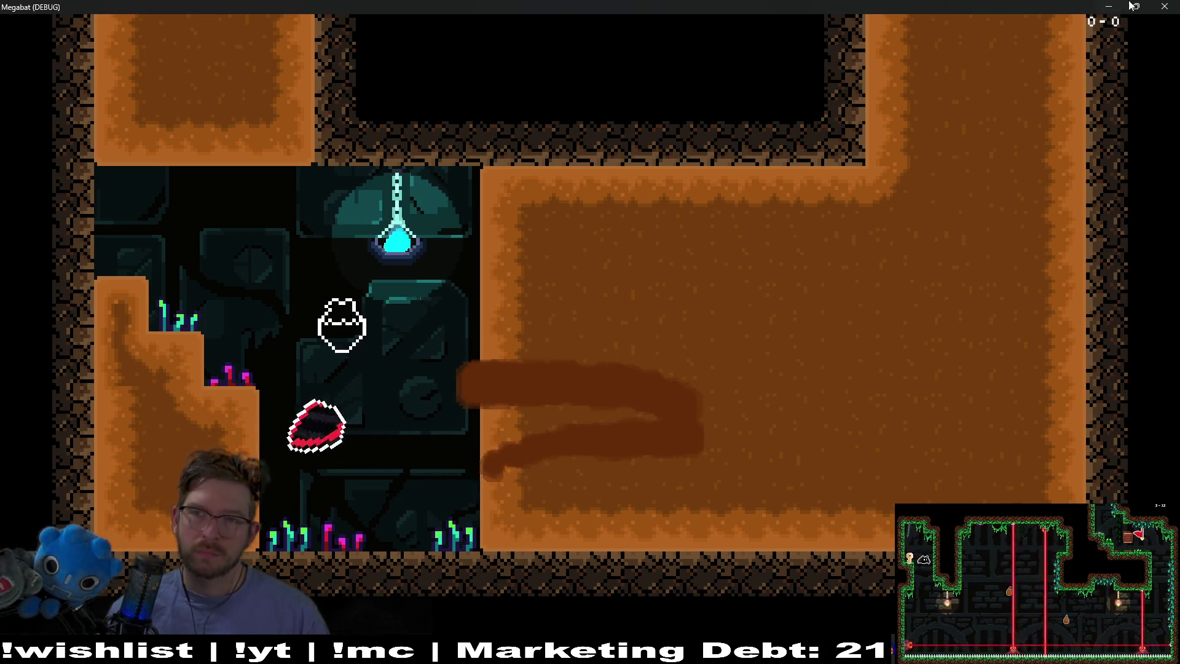
key("F8")
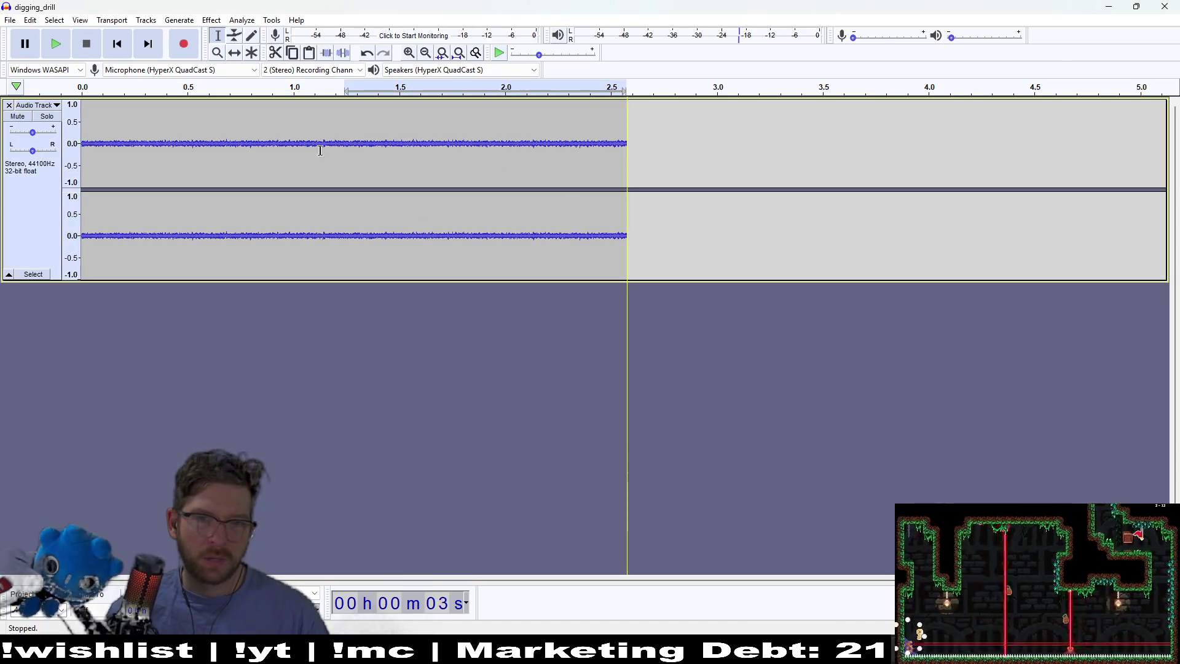
Dismiss the no-selection warning, select the full 2.6 s clip, and open Reverb for it
left_click(202, 23)
left_click(216, 22)
left_click(216, 22)
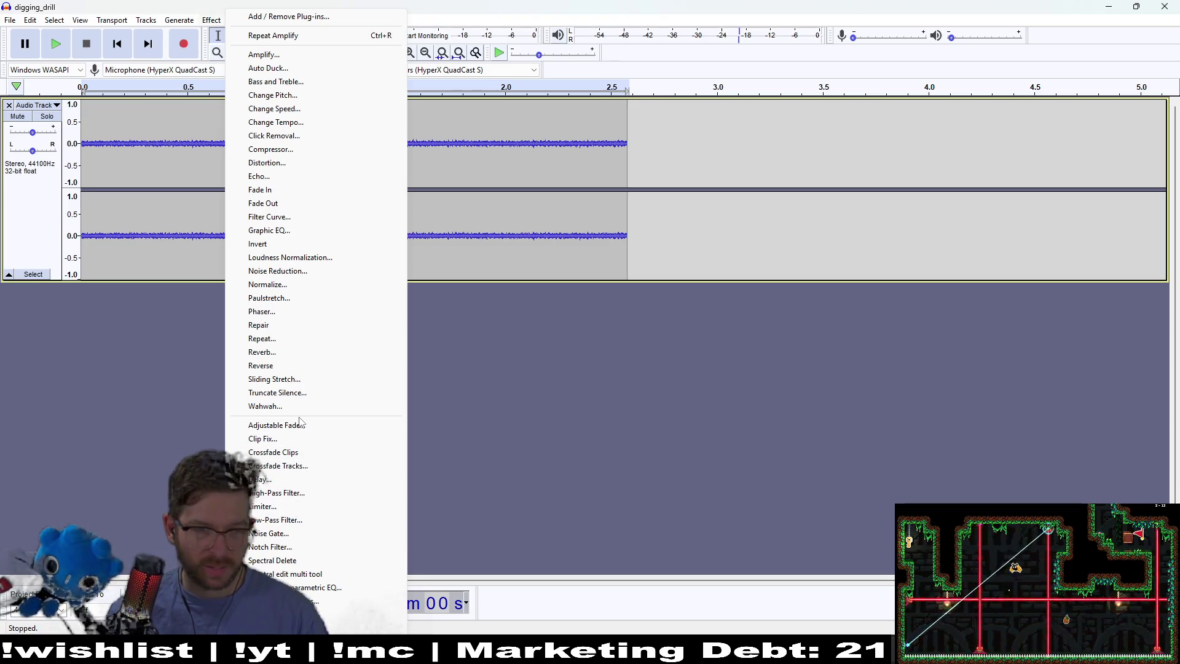
left_click(298, 352)
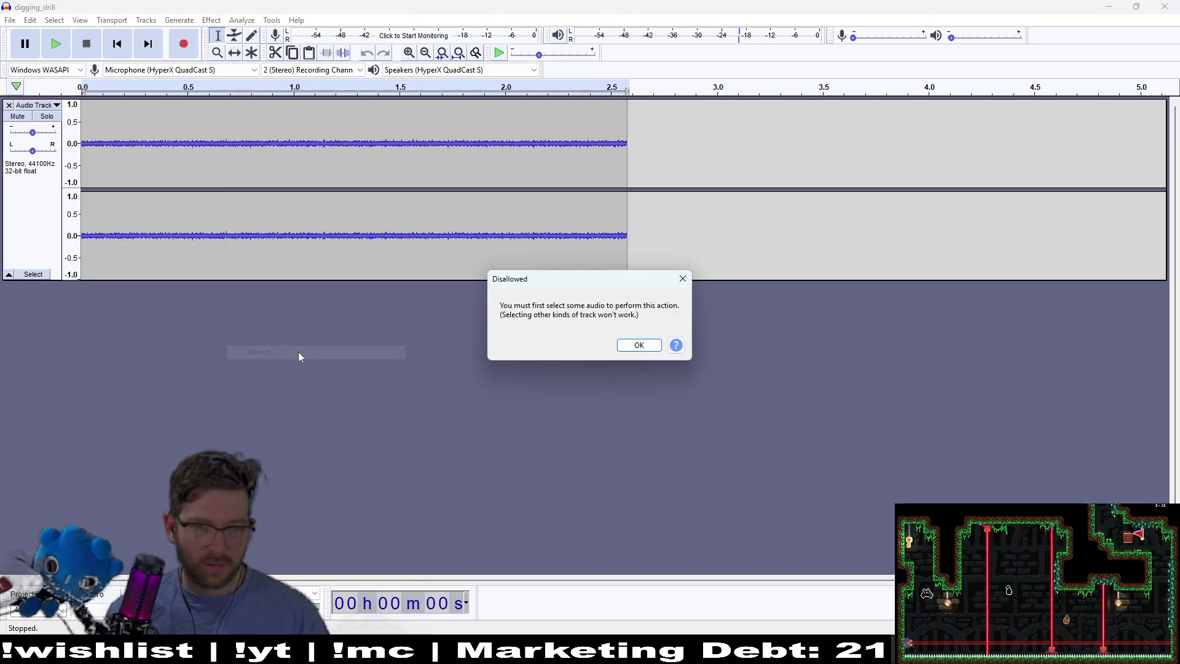
left_click(682, 277)
mouse_move(637, 206)
left_mouse_down()
mouse_move(416, 182)
mouse_move(83, 184)
left_mouse_up()
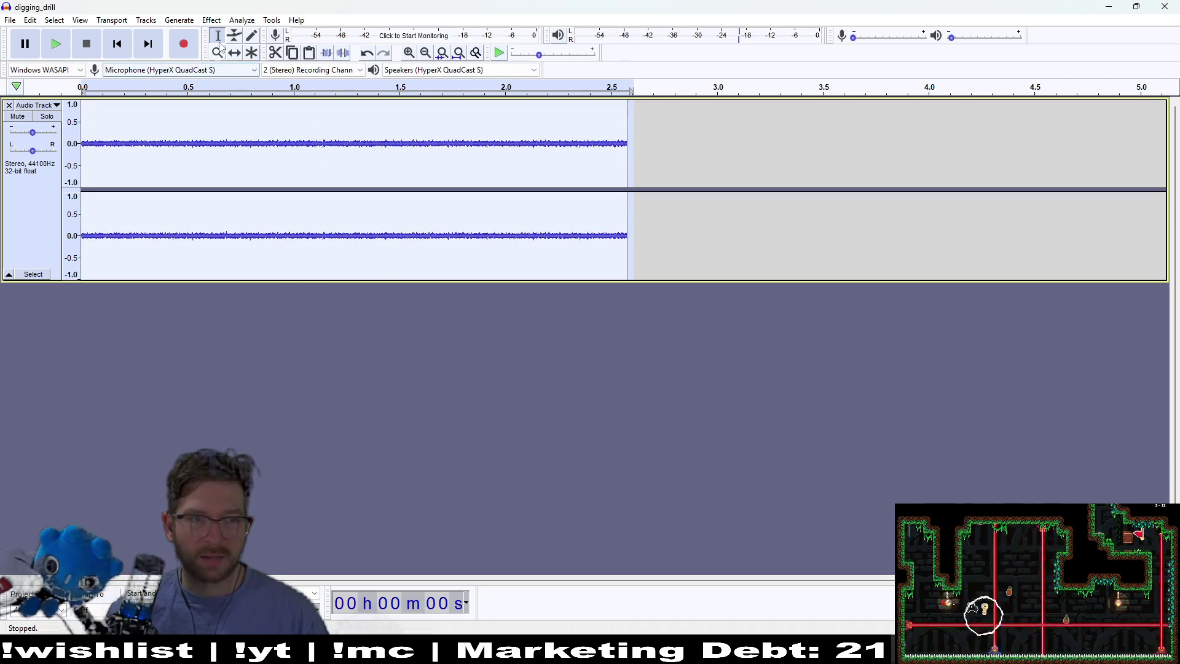
left_click(211, 19)
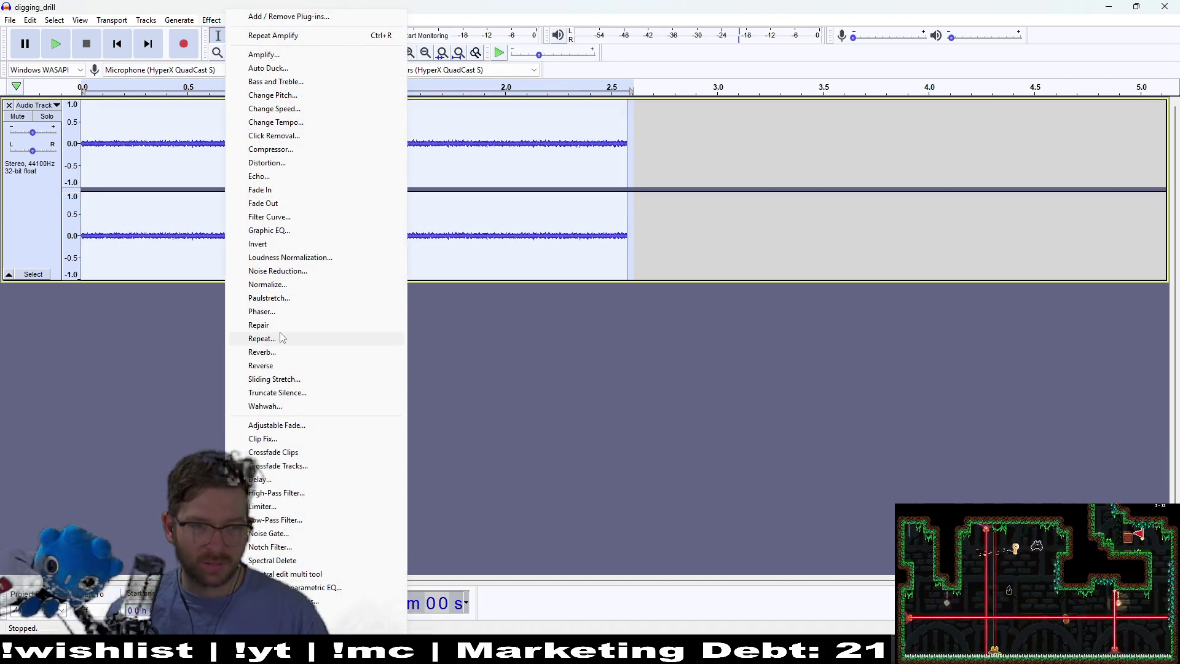
left_click(286, 352)
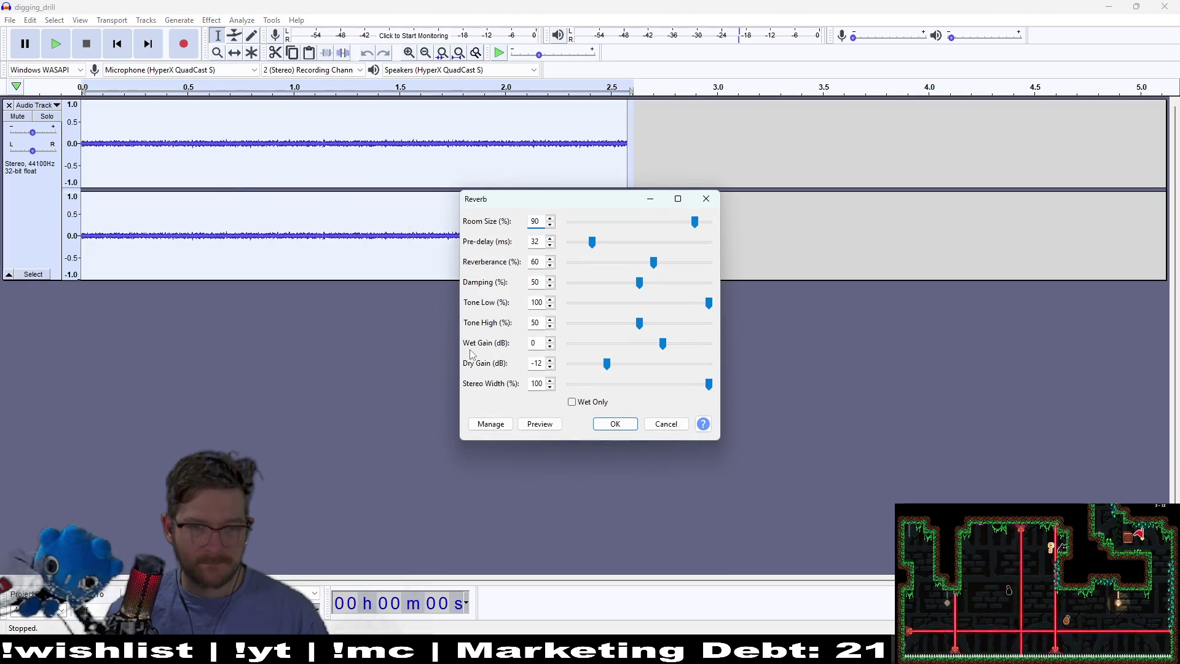
Audition reverb variations (Dry Gain 10, lower dry gain, narrower width, Tone High 80), then discard them
left_click(530, 425)
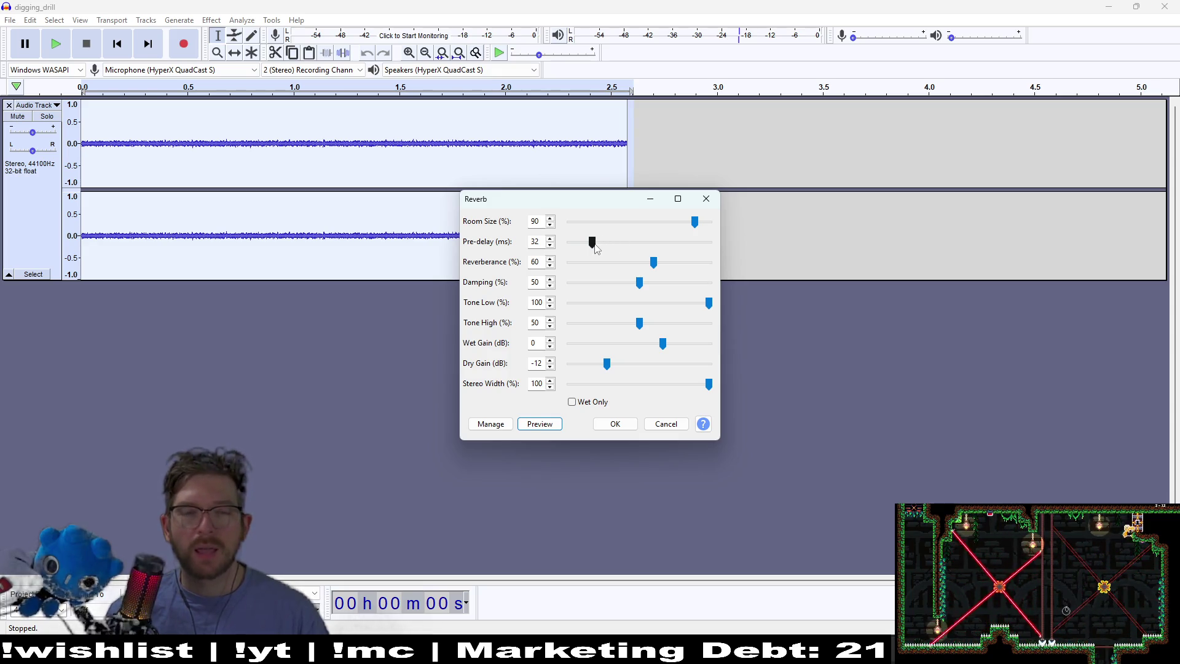
left_click(605, 367)
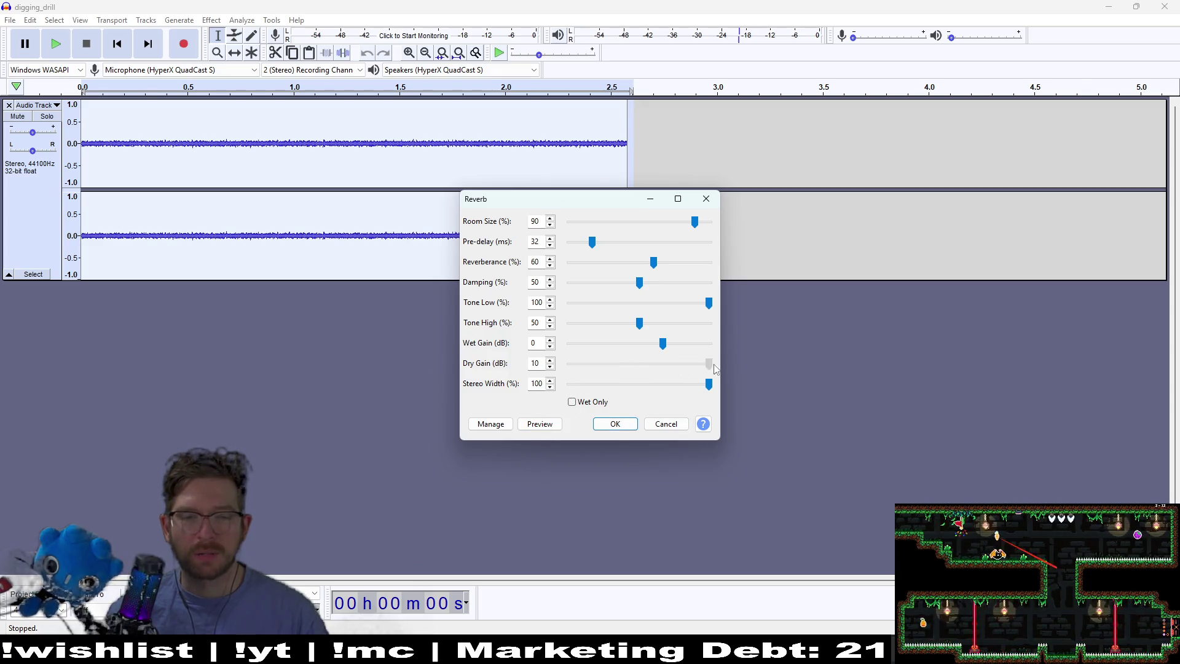
left_click(538, 427)
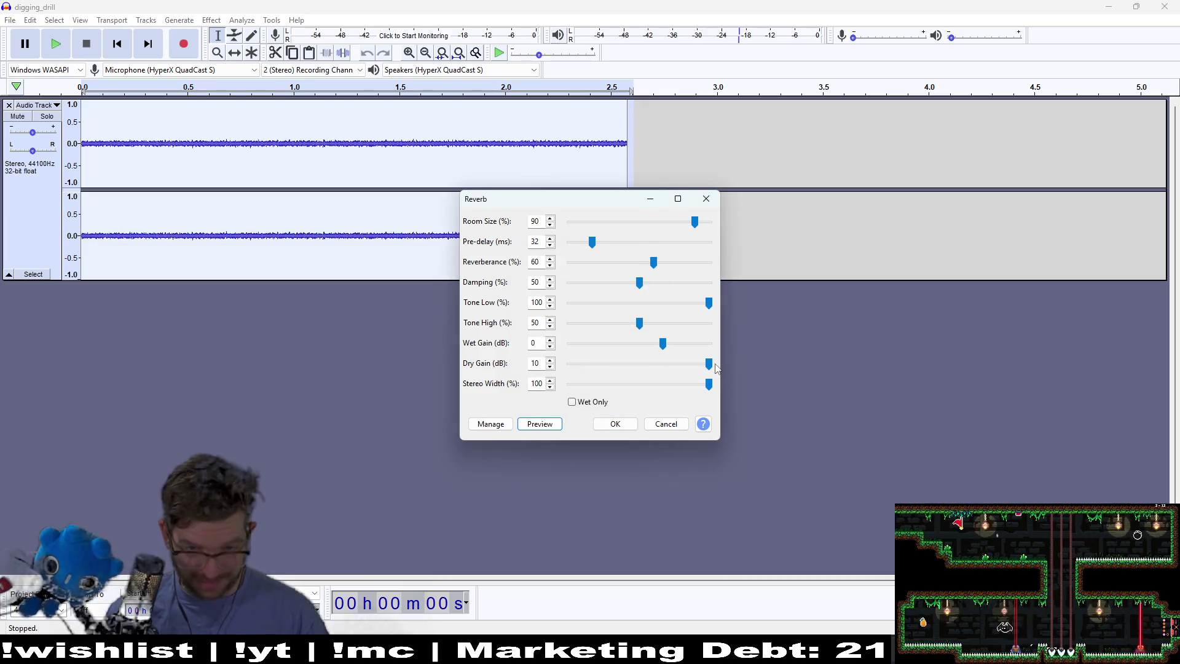
key("Tab")
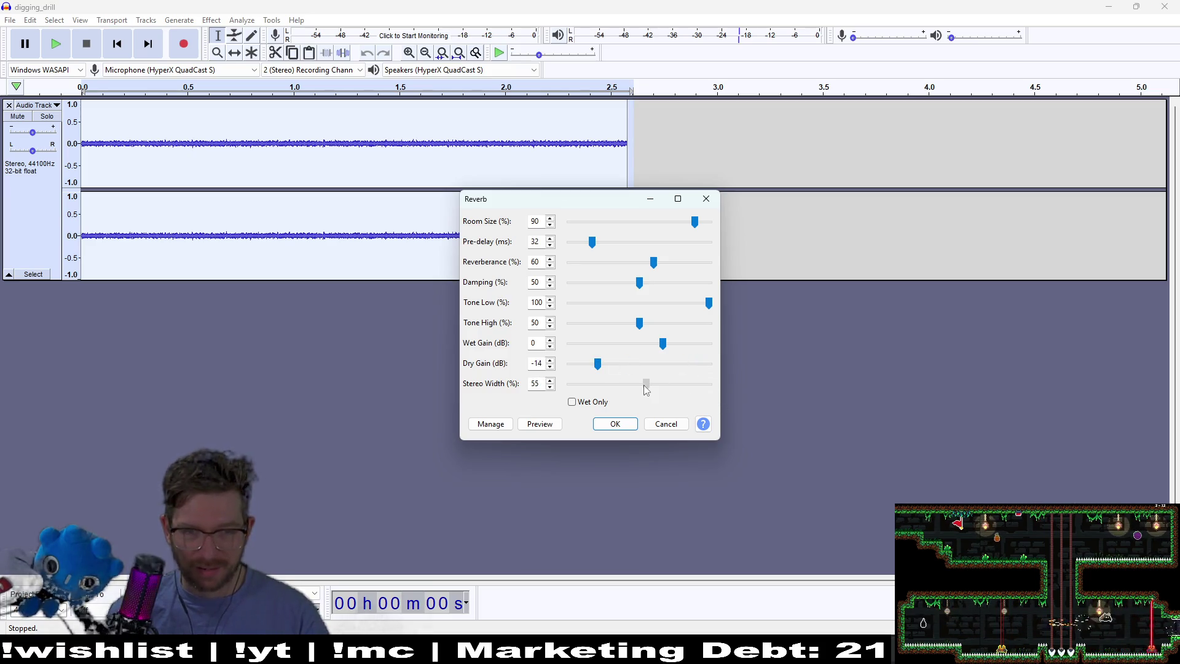
left_click(540, 425)
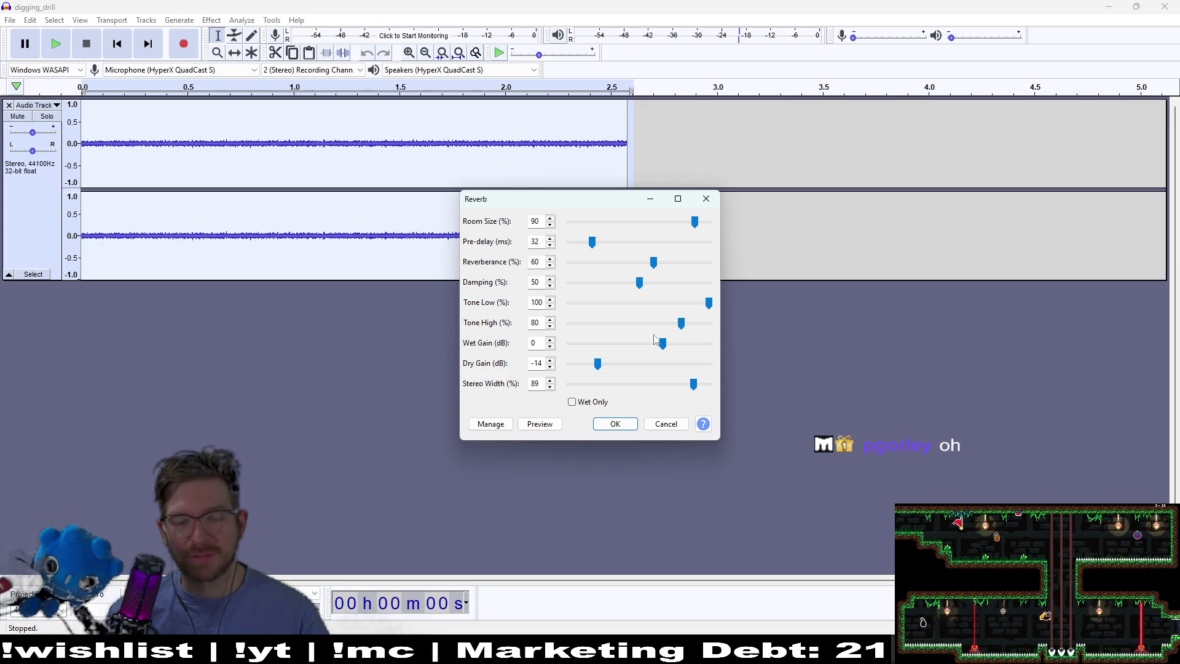
left_click(549, 425)
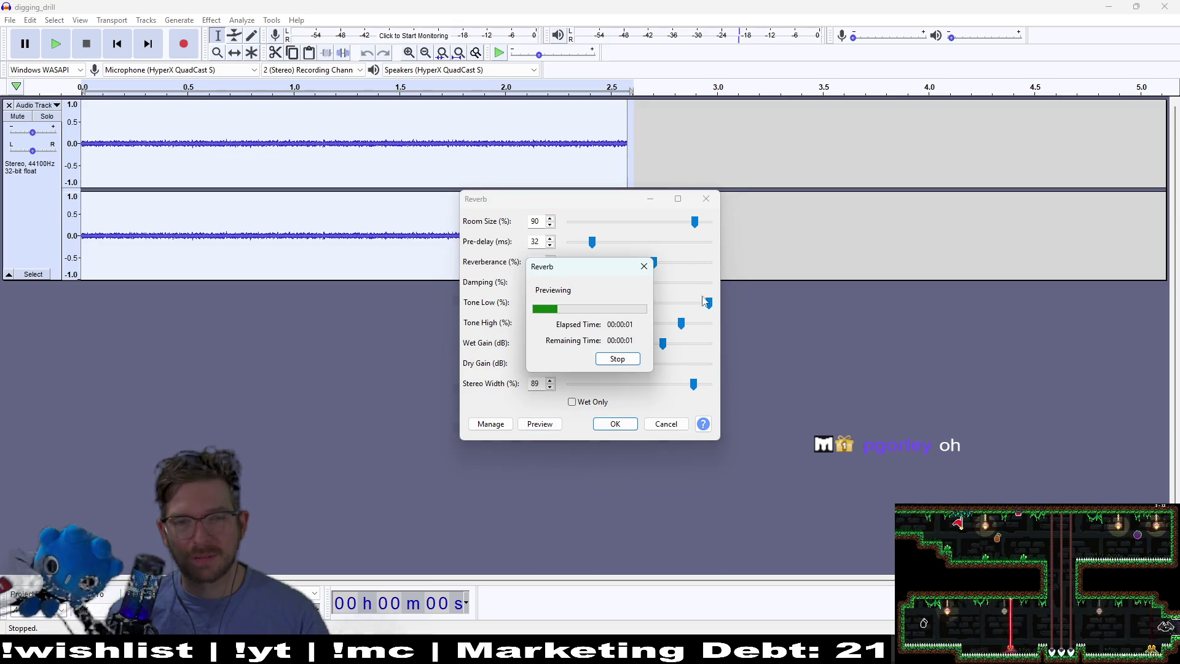
left_click(711, 206)
Open Paulstretch and preview the drill clip at the default Stretch Factor 1.0
left_click(211, 19)
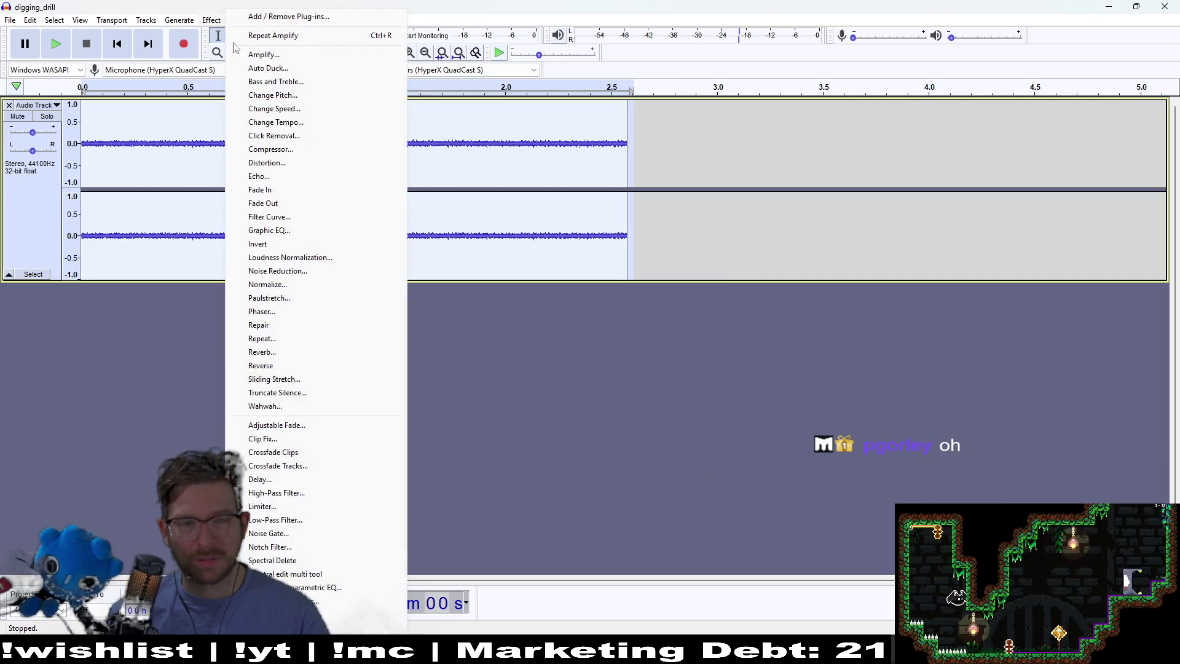
left_click(304, 298)
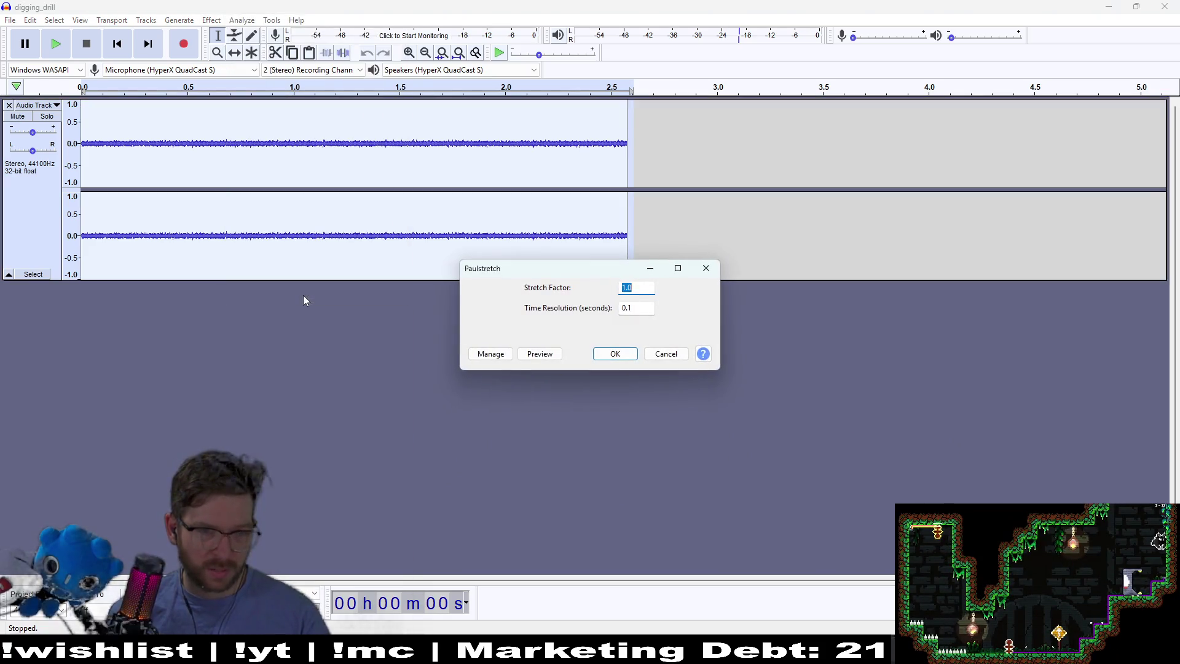
left_click(538, 354)
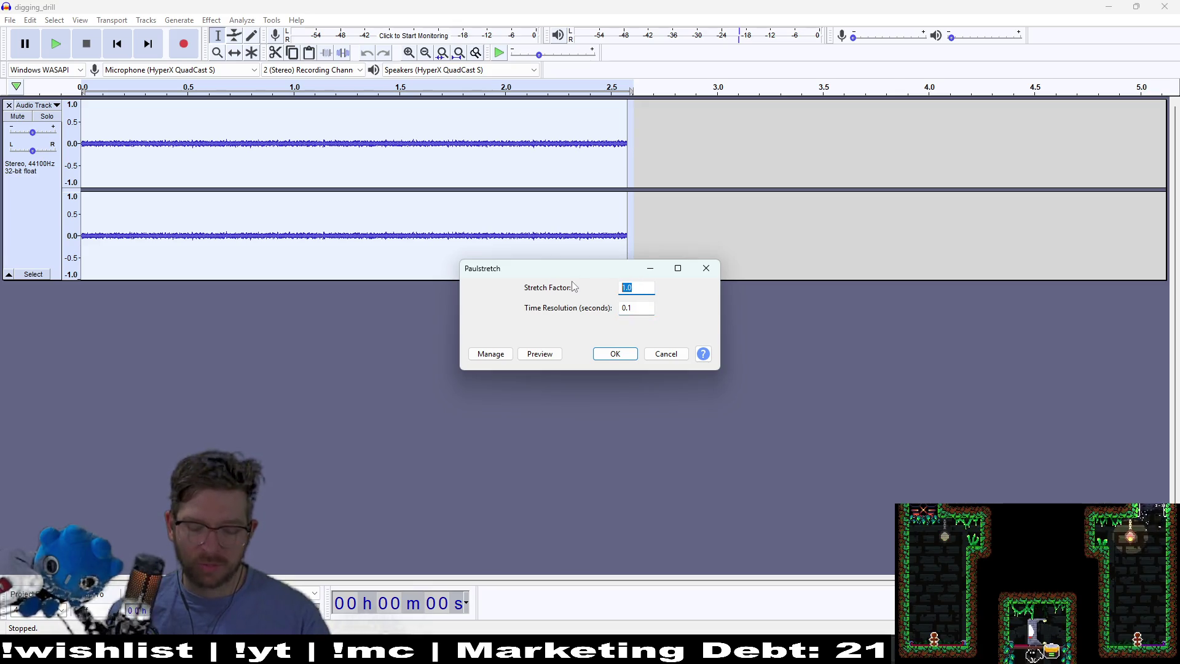
Preview the clip with a Paulstretch Stretch Factor of 5.0, then close Paulstretch without applying
type("10")
left_click(540, 355)
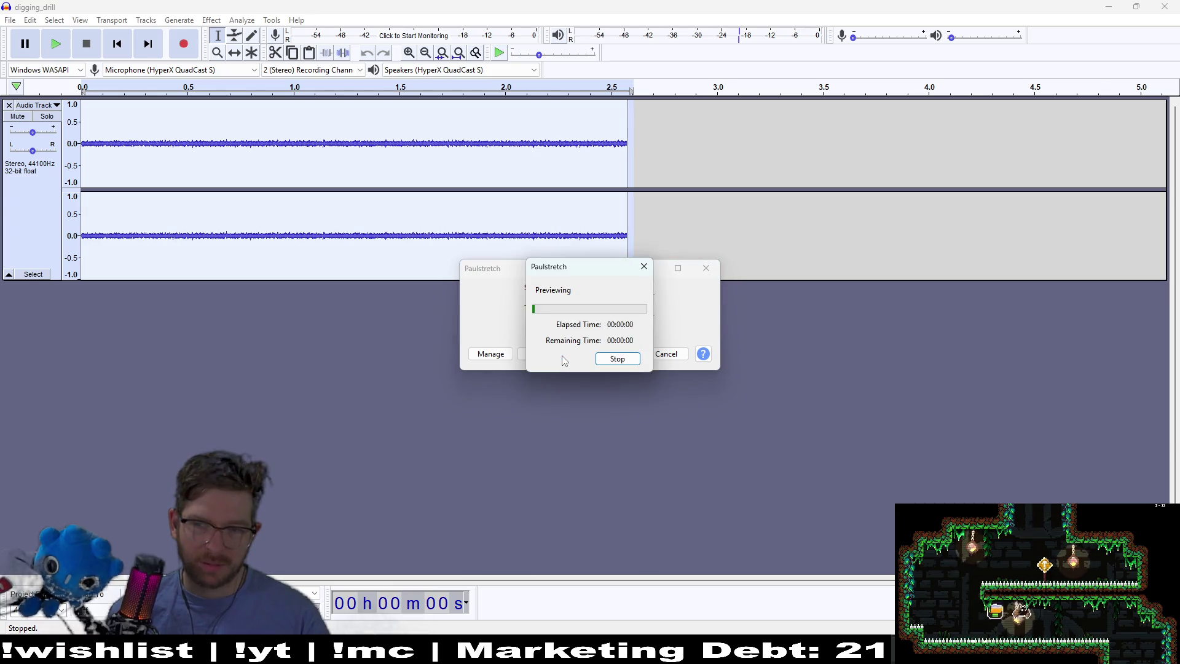
left_click(644, 266)
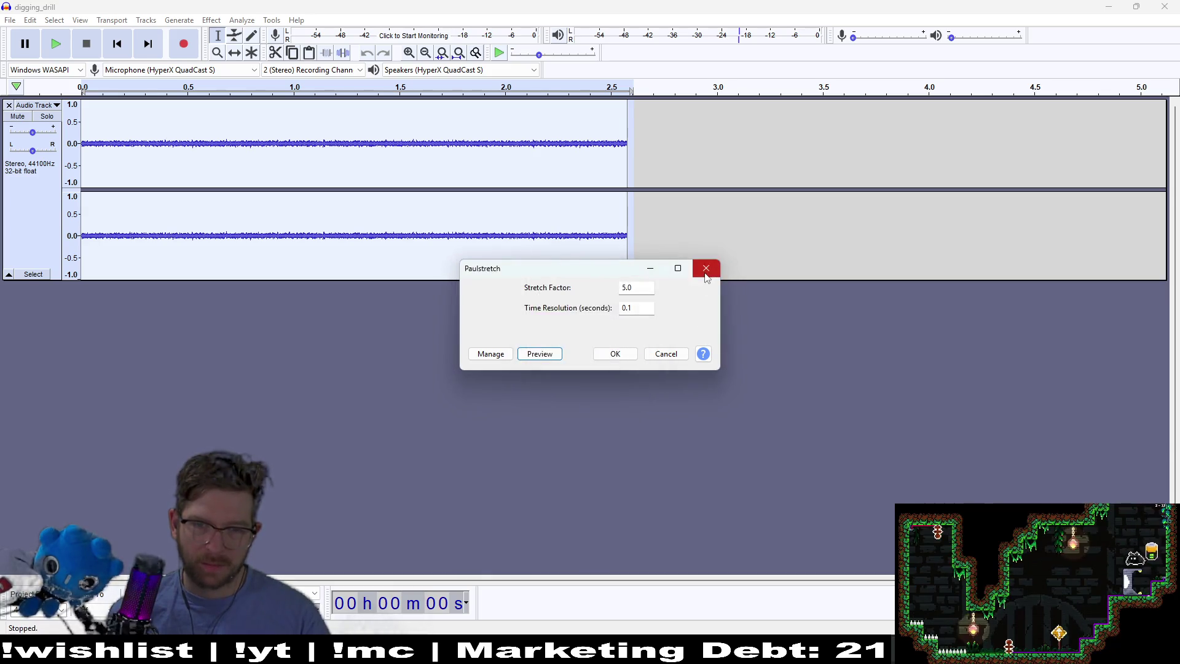
left_click(705, 268)
left_click(222, 19)
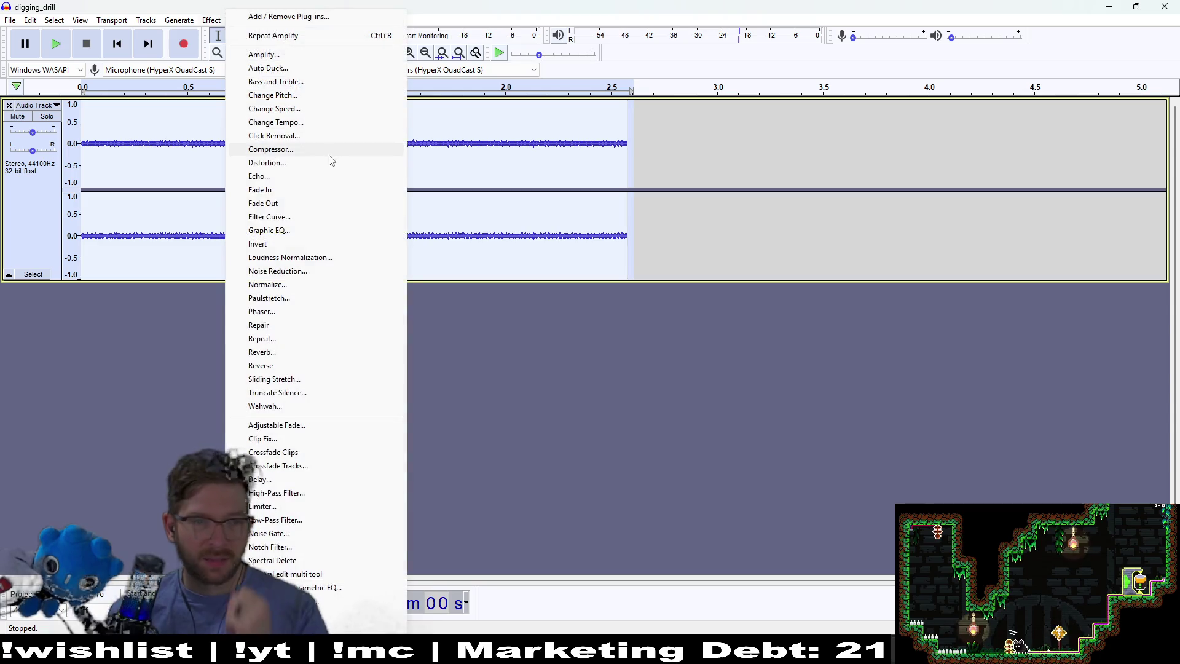
Preview Even Harmonics distortion while tuning the amount to 89 with harmonic brightness 79
left_click(320, 168)
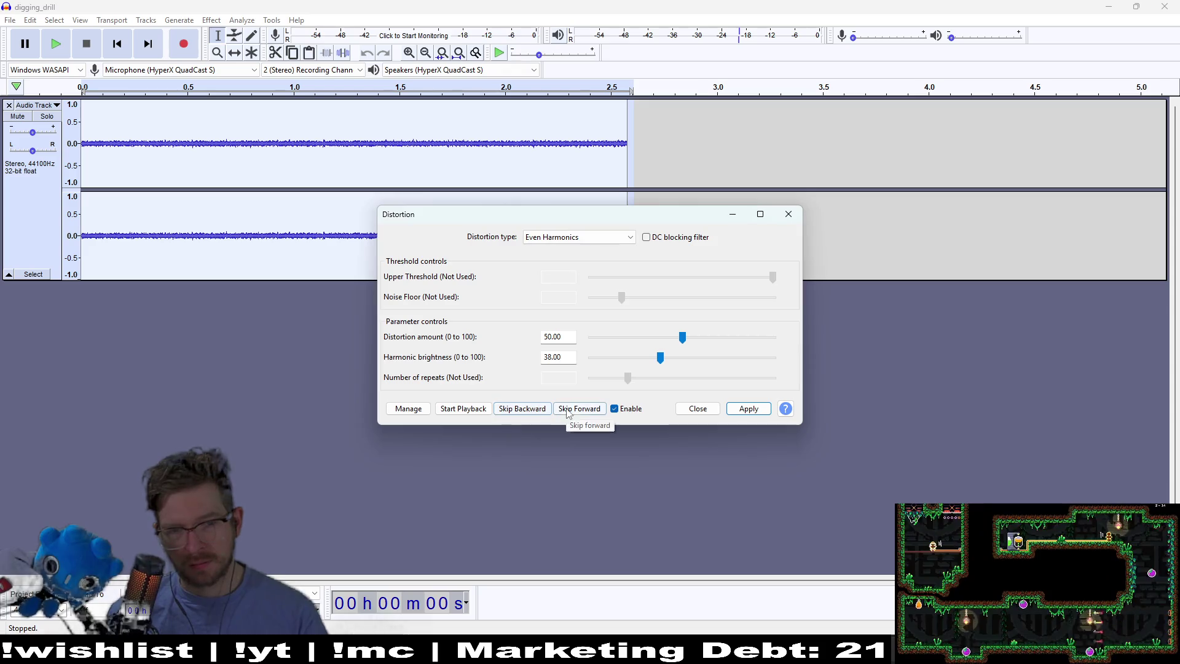
left_click(469, 409)
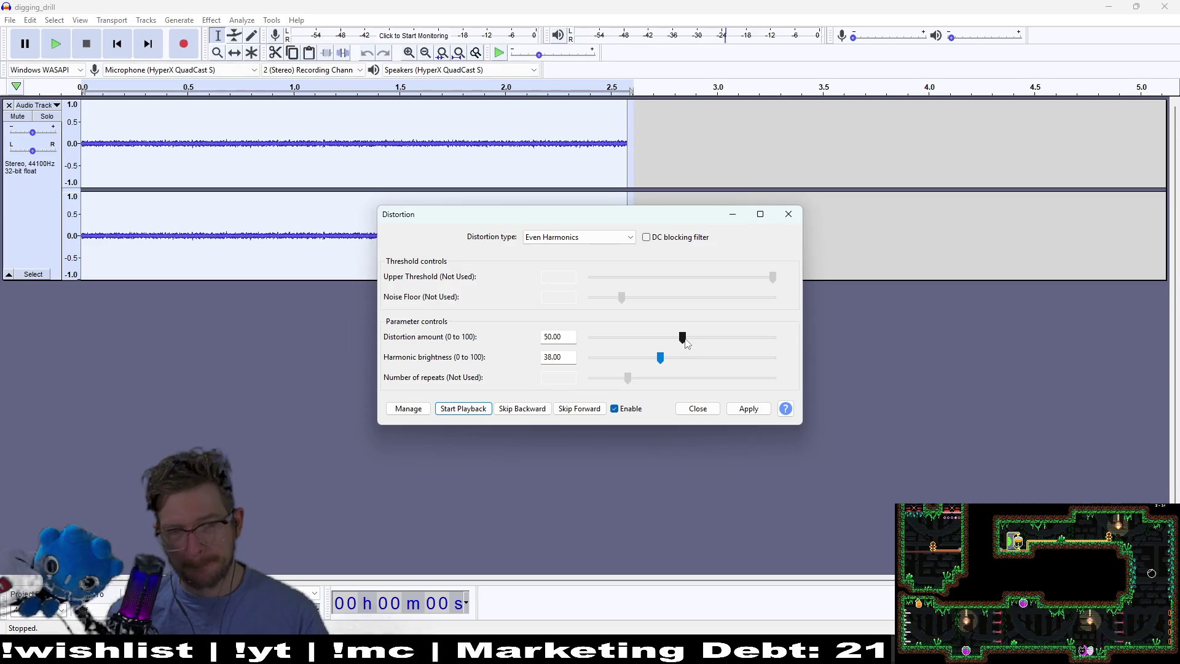
left_click_drag(730, 337, 755, 337)
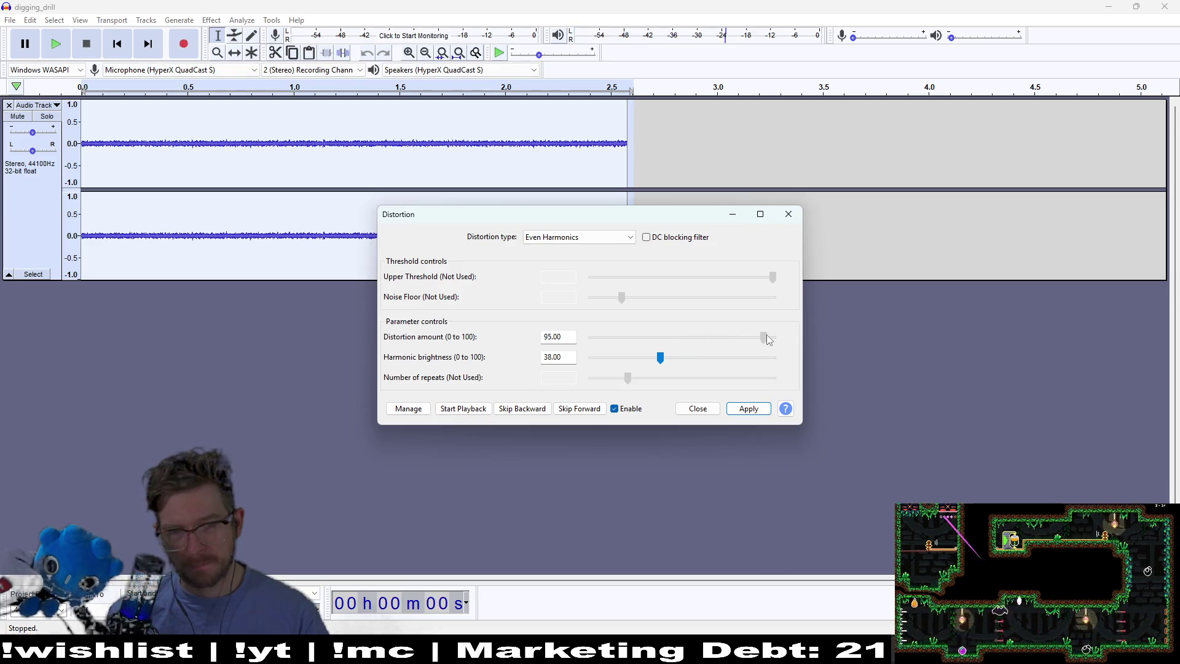
left_click(483, 409)
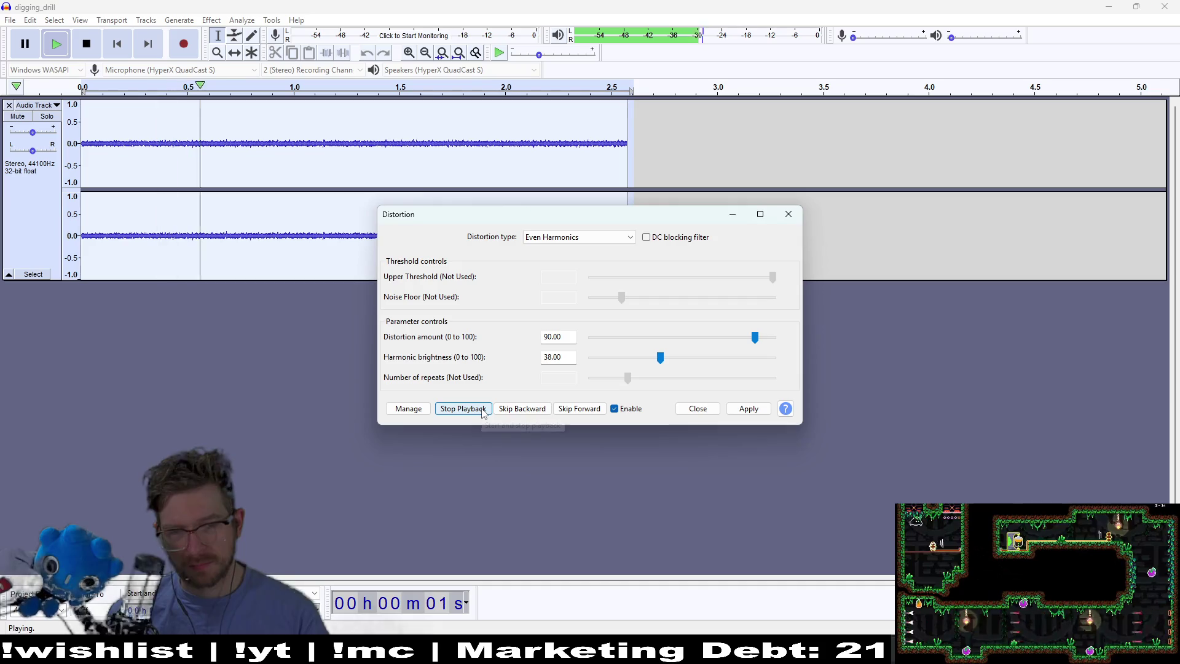
left_click_drag(757, 347, 745, 343)
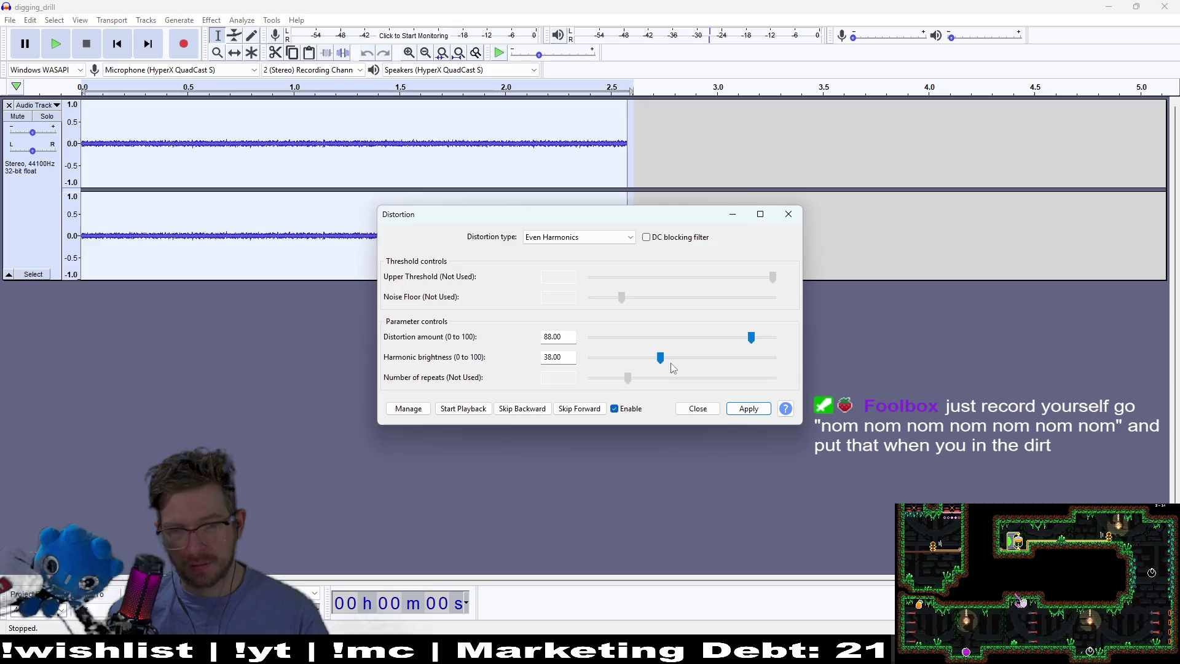
left_click(465, 409)
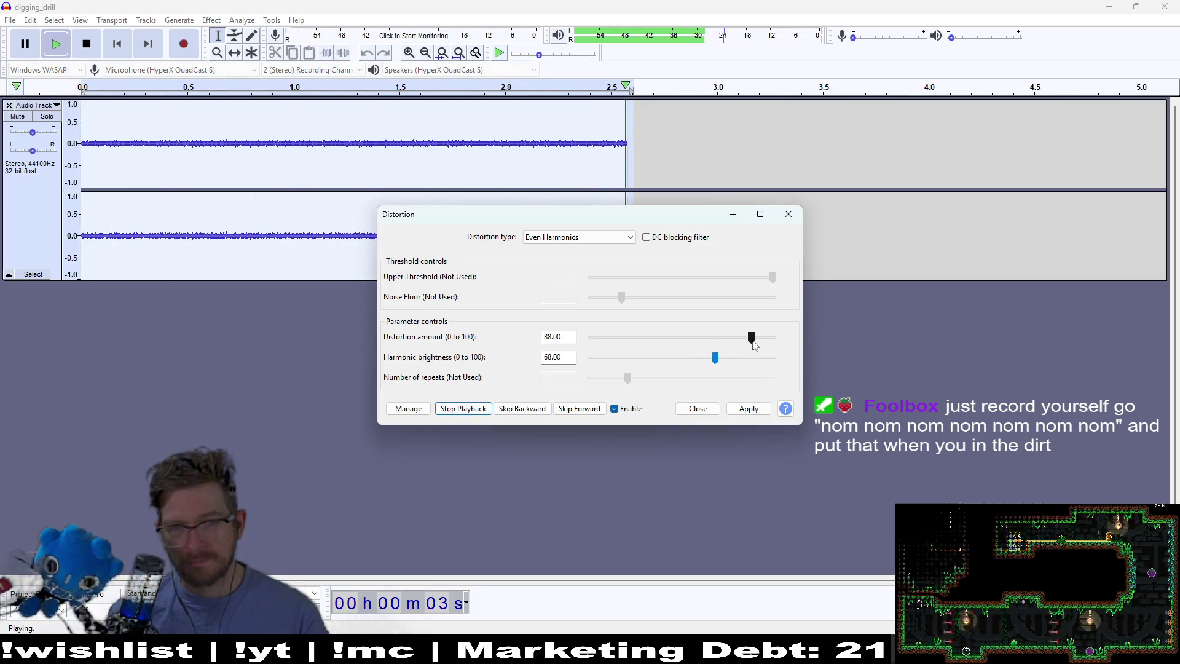
left_click_drag(753, 345, 770, 339)
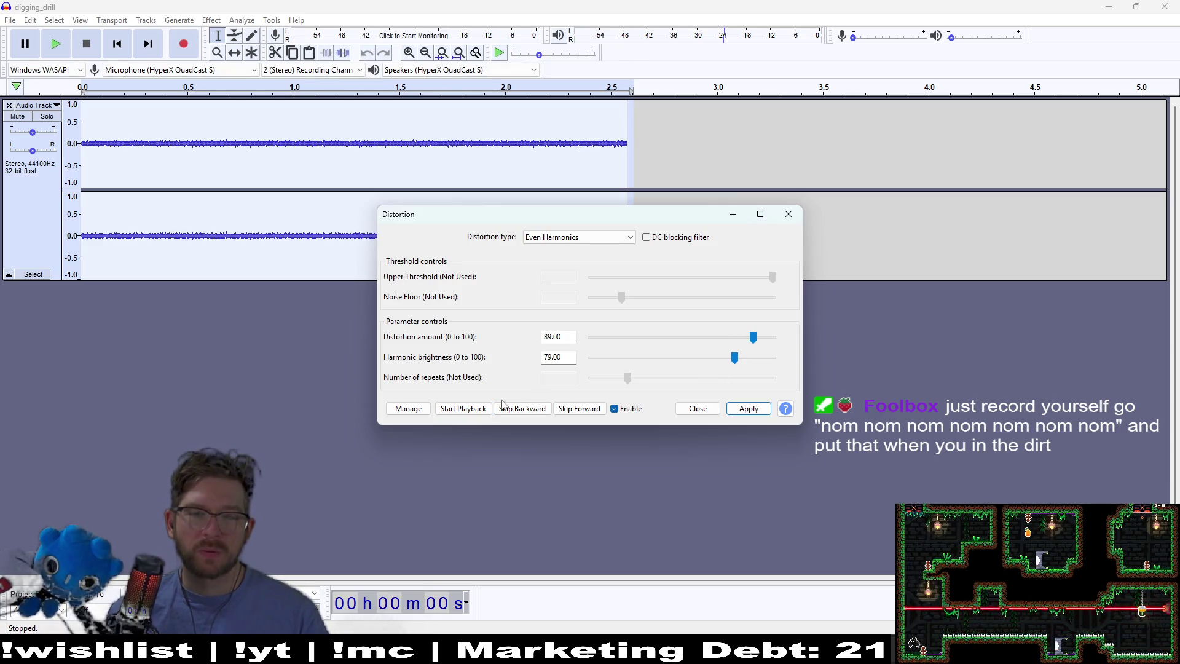
left_click(482, 410)
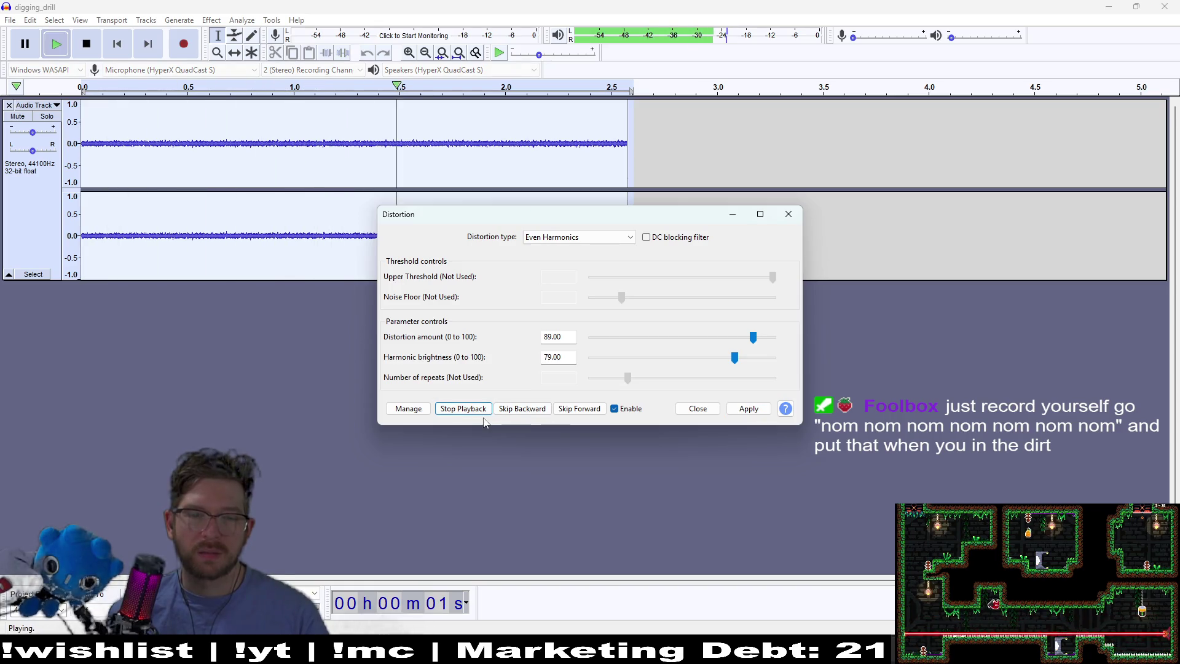
left_click(593, 238)
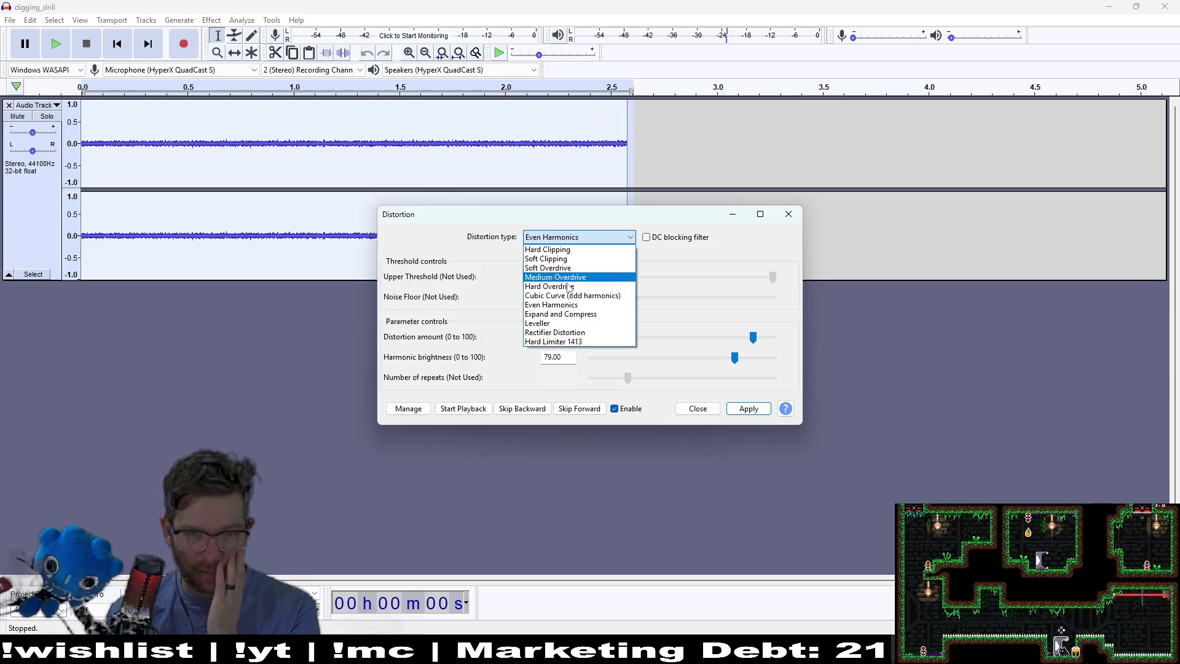
Preview Hard Overdrive, then Rectifier Distortion with the distortion amount raised to 83
left_click(556, 287)
left_click(463, 408)
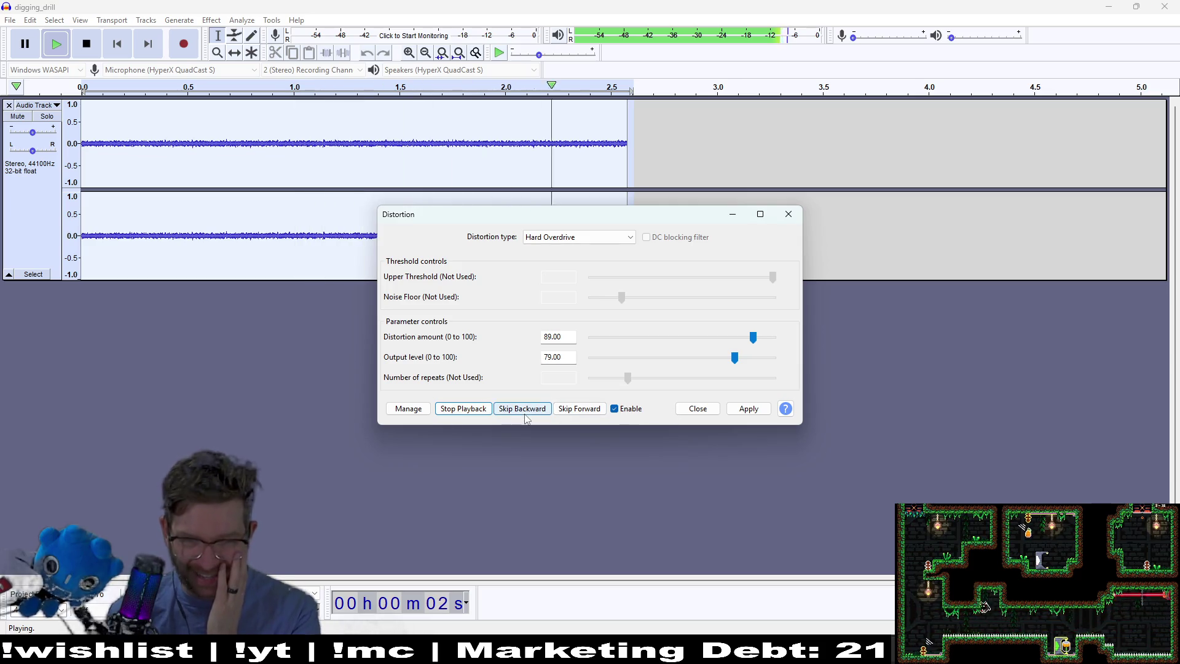
left_click(465, 409)
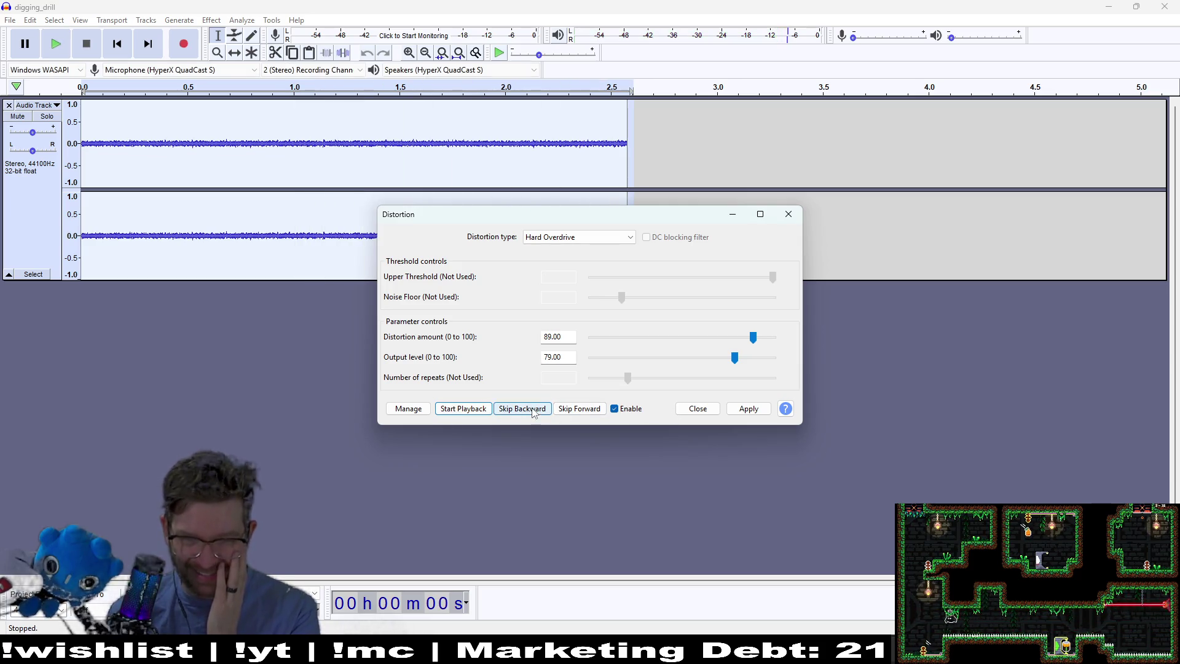
left_click(591, 240)
left_click(553, 337)
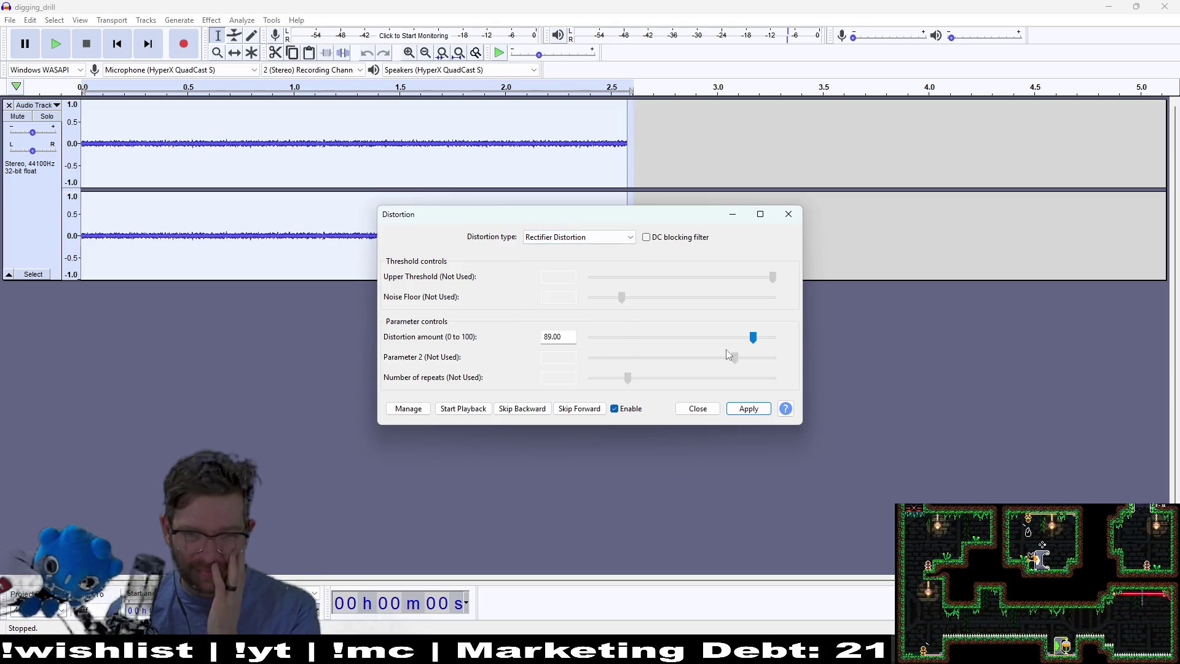
left_click(489, 409)
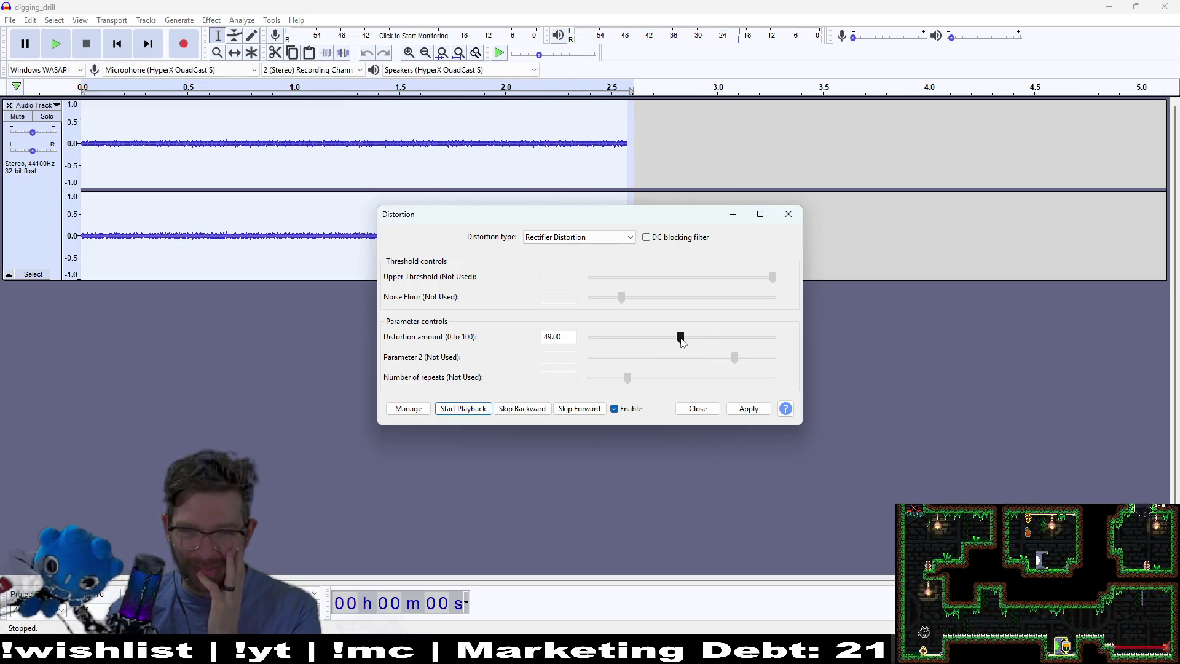
left_click_drag(734, 337, 747, 337)
left_click(467, 410)
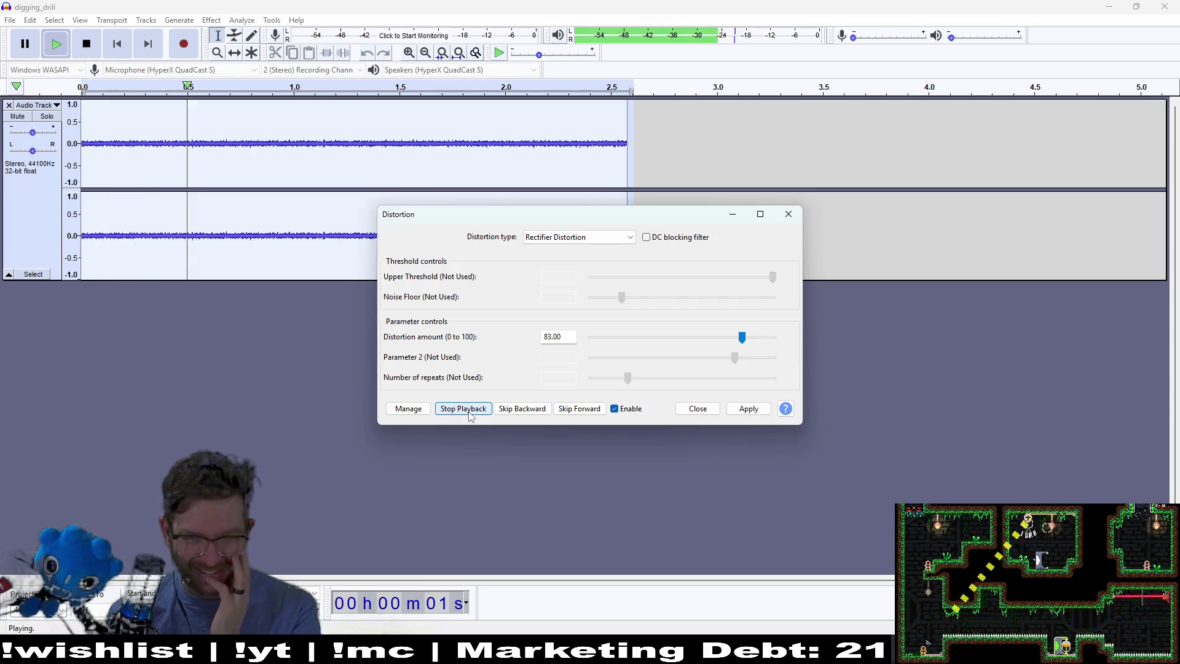
Set Leveller to noise floor -59 dB, fine adjustment 78 and degree of levelling 0, previewing it
scroll(759, 333, "up", 1)
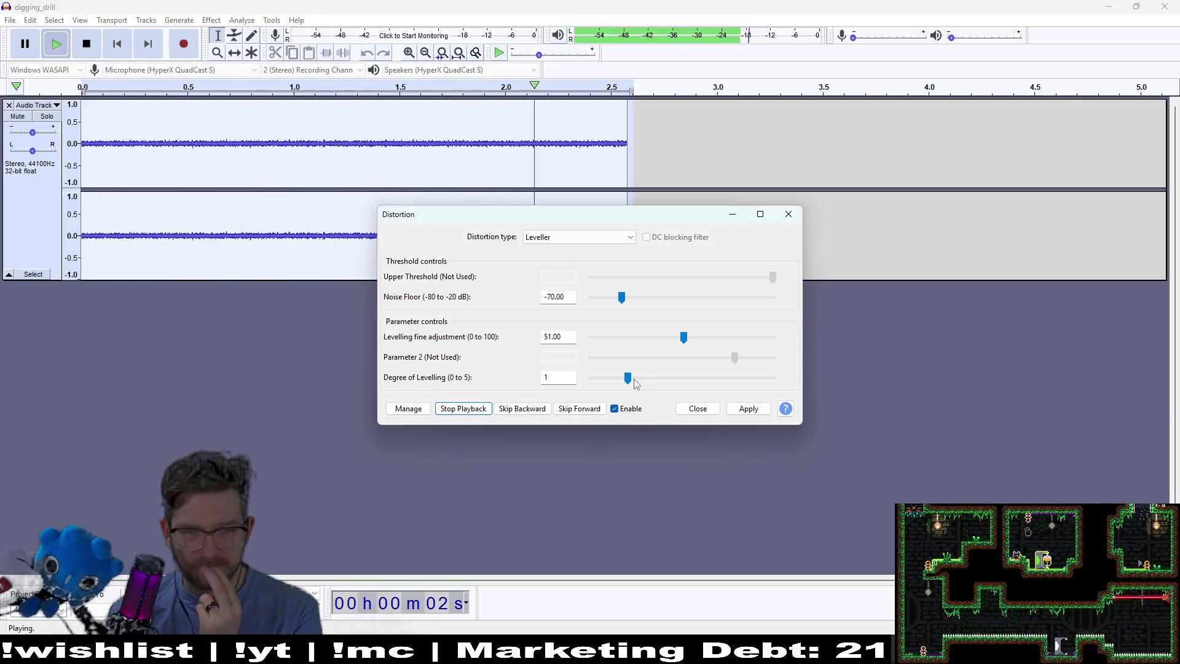
left_click_drag(627, 378, 591, 378)
left_click(469, 410)
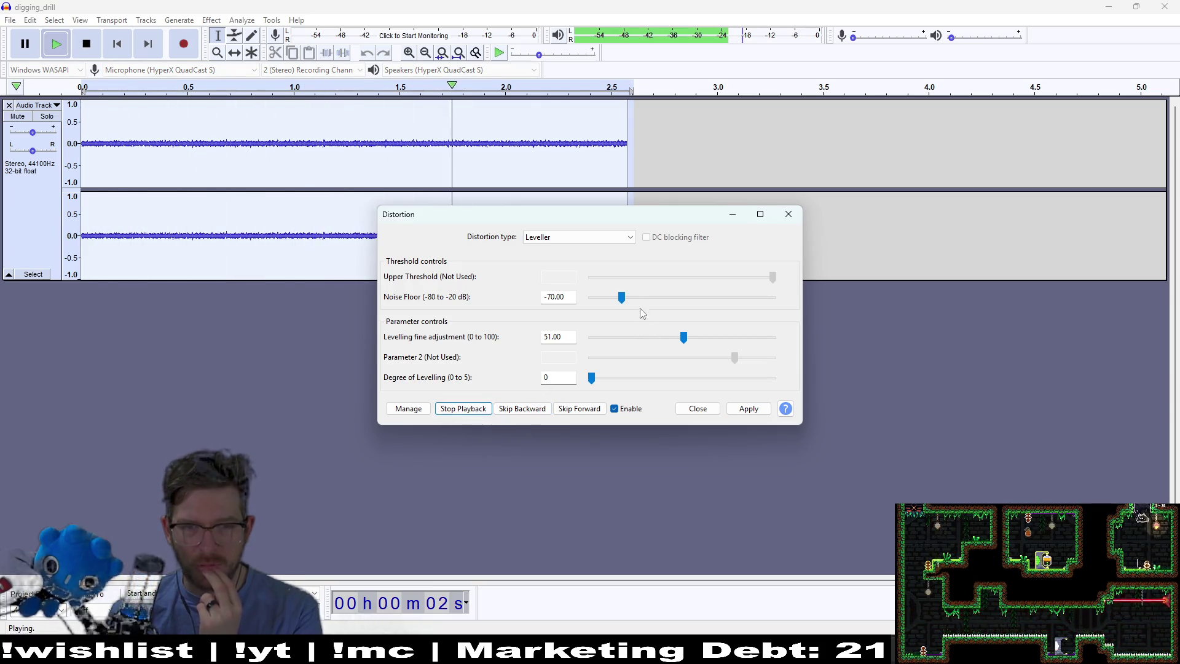
left_click_drag(626, 300, 569, 307)
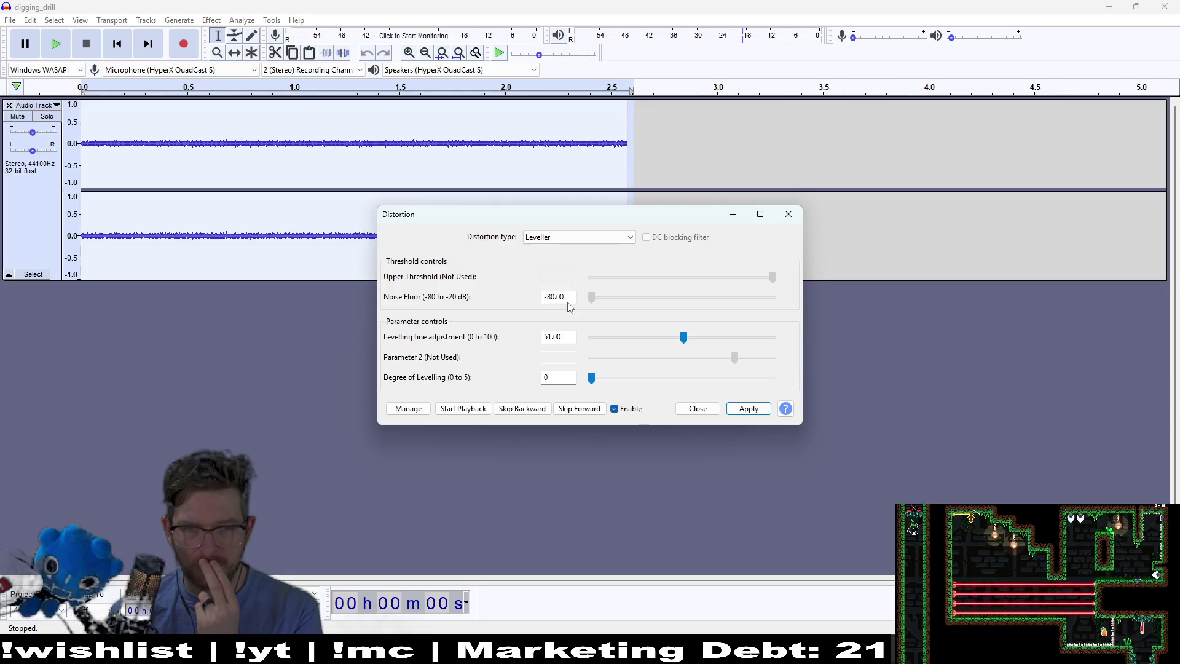
left_click_drag(670, 310, 654, 309)
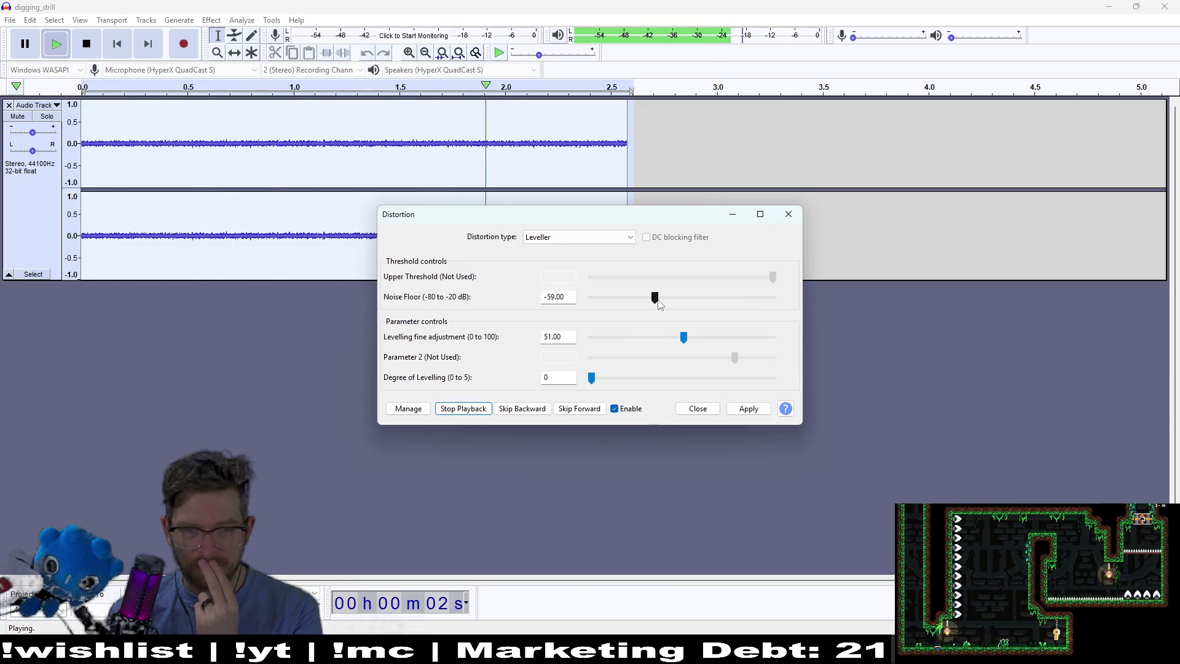
left_click_drag(684, 337, 730, 337)
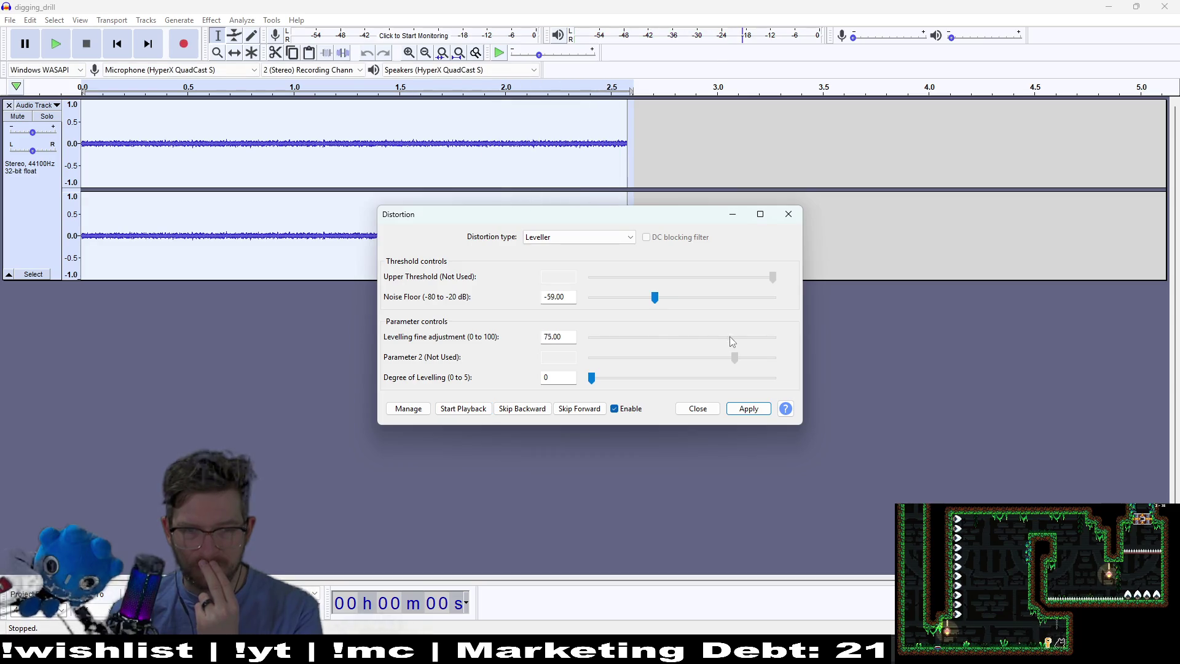
left_click(471, 409)
left_click(614, 237)
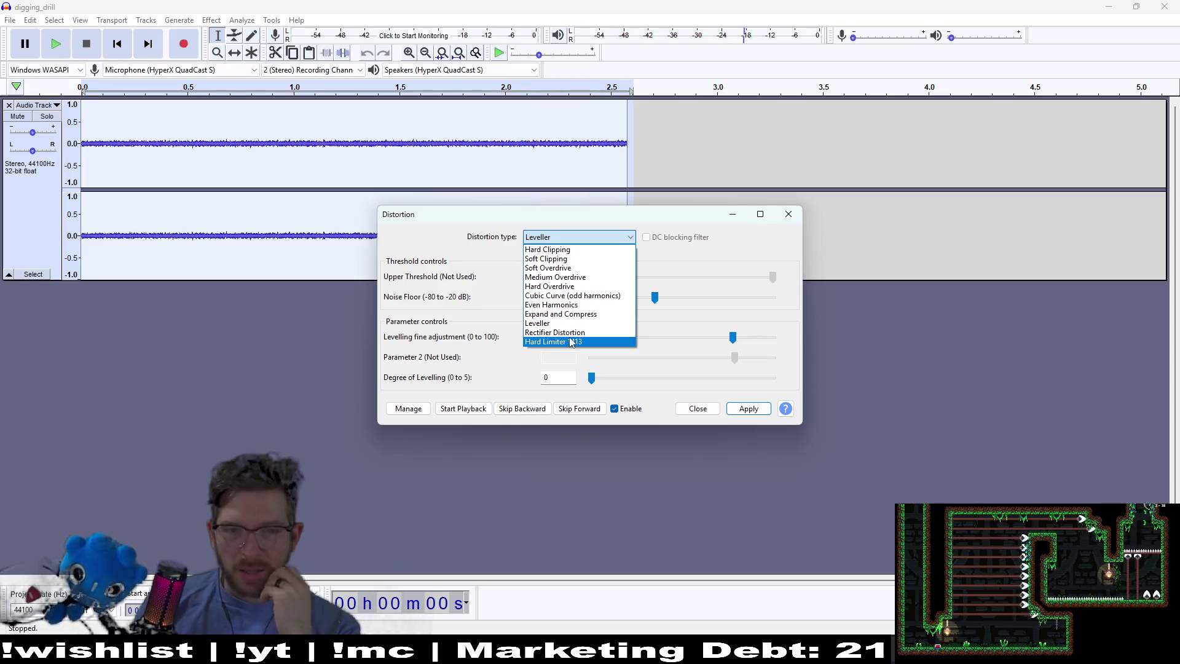
left_click(569, 314)
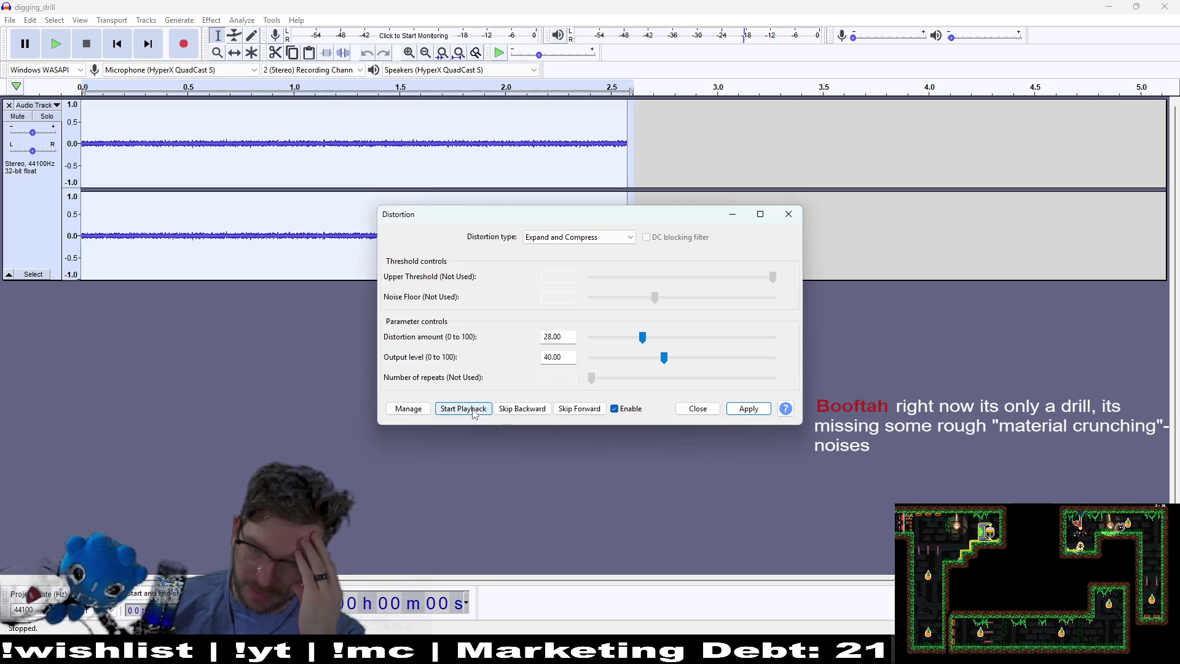
Preview Expand and Compress, then set distortion amount 58 and output level 70
left_click(474, 411)
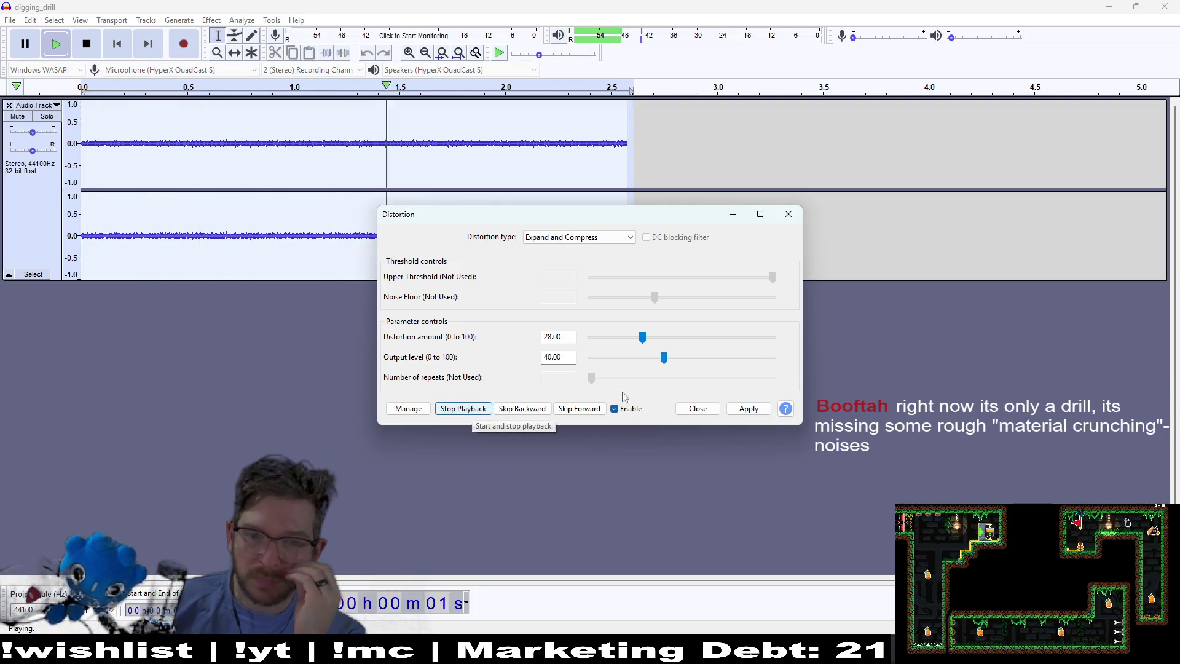
left_click_drag(702, 361, 719, 357)
left_click_drag(642, 337, 696, 337)
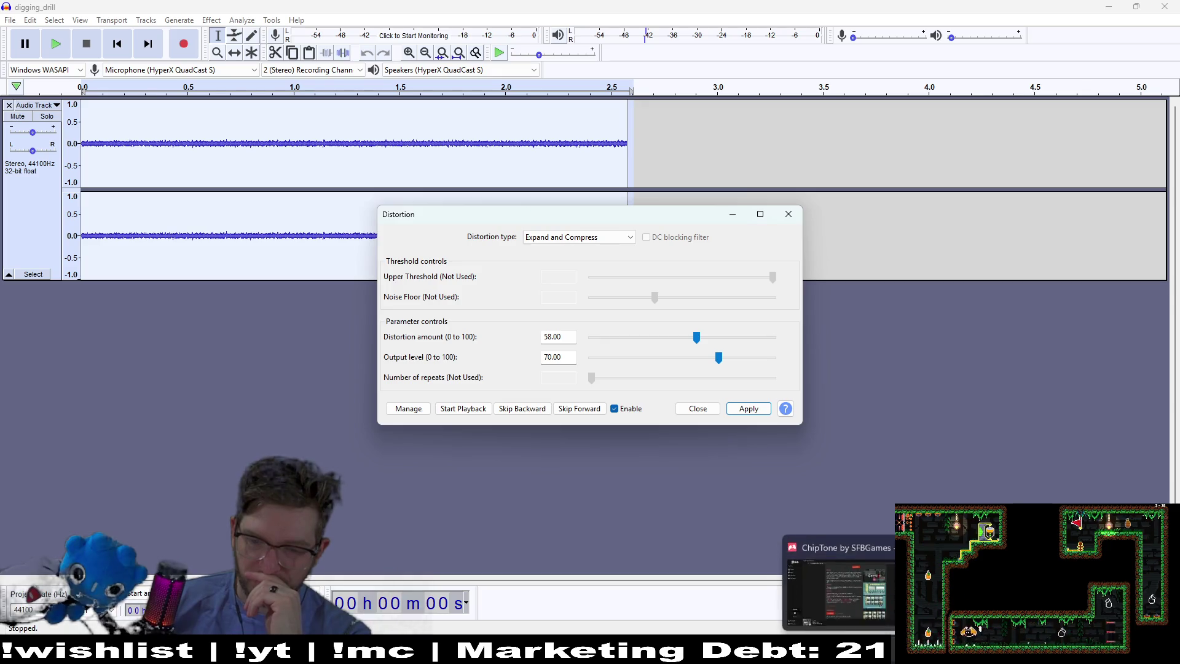
key("alt+Tab")
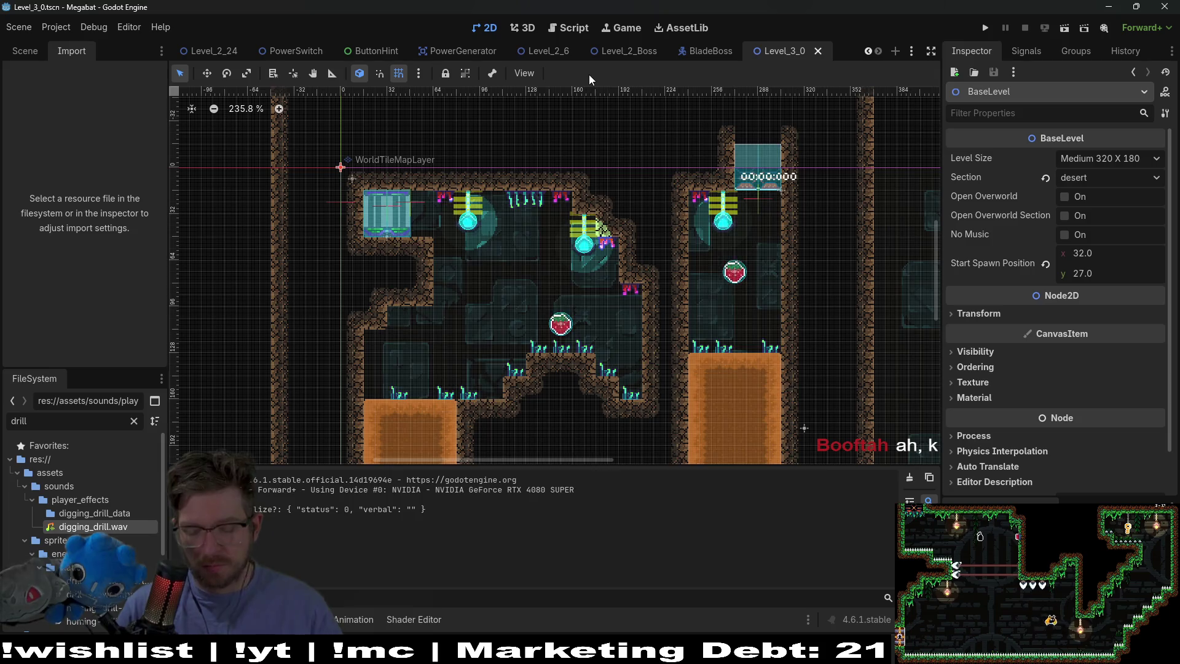
Open Player.tscn, clear the DrillAudio node's Stream, and save the scene
key("shift+alt+o")
type("player")
key("Down")
key("Down")
key("Down")
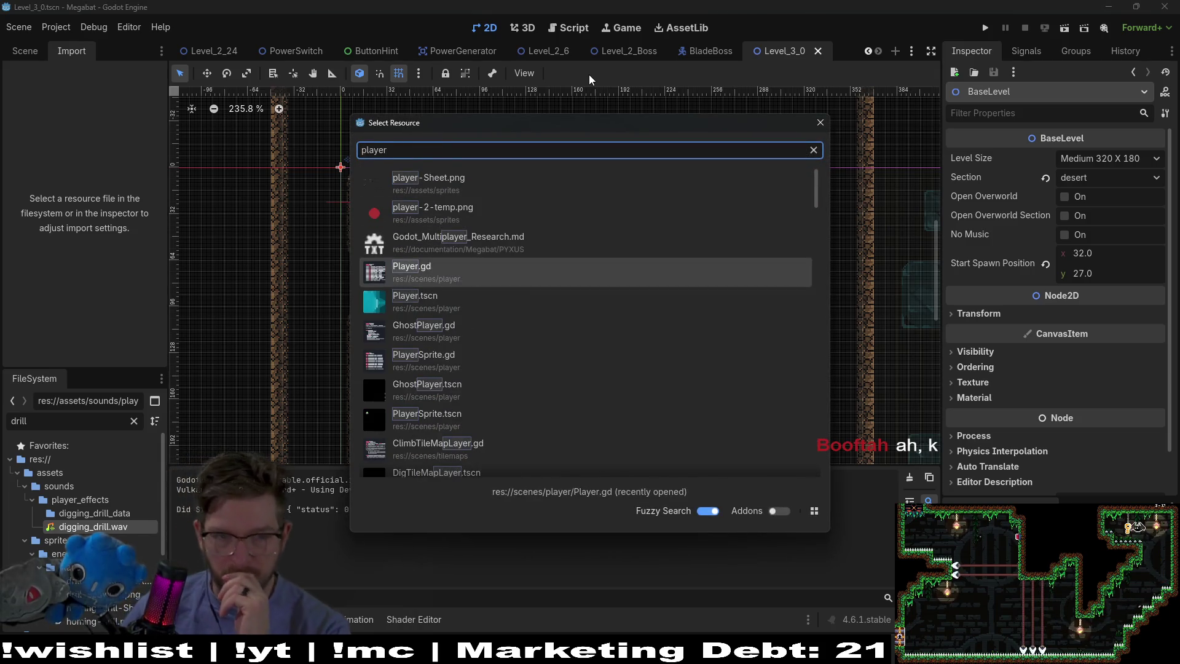
key("Return")
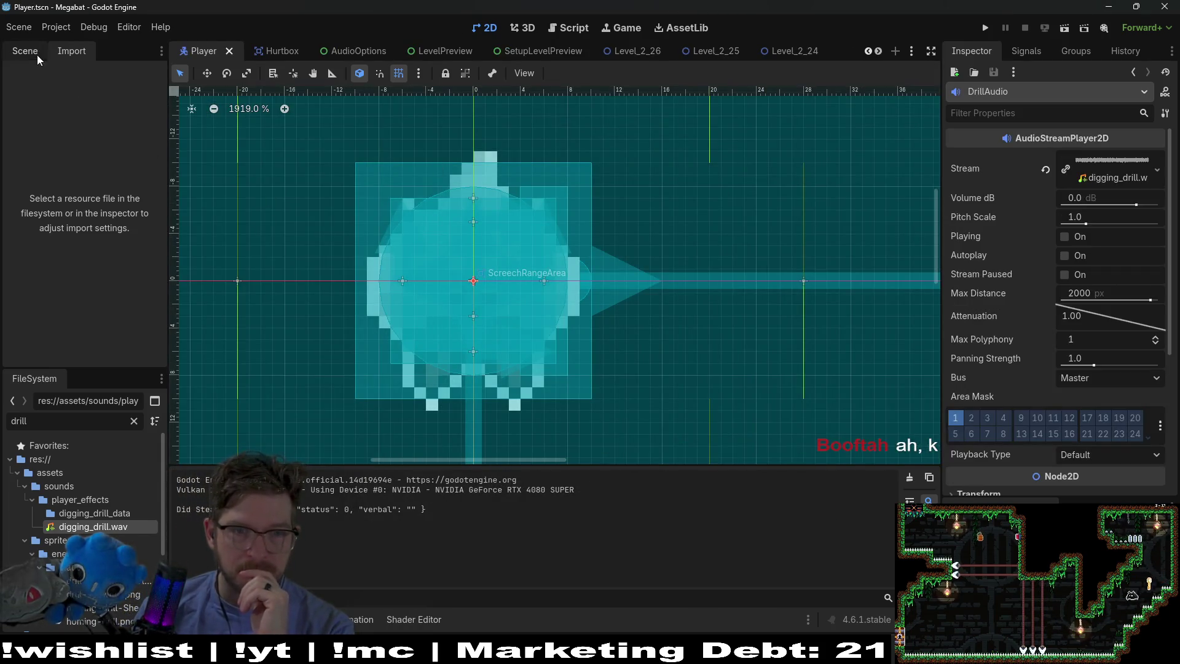
left_click(37, 54)
left_click(91, 333)
left_click(88, 352)
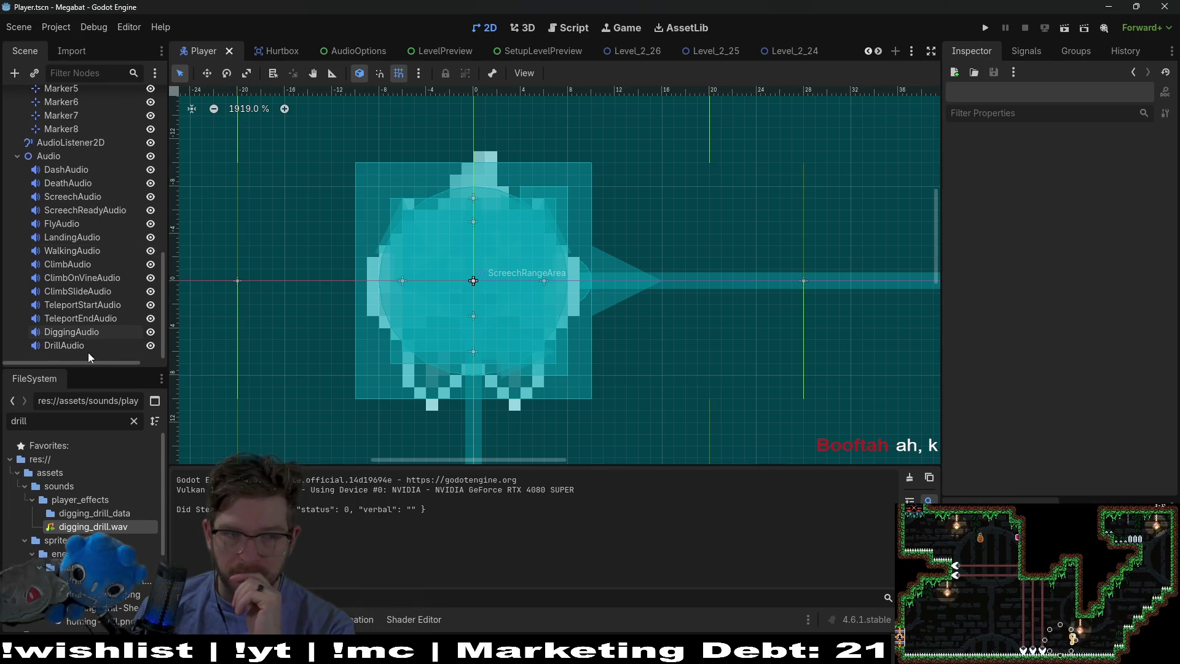
left_click(96, 342)
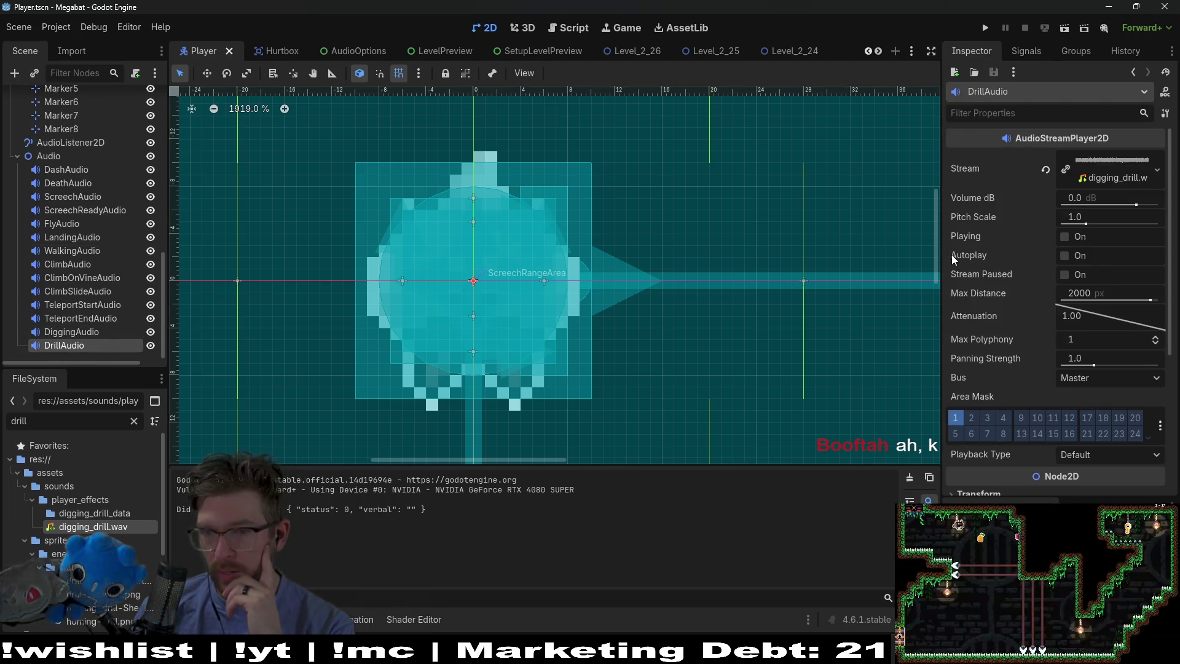
left_click(1048, 172)
left_click(988, 26)
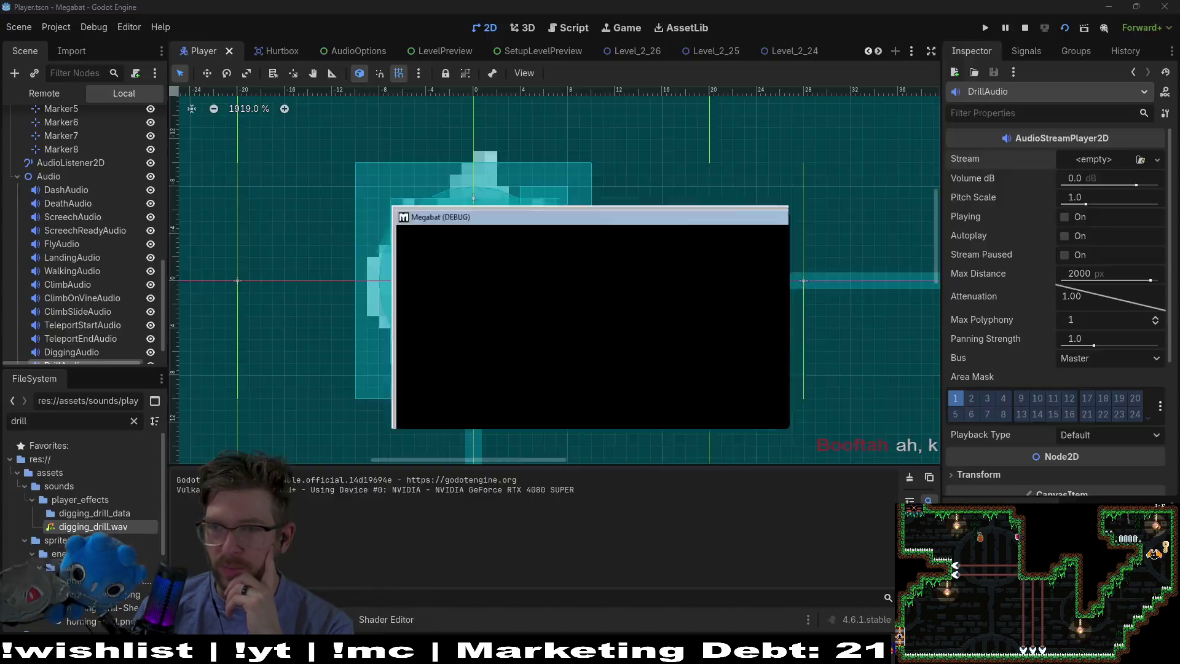
Run the Level_3_0 scene to test the game
scroll(805, 53, "down", 7)
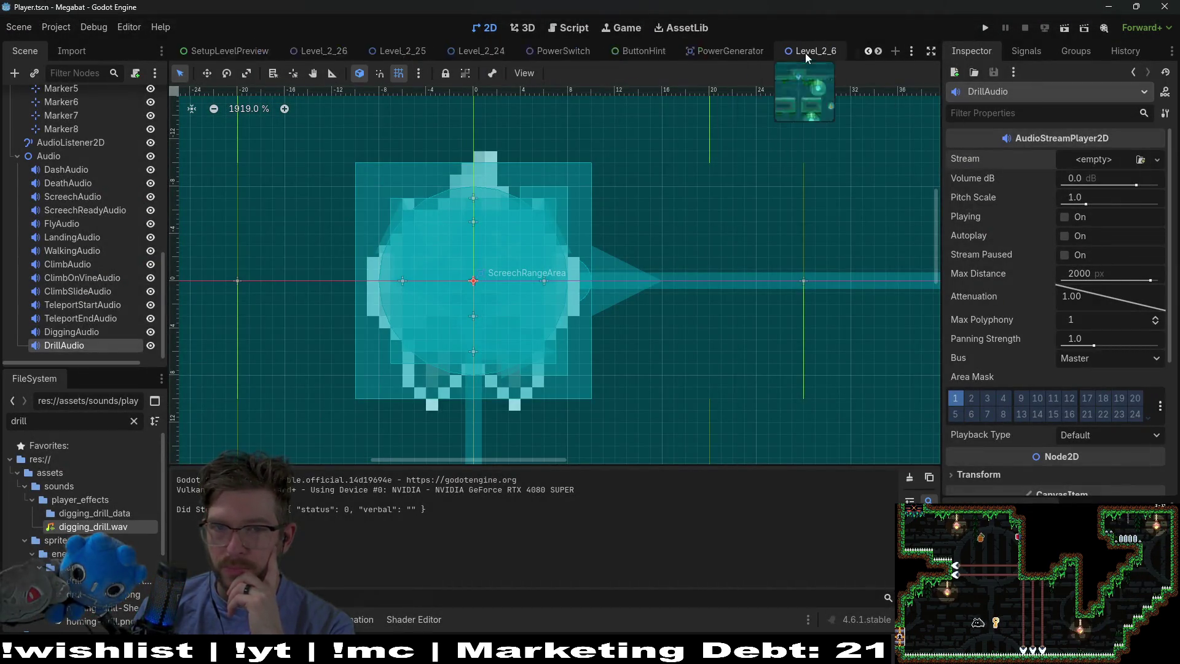
left_click(805, 53)
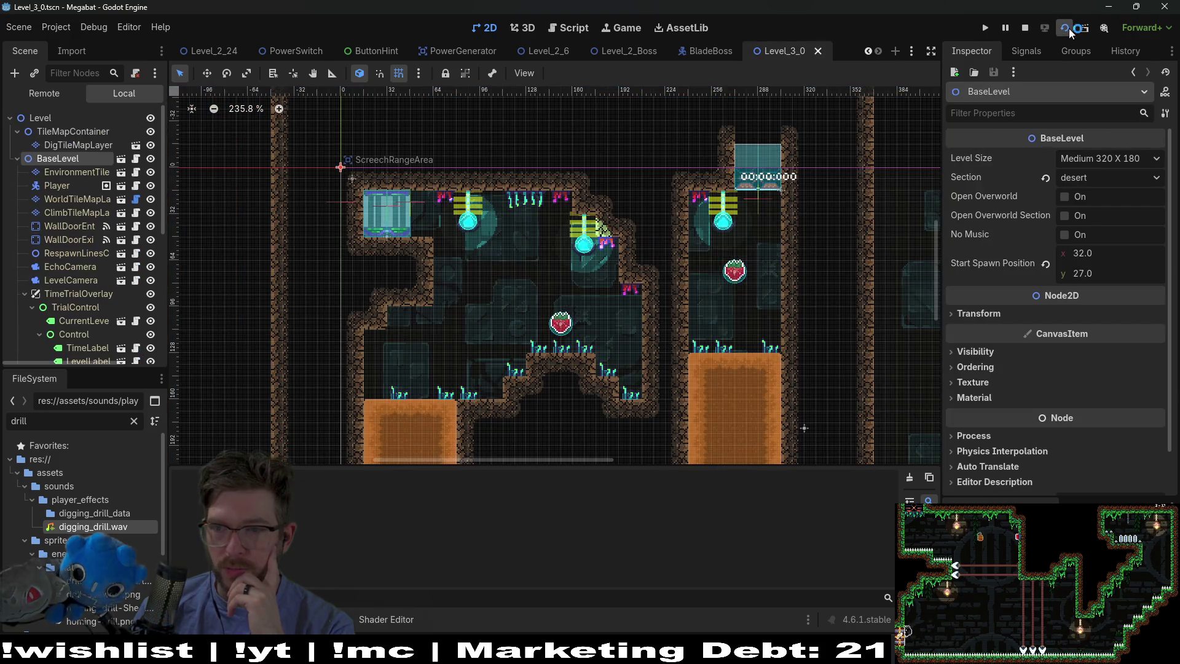
left_click(1068, 29)
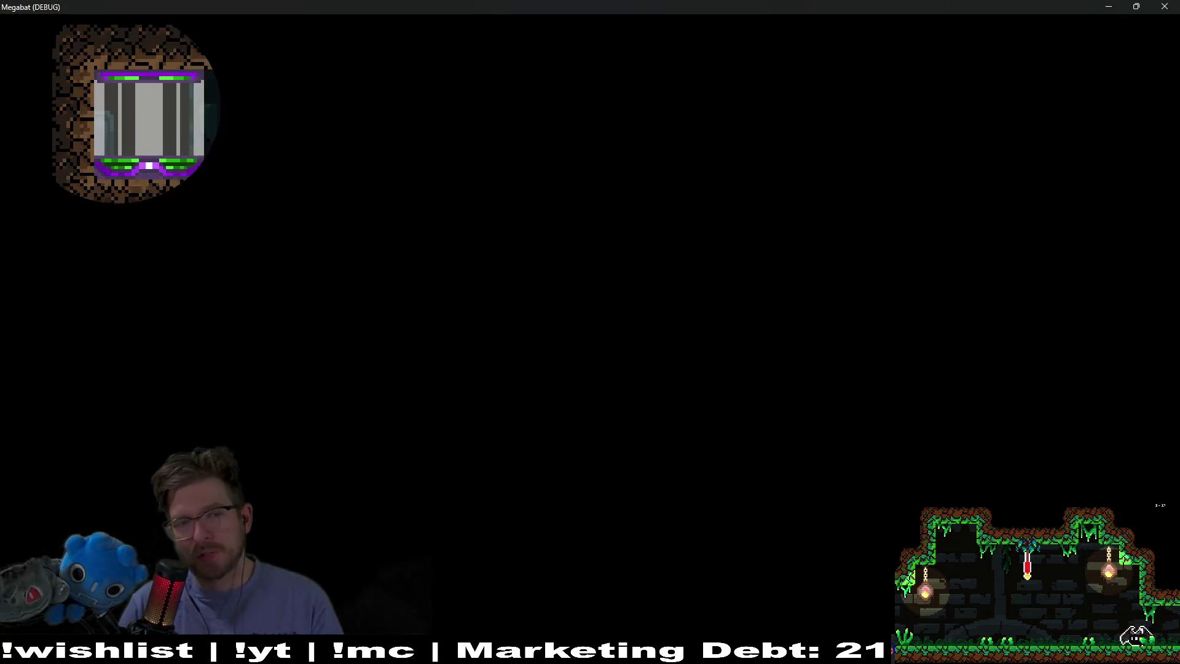
Tunnel the bat through several dirt rooms with the arrow keys, then close the game window
key("Right")
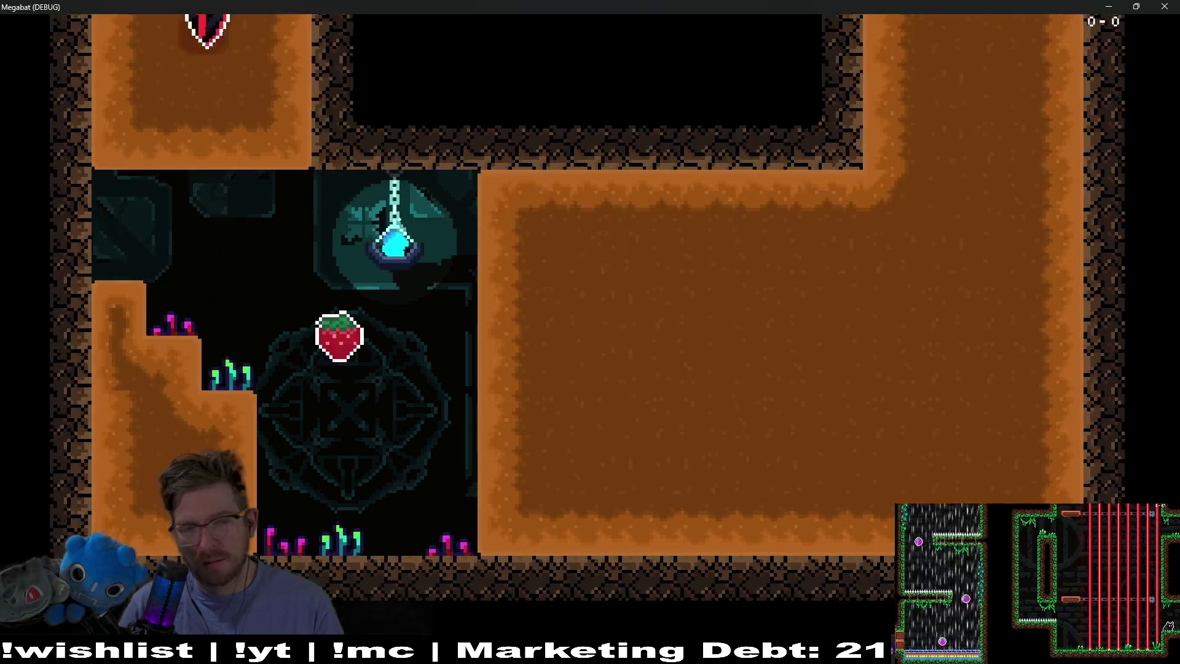
key("Right")
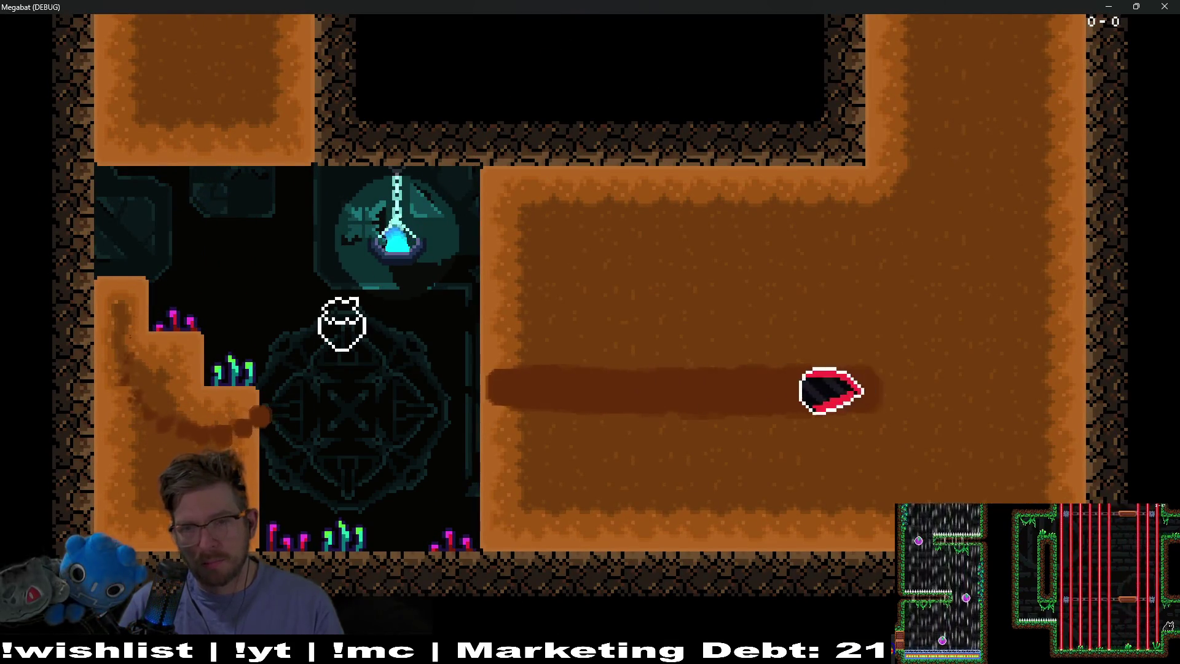
key("Up")
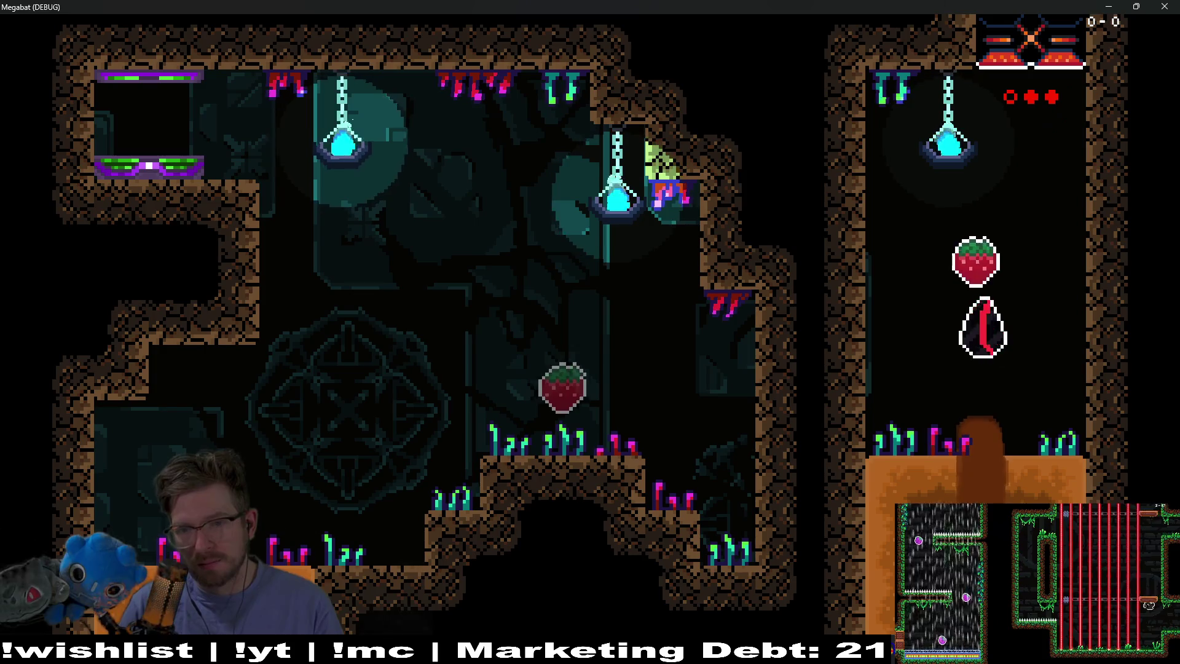
key("Down")
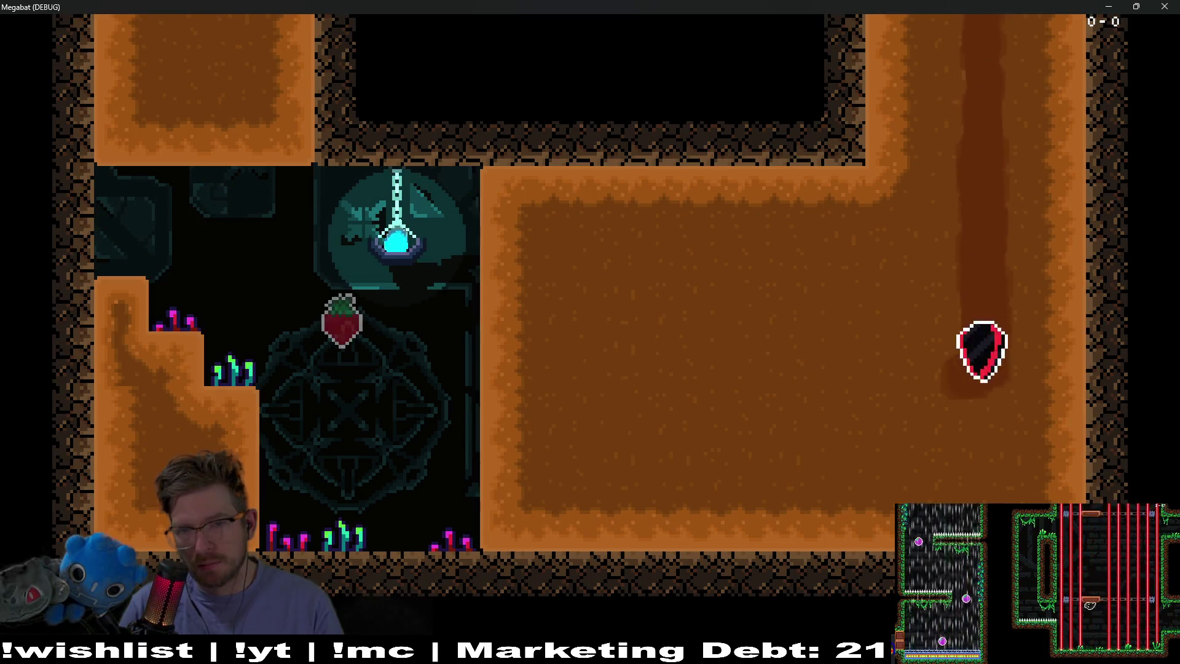
key("Left")
key("Up")
key("Right")
key("Up")
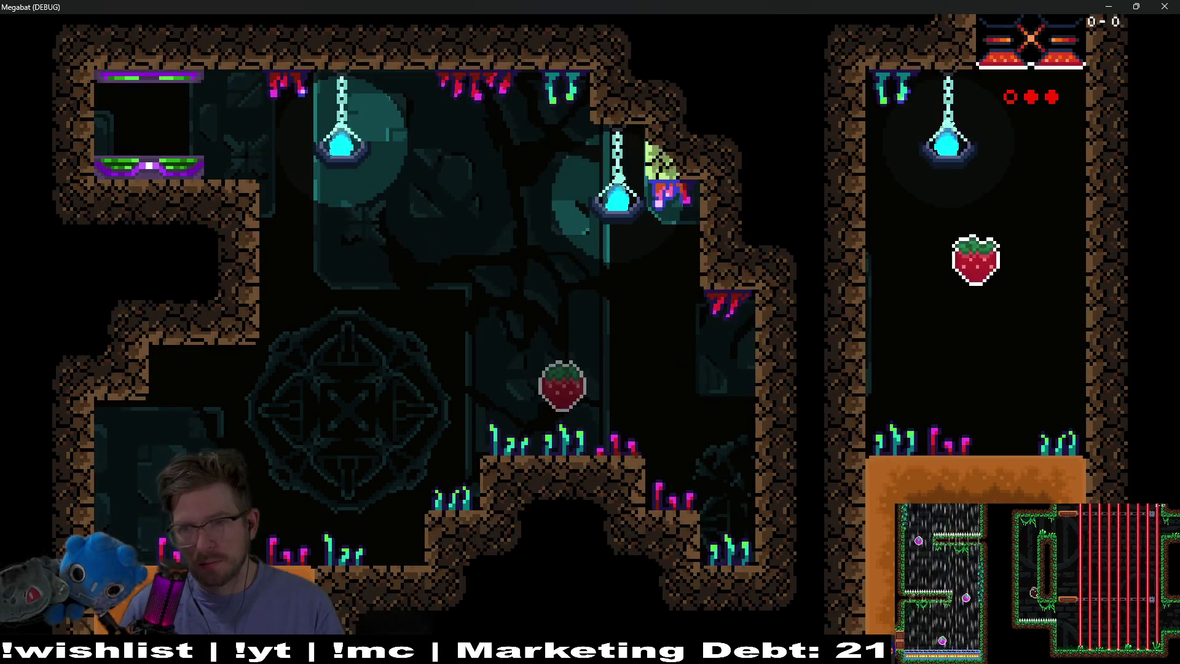
left_click(1162, 5)
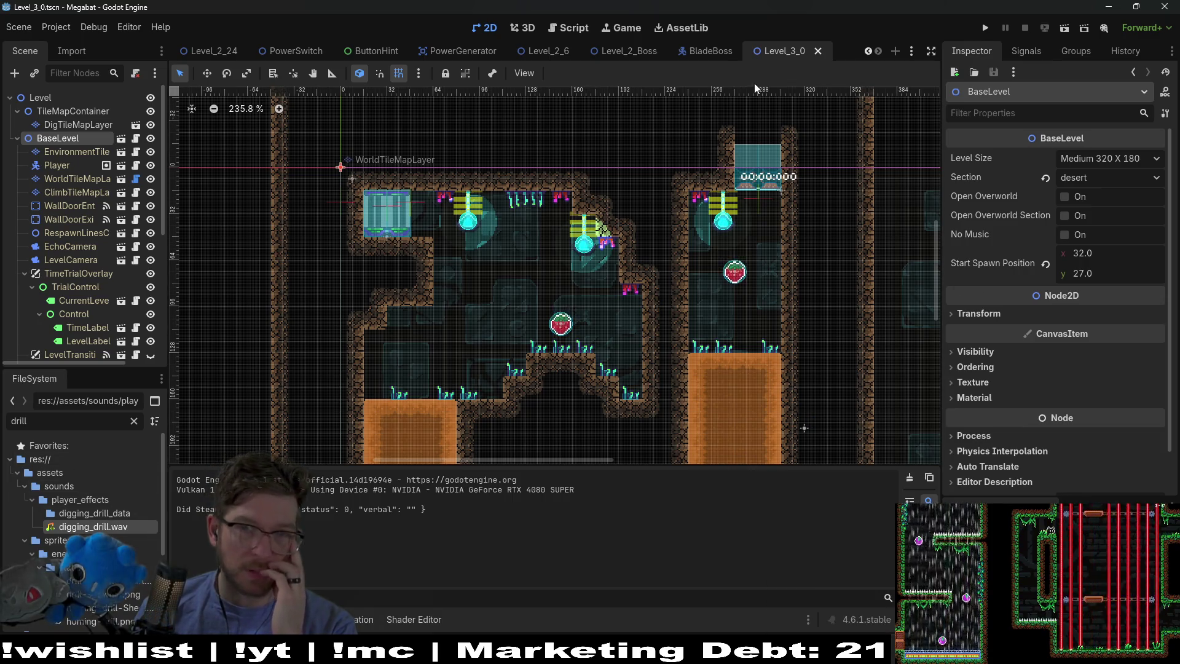
Close leftover scene tabs such as Level_2_24, PowerSwitch, BladeBoss, OptionsMenu and TimeTrialMenu
scroll(749, 58, "up", 6)
middle_click(749, 58)
middle_click(748, 57)
scroll(473, 54, "down", 2)
middle_click(473, 55)
middle_click(489, 54)
middle_click(503, 55)
middle_click(566, 51)
middle_click(566, 50)
scroll(584, 50, "up", 3)
middle_click(603, 50)
middle_click(602, 49)
middle_click(603, 50)
middle_click(515, 54)
middle_click(514, 54)
middle_click(514, 55)
middle_click(511, 54)
middle_click(511, 54)
middle_click(510, 54)
middle_click(511, 55)
middle_click(340, 53)
middle_click(271, 49)
Reopen Player.tscn, assign digging_drill.wav to DrillAudio's Stream, and save with Ctrl+S
key("shift+alt+o")
type("player")
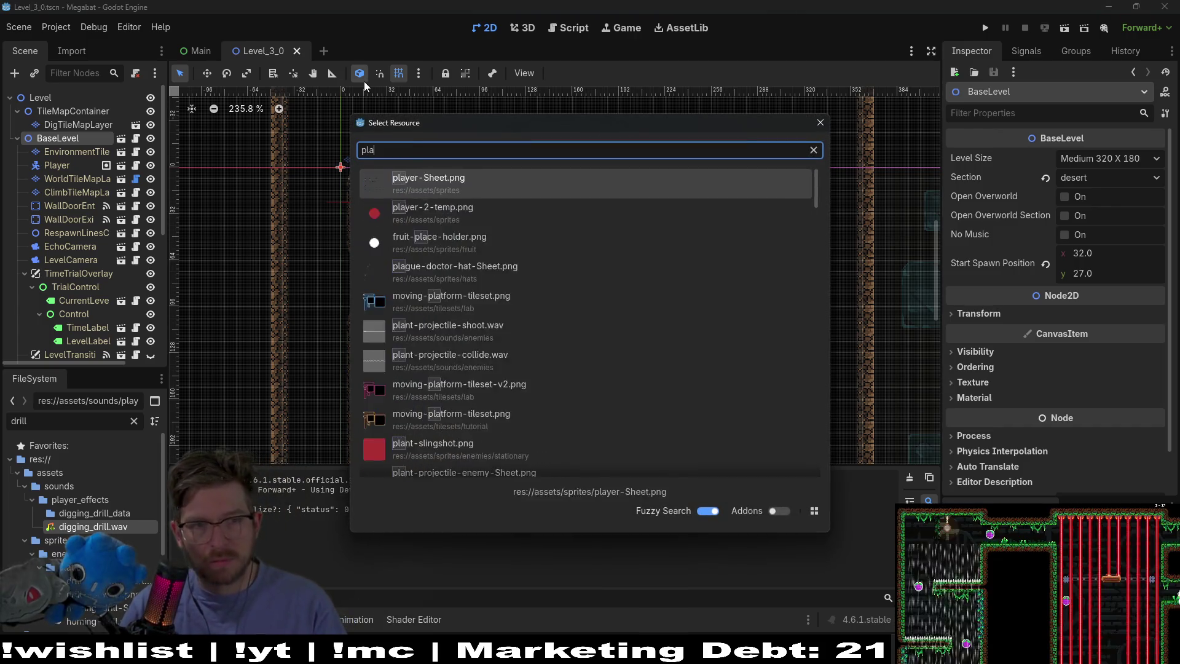
key("Down")
key("Down")
key("Down")
key("Return")
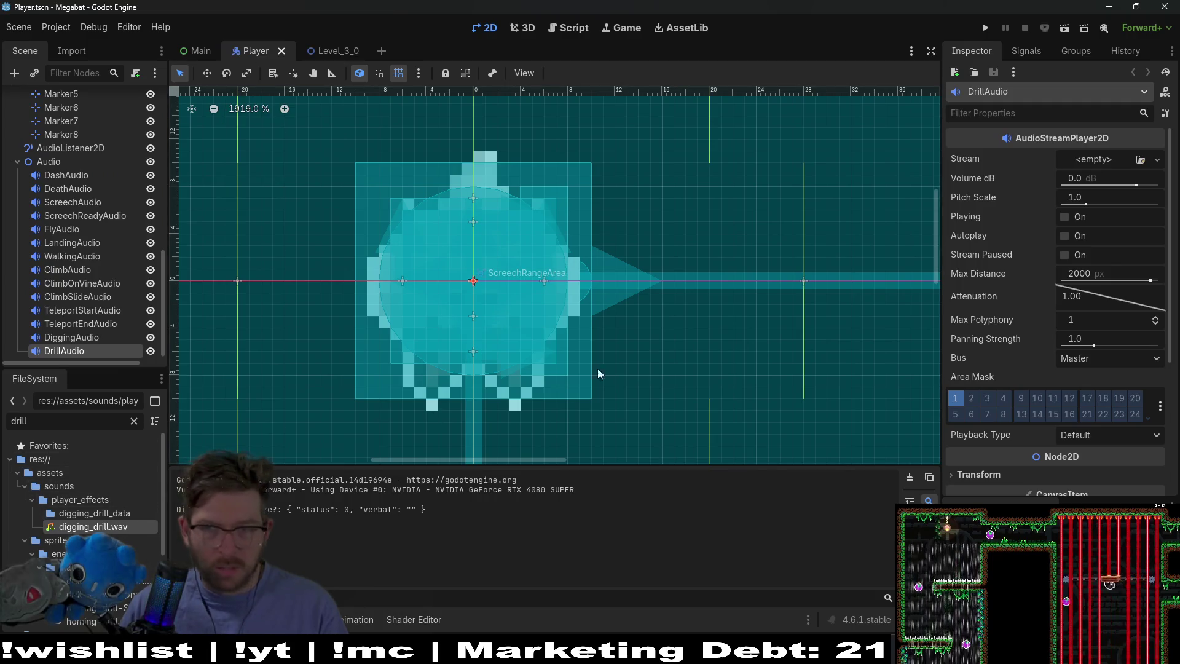
mouse_move(119, 538)
left_mouse_down()
mouse_move(323, 255)
mouse_move(1059, 189)
mouse_move(1096, 169)
left_mouse_up()
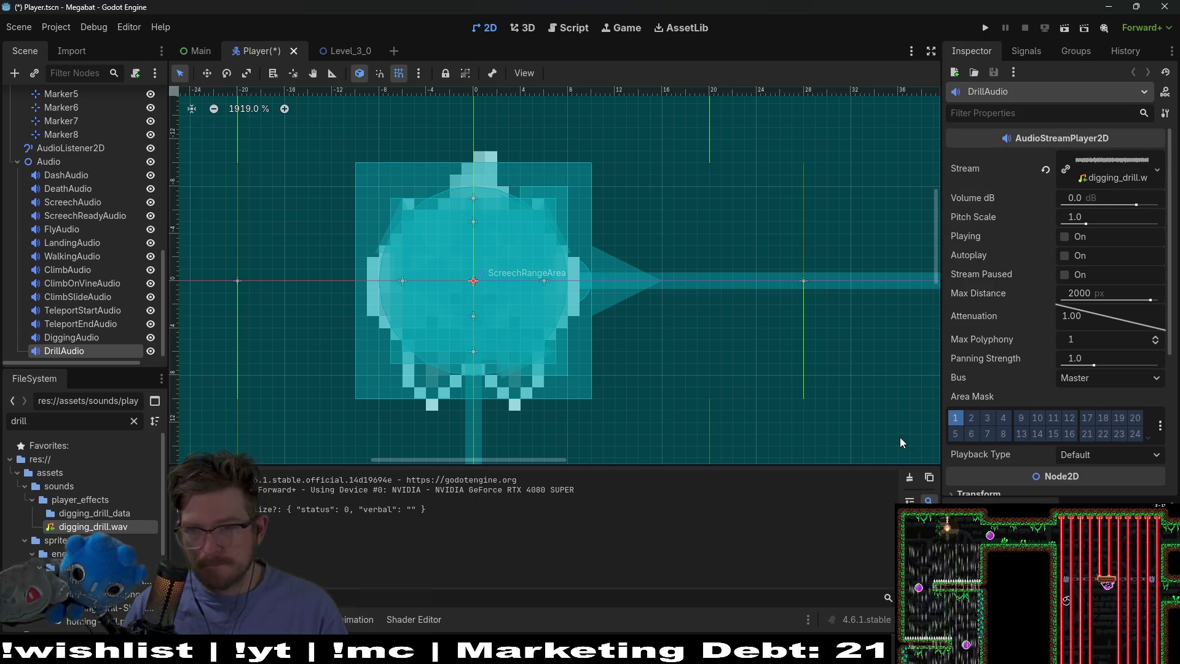
key("ctrl+s")
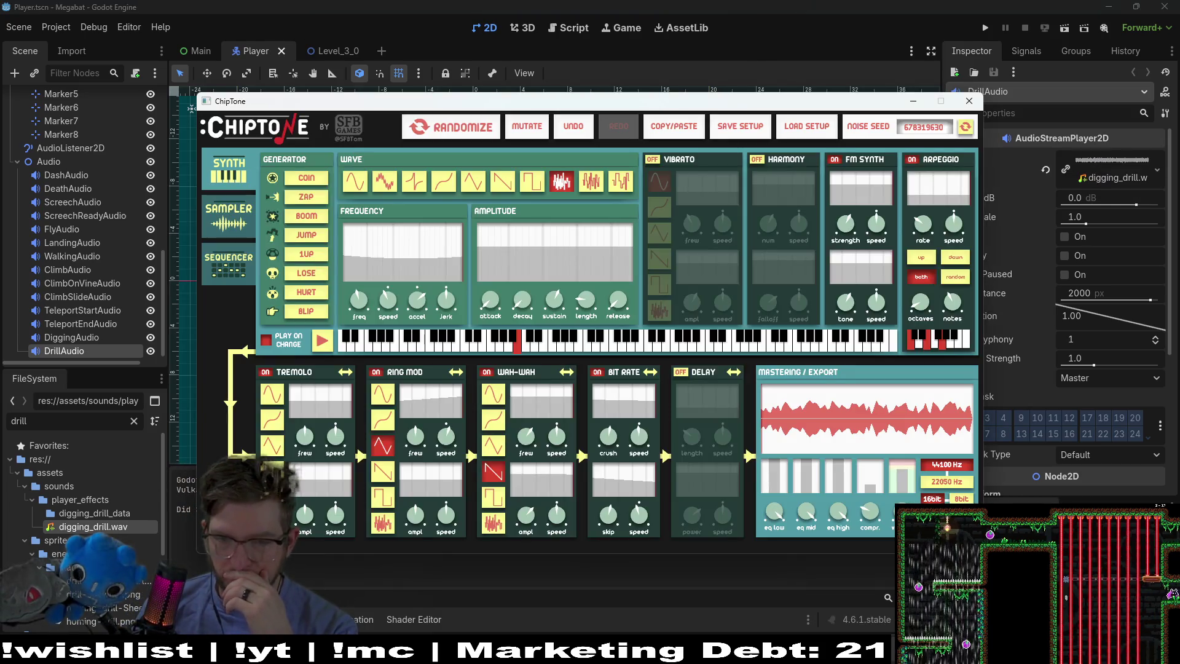
Back in Audacity, preview the distortion with amount 74 and output level 55
key("alt+Tab")
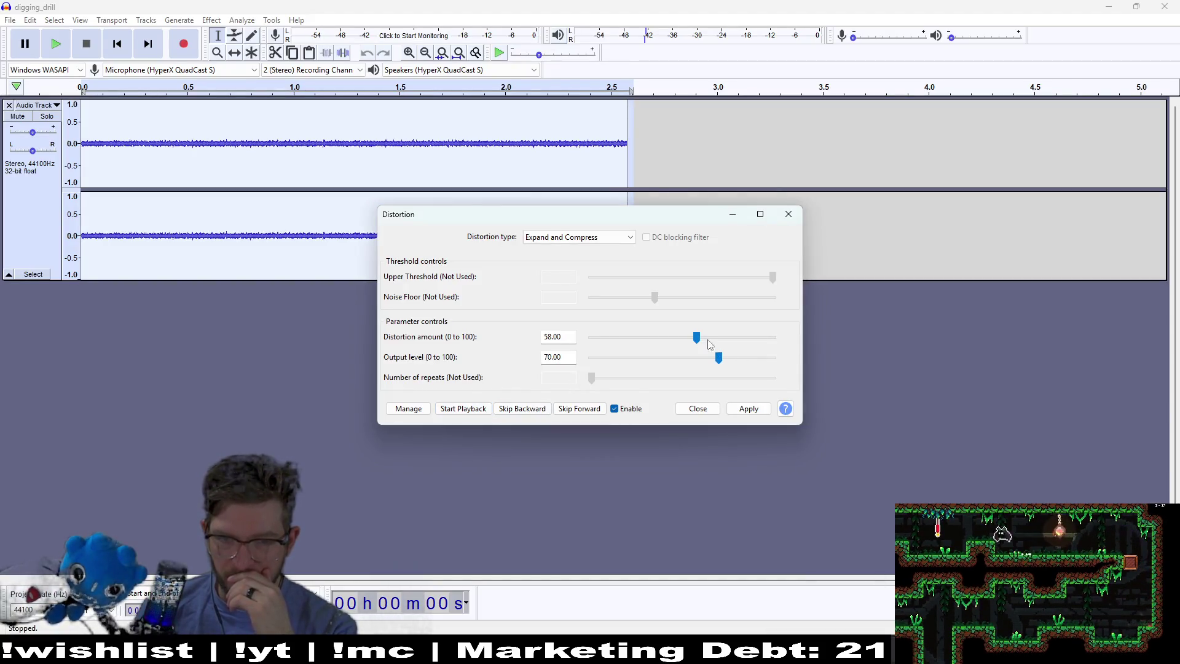
left_click(476, 411)
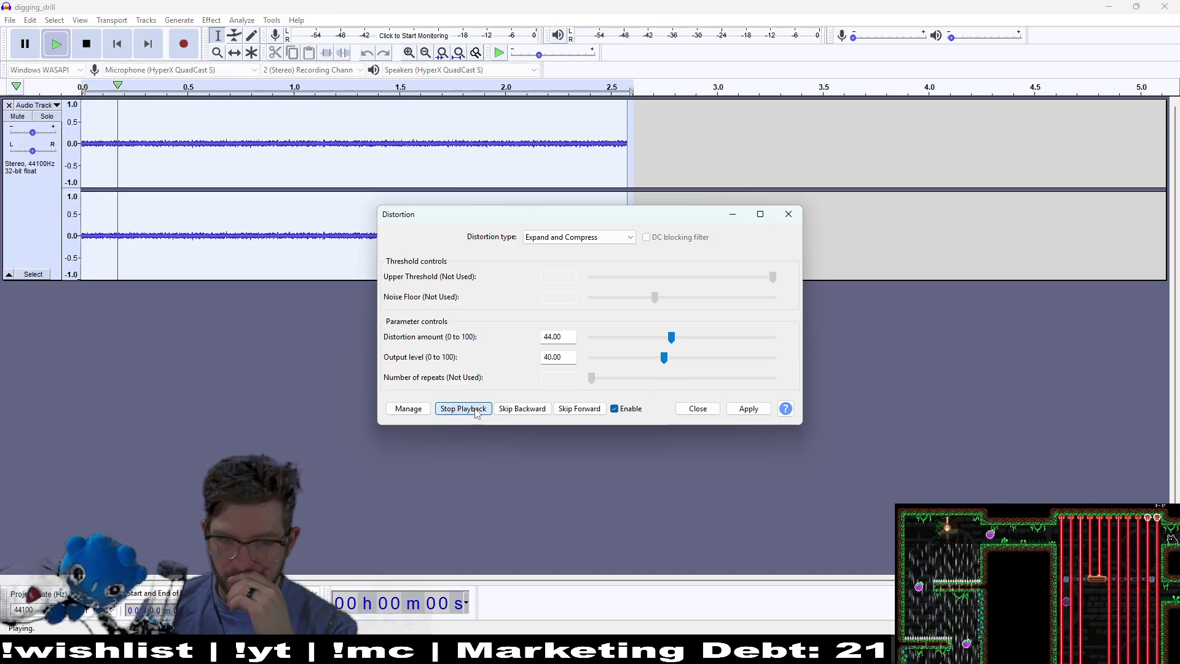
mouse_move(671, 337)
left_mouse_down()
mouse_move(707, 338)
mouse_move(688, 356)
left_mouse_up()
left_click(716, 343)
left_click(467, 410)
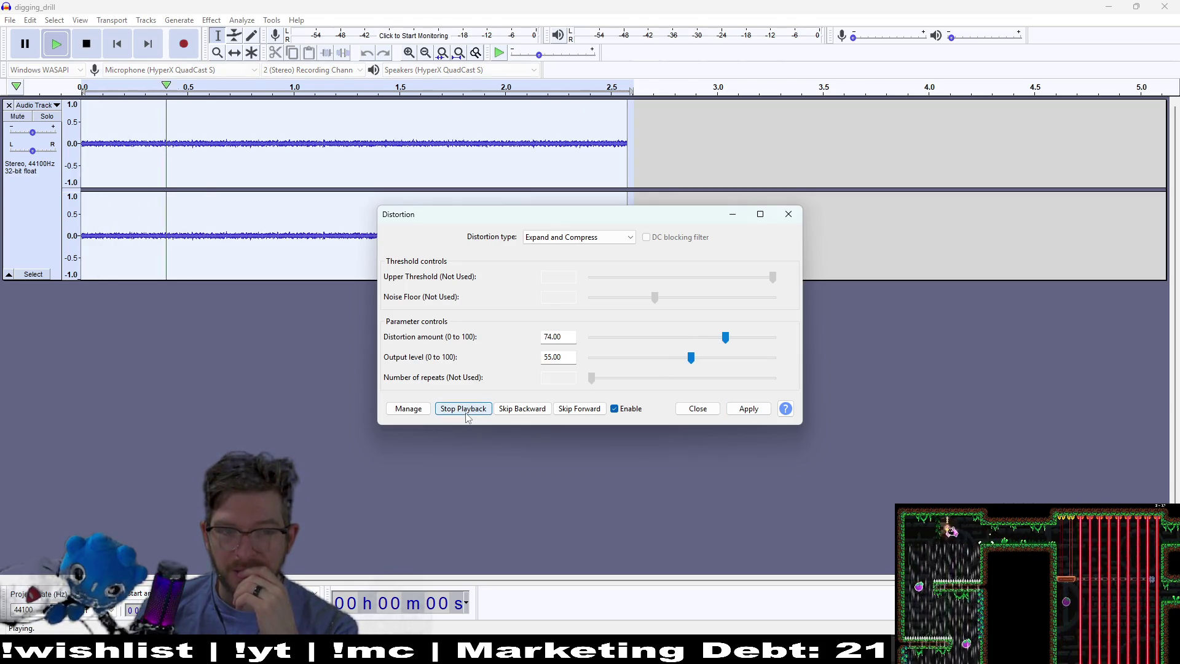
Try Hard Overdrive, then Even Harmonics, previewing the Even Harmonics sound
left_click(606, 238)
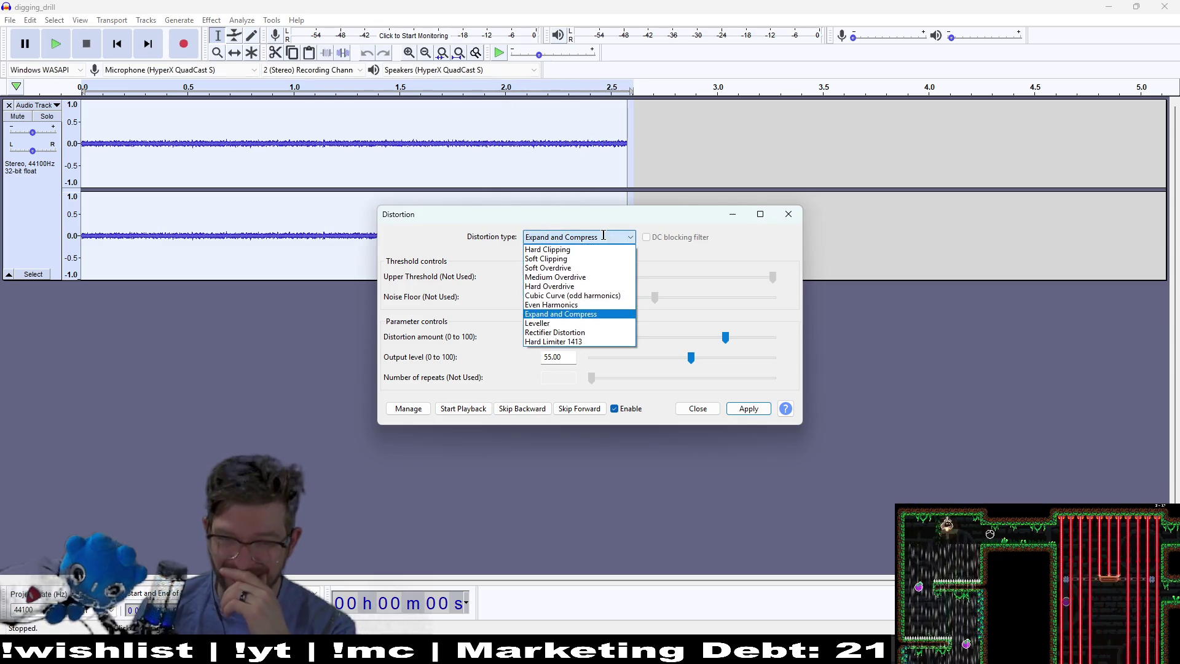
left_click(561, 286)
left_click(578, 237)
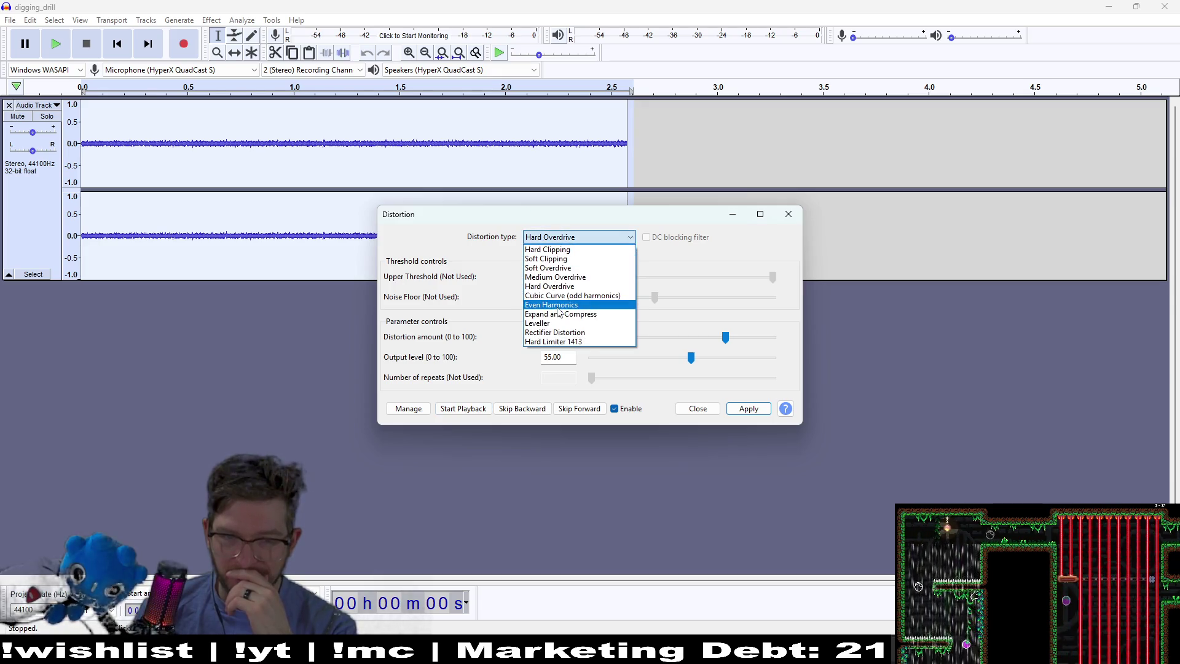
left_click(558, 307)
left_click(463, 409)
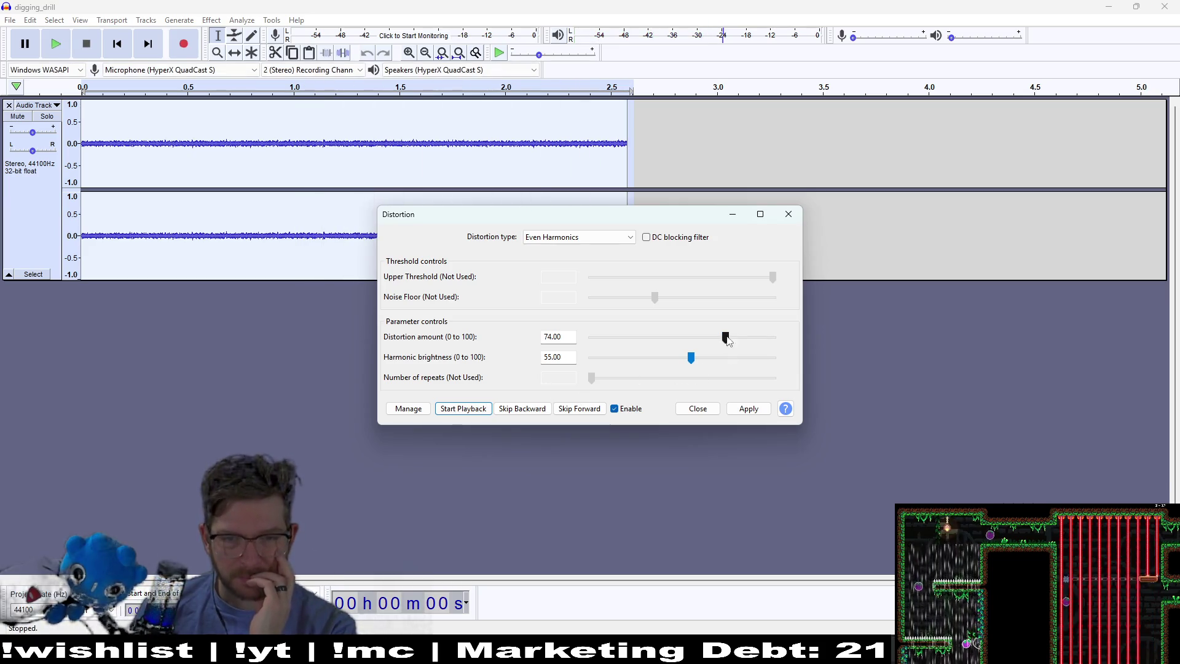
left_click(482, 412)
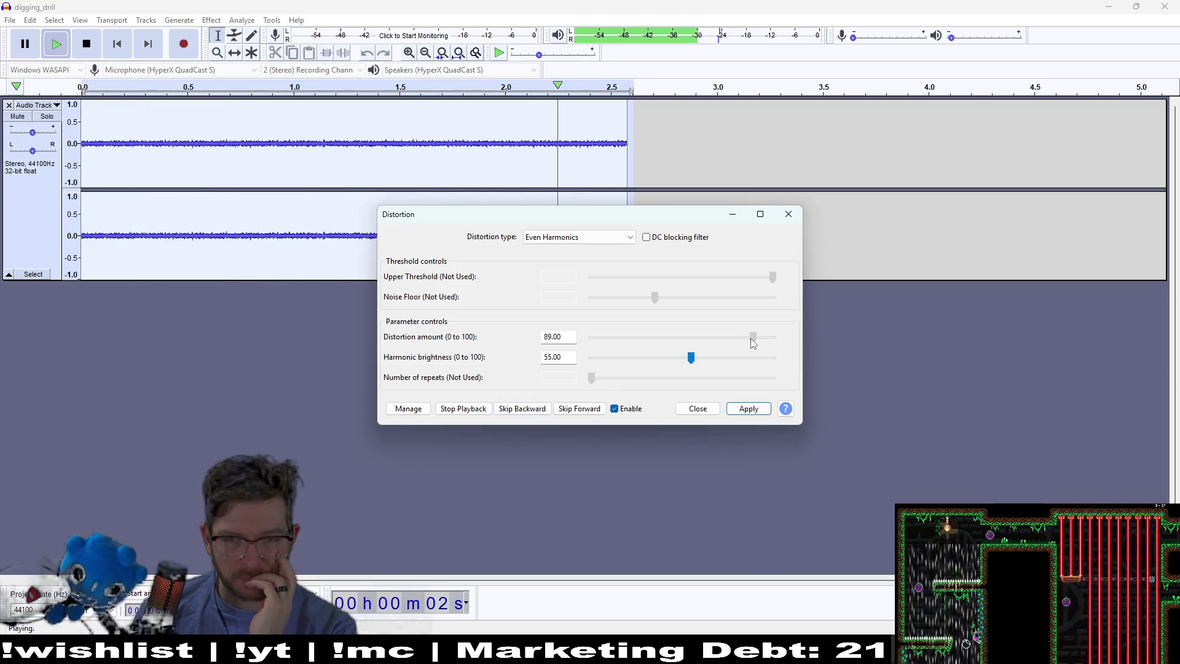
Tune Even Harmonics to amount about 82 and brightness 32, then choose Cubic Curve (odd harmonics)
left_click_drag(753, 336, 740, 340)
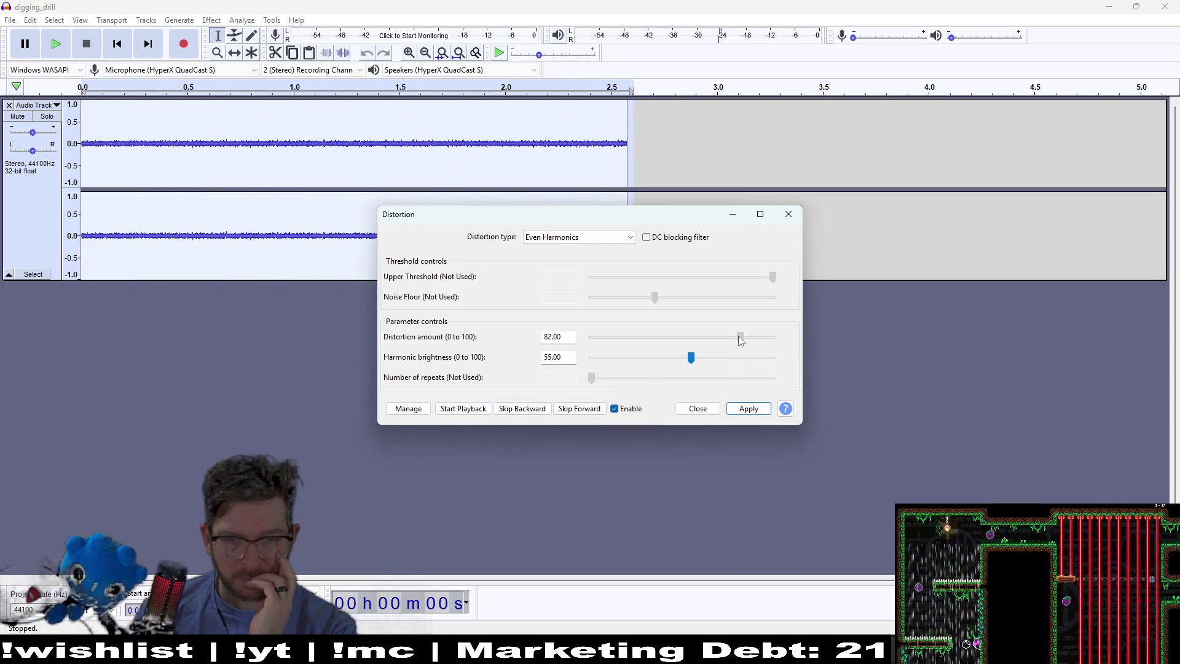
left_click(637, 364)
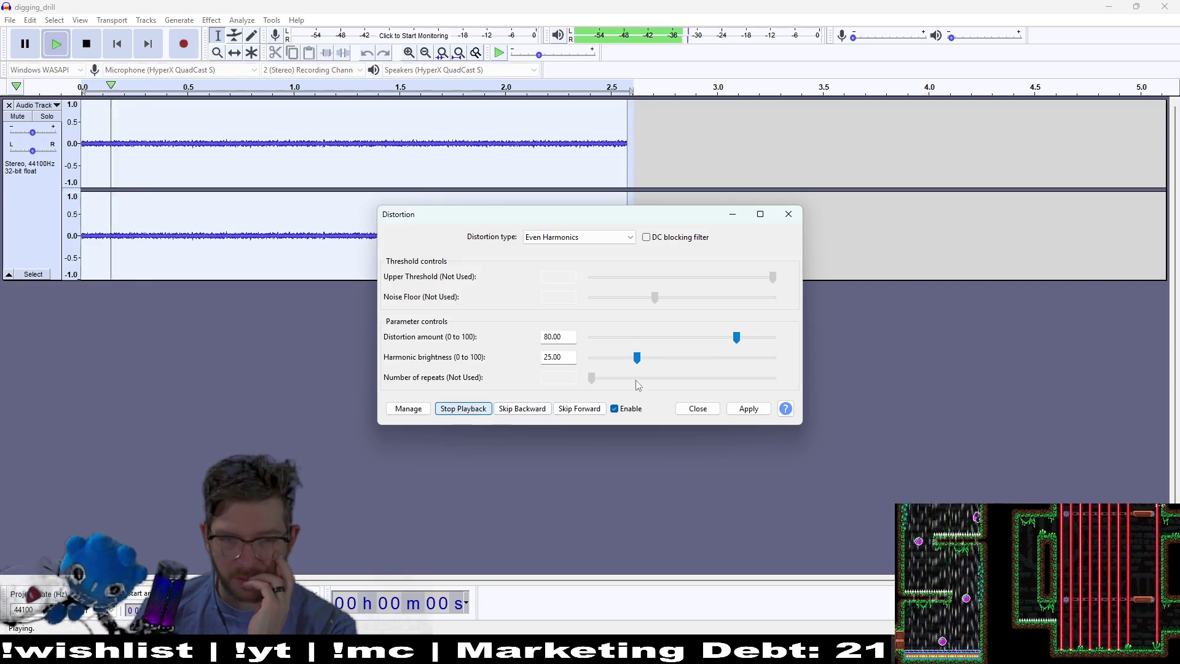
mouse_move(637, 361)
left_mouse_down()
mouse_move(740, 354)
mouse_move(654, 364)
mouse_move(728, 360)
mouse_move(739, 338)
mouse_move(713, 361)
left_mouse_up()
left_click(463, 409)
left_click(482, 408)
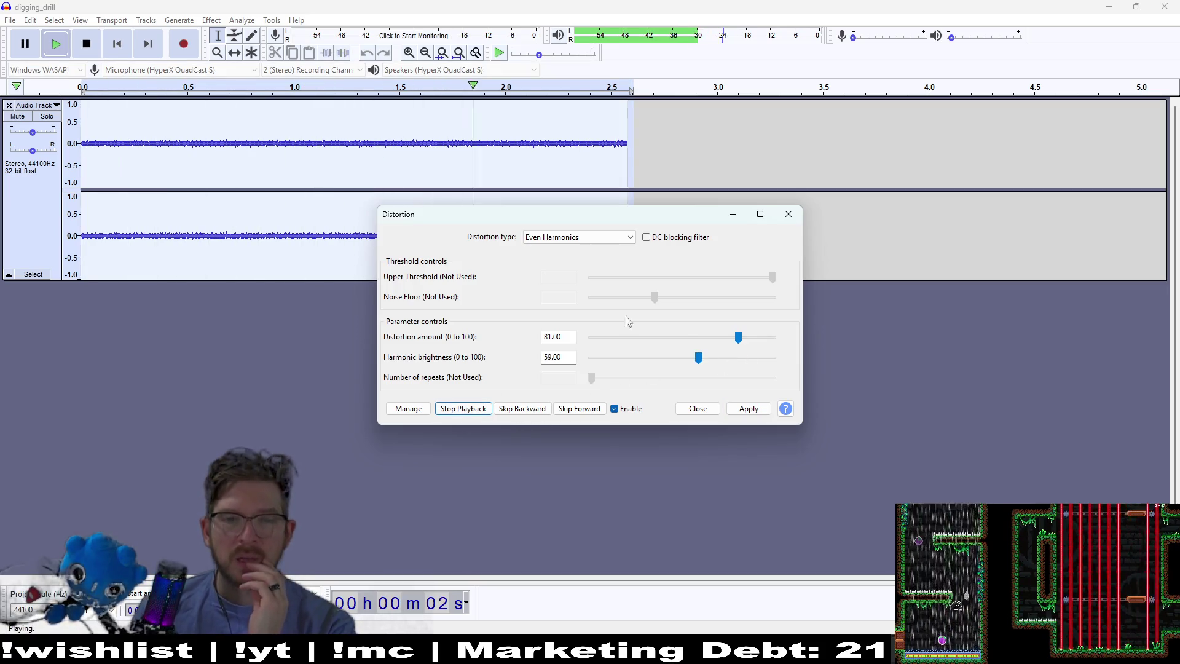
left_click(630, 237)
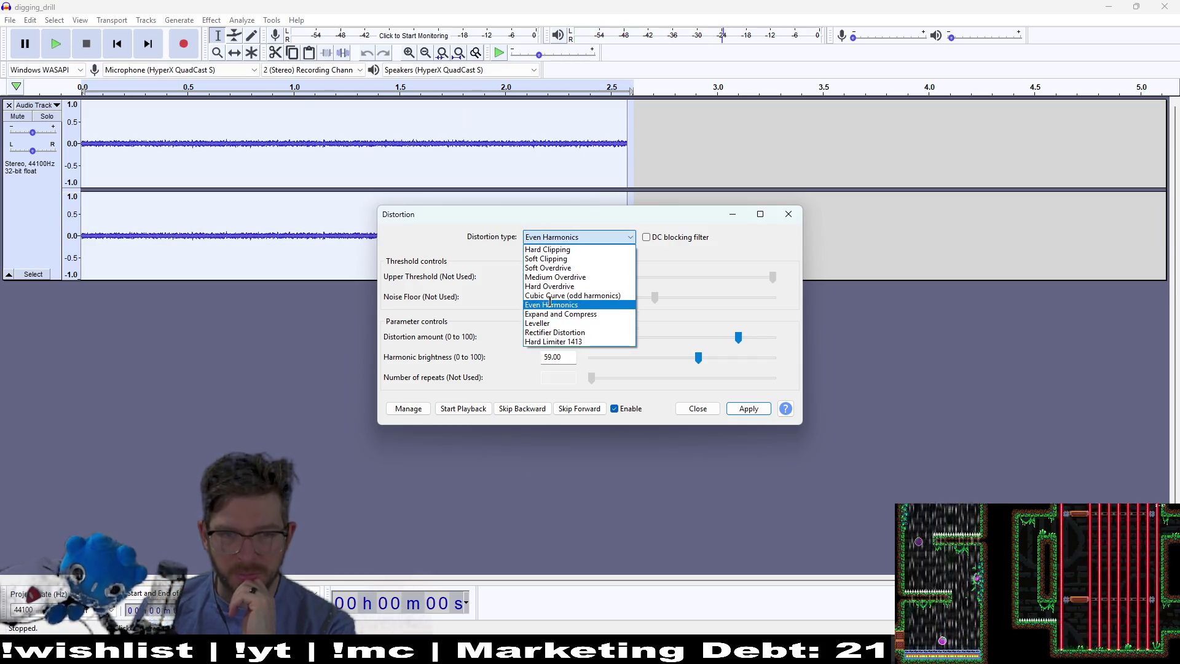
left_click(609, 296)
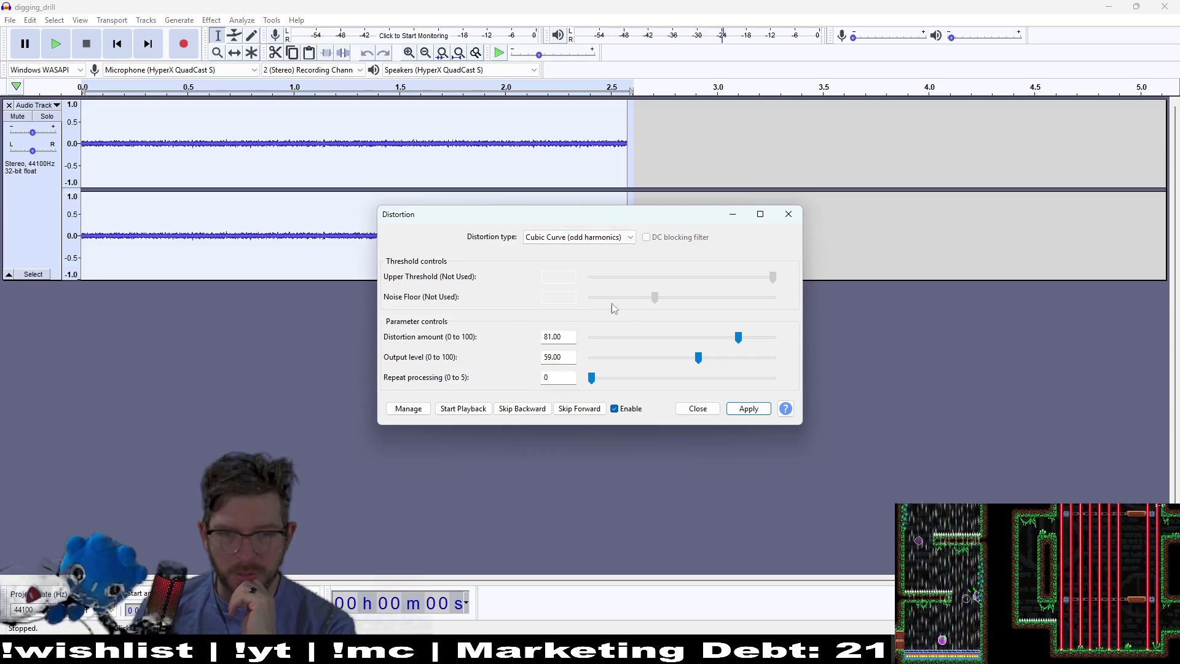
Preview Cubic Curve with varied repeat processing, distortion amount 44 and output level 26
left_click(480, 411)
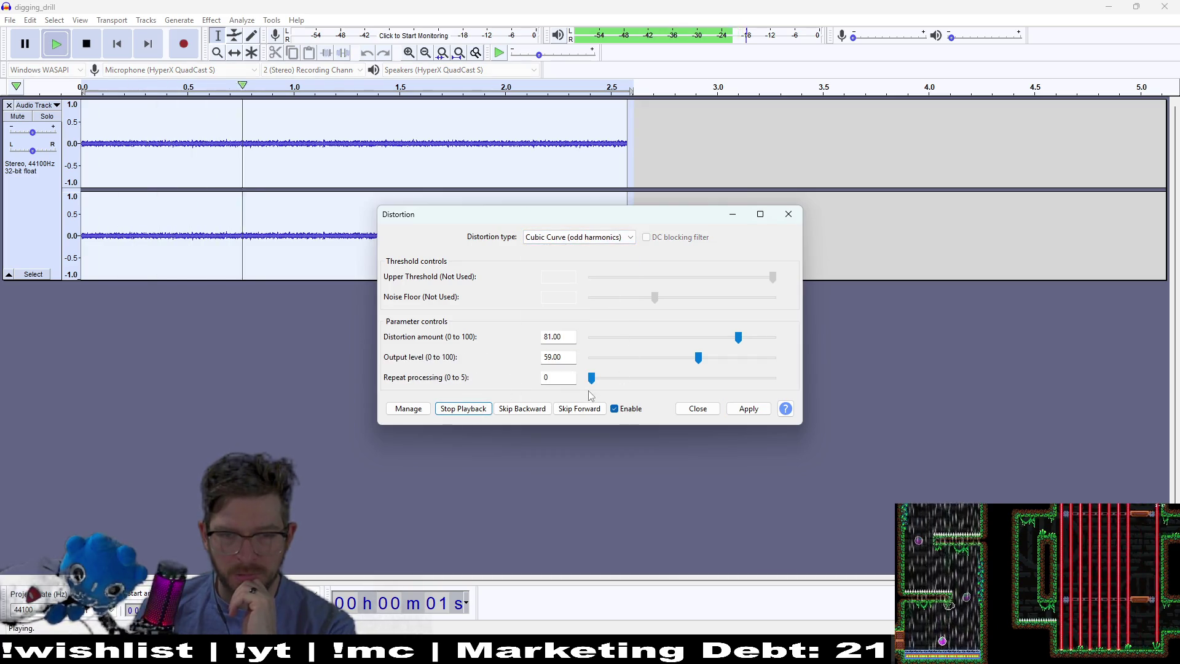
mouse_move(591, 378)
left_mouse_down()
mouse_move(629, 379)
mouse_move(592, 378)
left_mouse_up()
left_click_drag(698, 357, 716, 357)
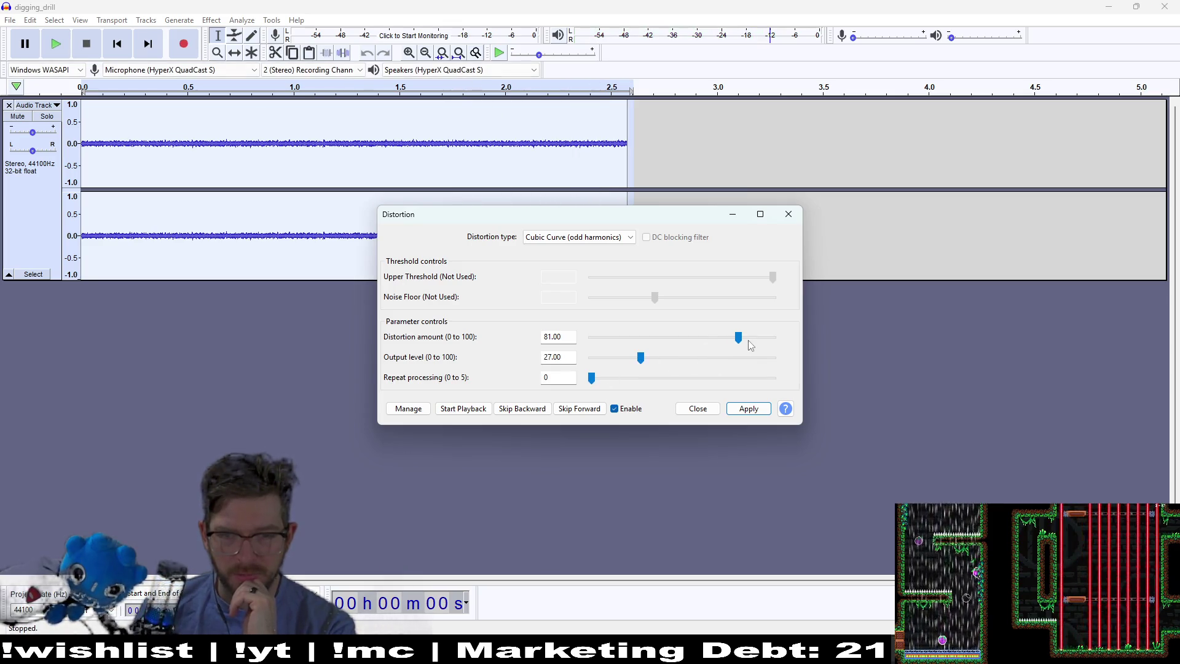
left_click(451, 408)
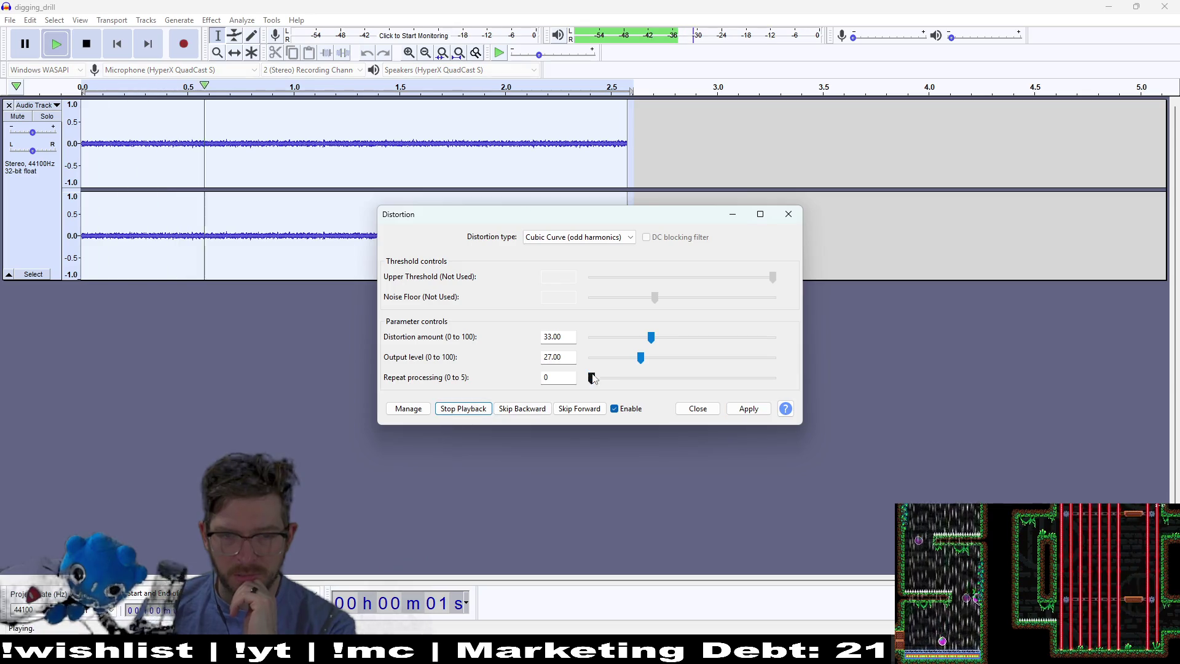
left_click_drag(591, 378, 651, 380)
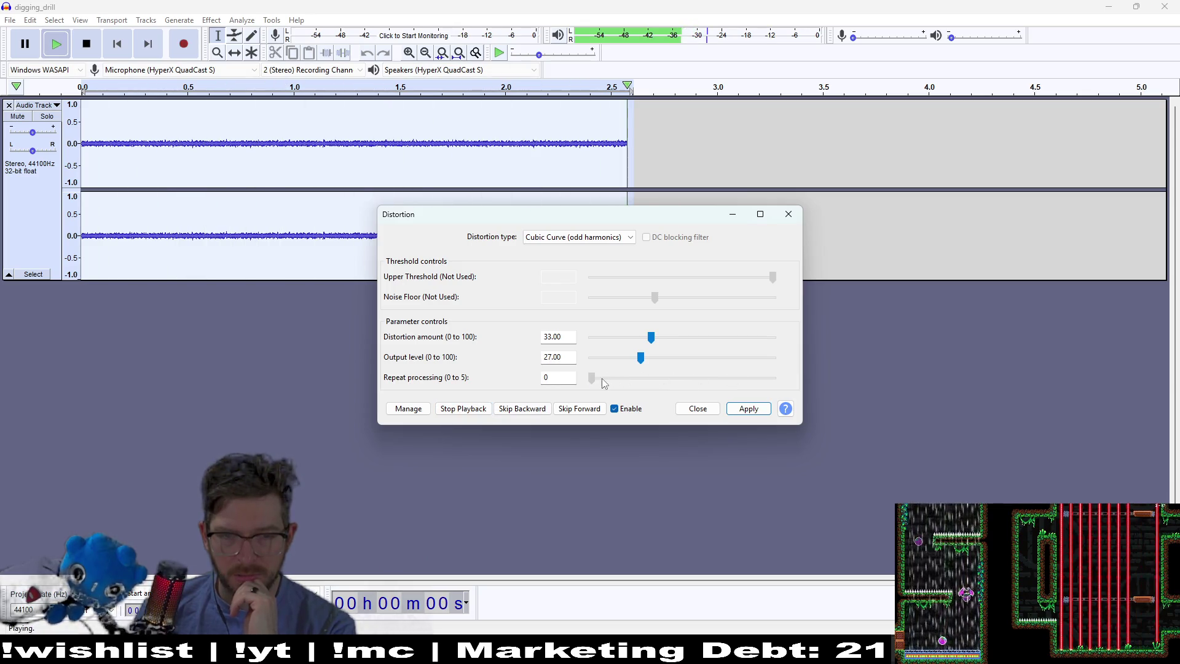
left_click(463, 408)
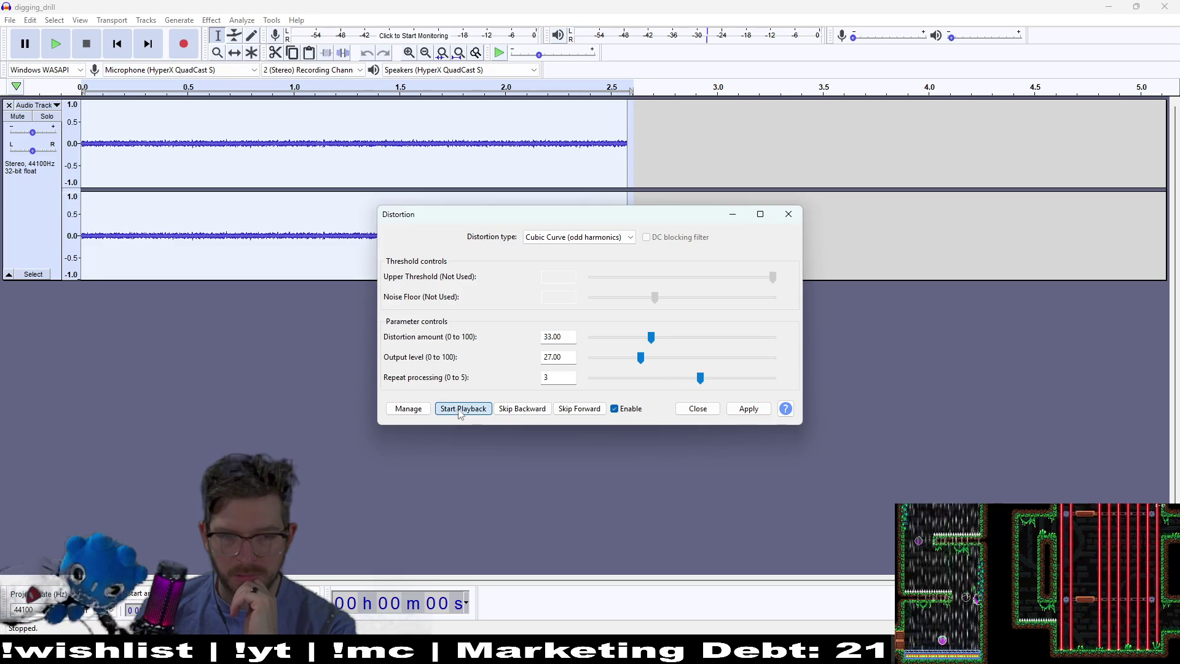
mouse_move(651, 336)
left_mouse_down()
mouse_move(725, 338)
mouse_move(630, 348)
mouse_move(688, 355)
mouse_move(638, 359)
left_mouse_up()
left_click(462, 408)
Switch to Soft Clipping and preview it with adjusted hardness and make-up gain 27
left_click(604, 237)
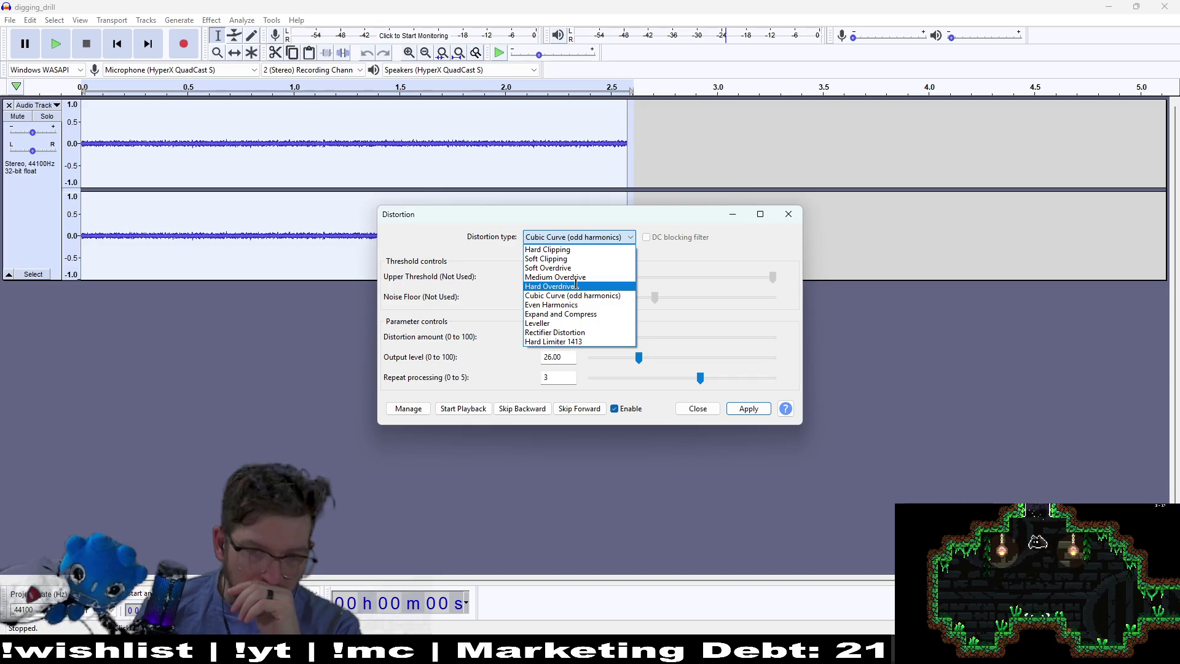
left_click(547, 258)
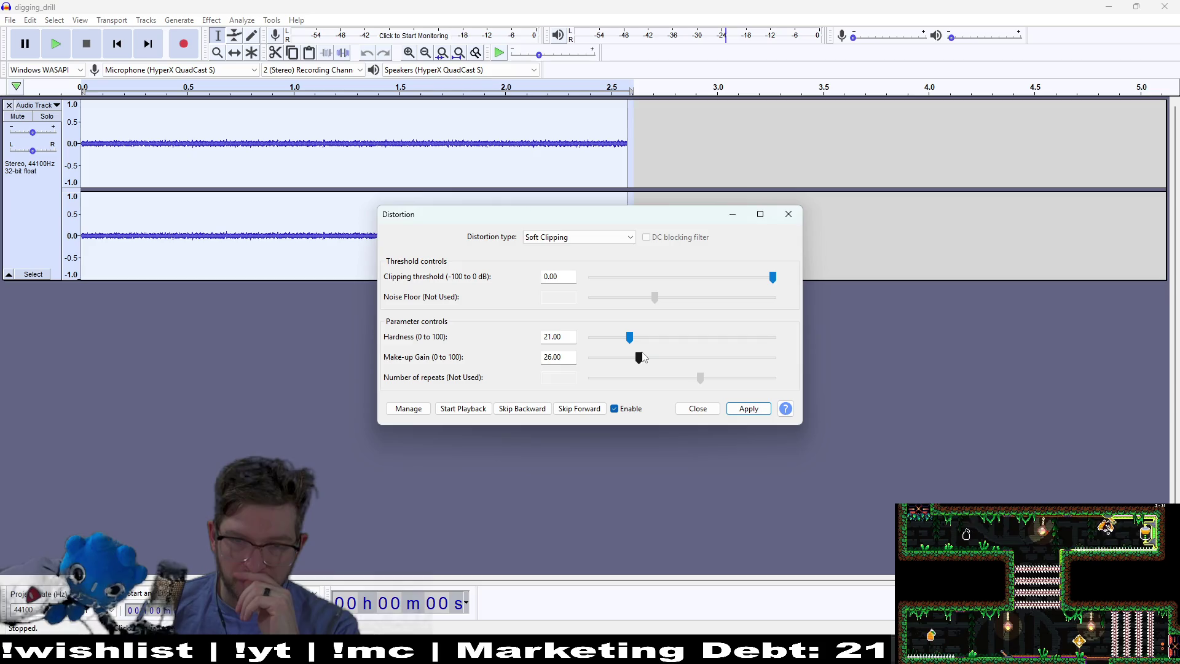
left_click(463, 409)
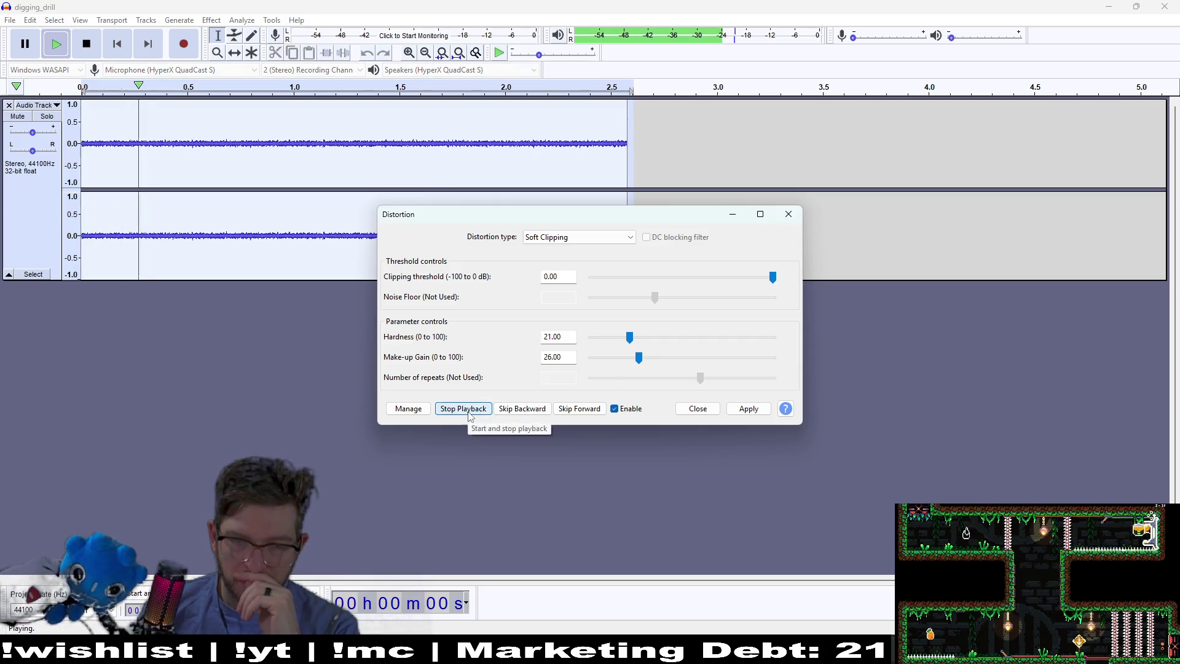
left_click(676, 359)
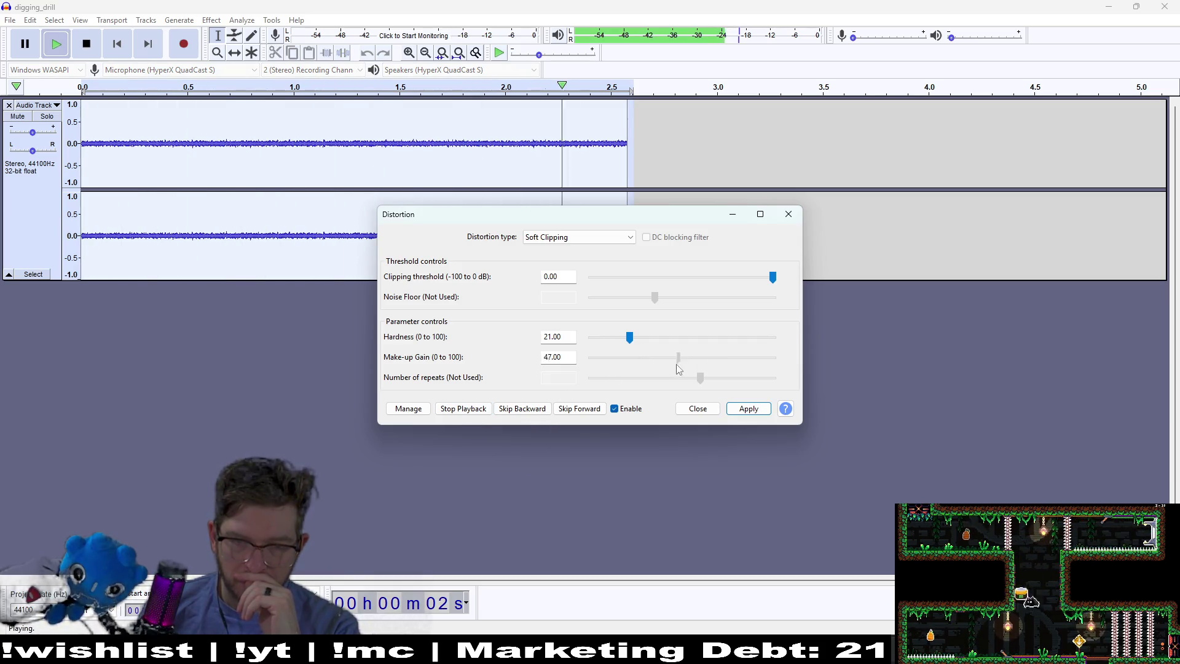
left_click(633, 350)
mouse_move(629, 337)
left_mouse_down()
mouse_move(696, 337)
mouse_move(639, 337)
left_mouse_up()
left_click(463, 408)
left_click(616, 236)
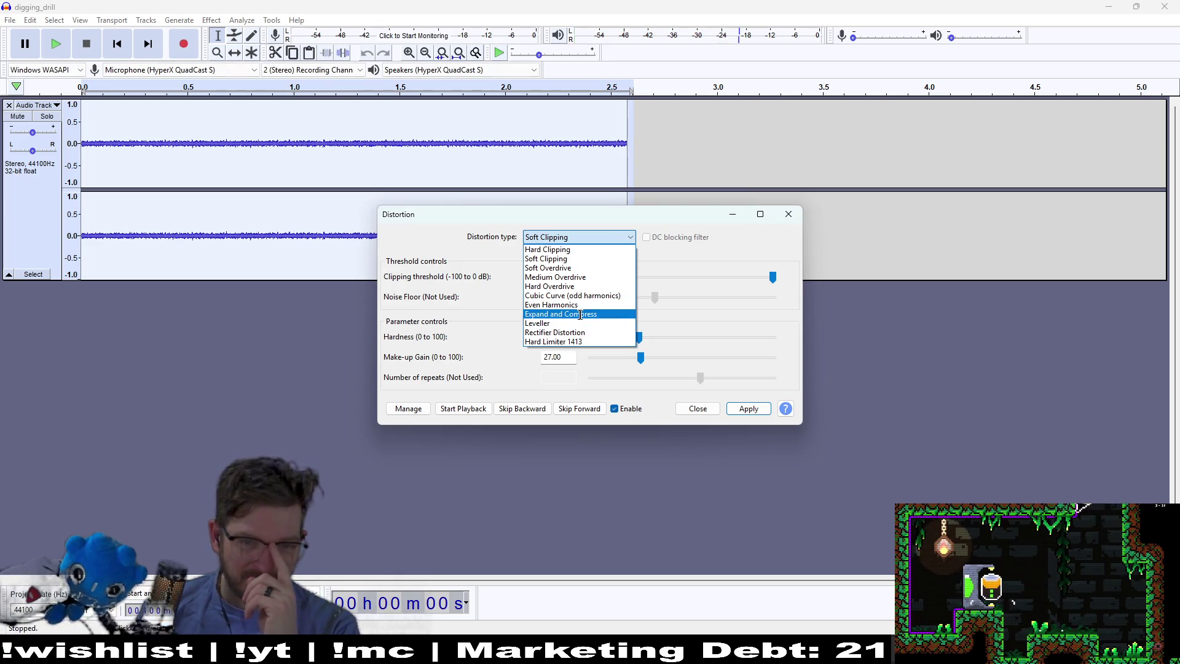
Apply Even Harmonics distortion at amount 78 and harmonic brightness 66, previewing before applying
left_click(581, 304)
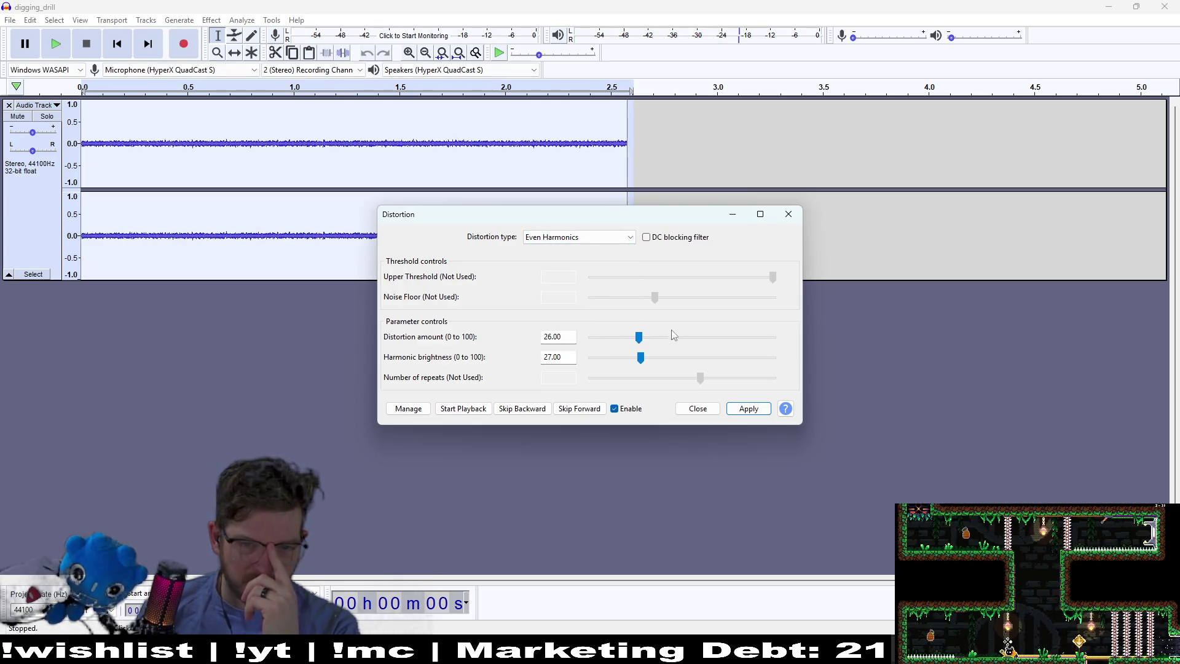
left_click(485, 408)
left_click_drag(639, 337, 731, 339)
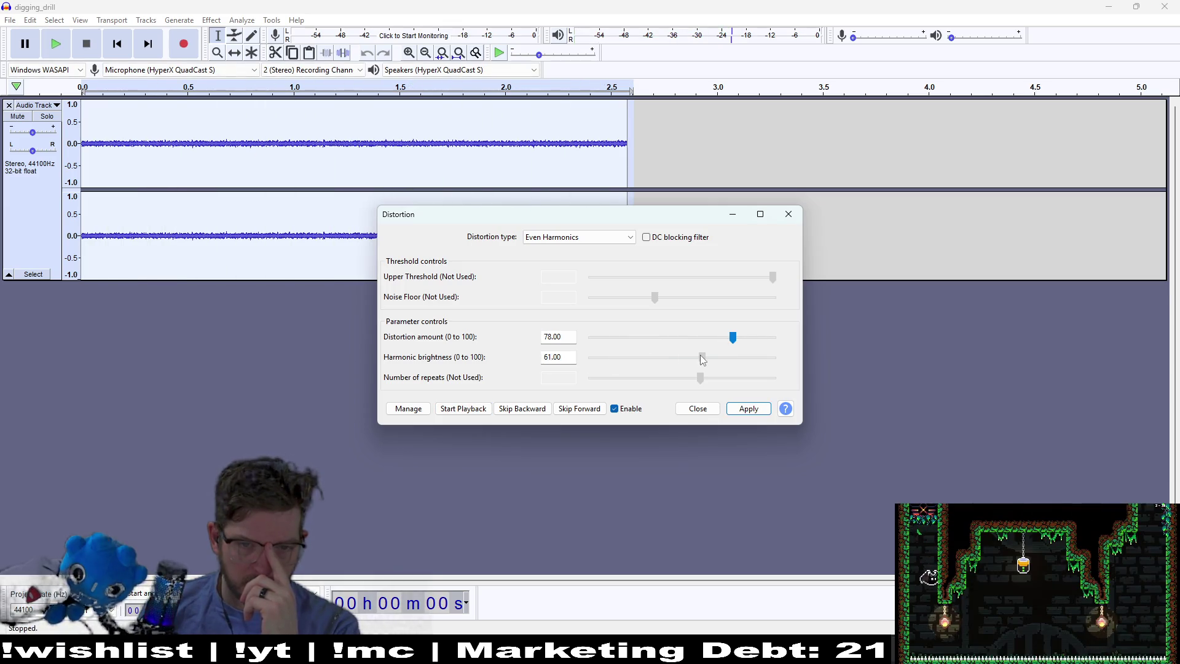
left_click(473, 409)
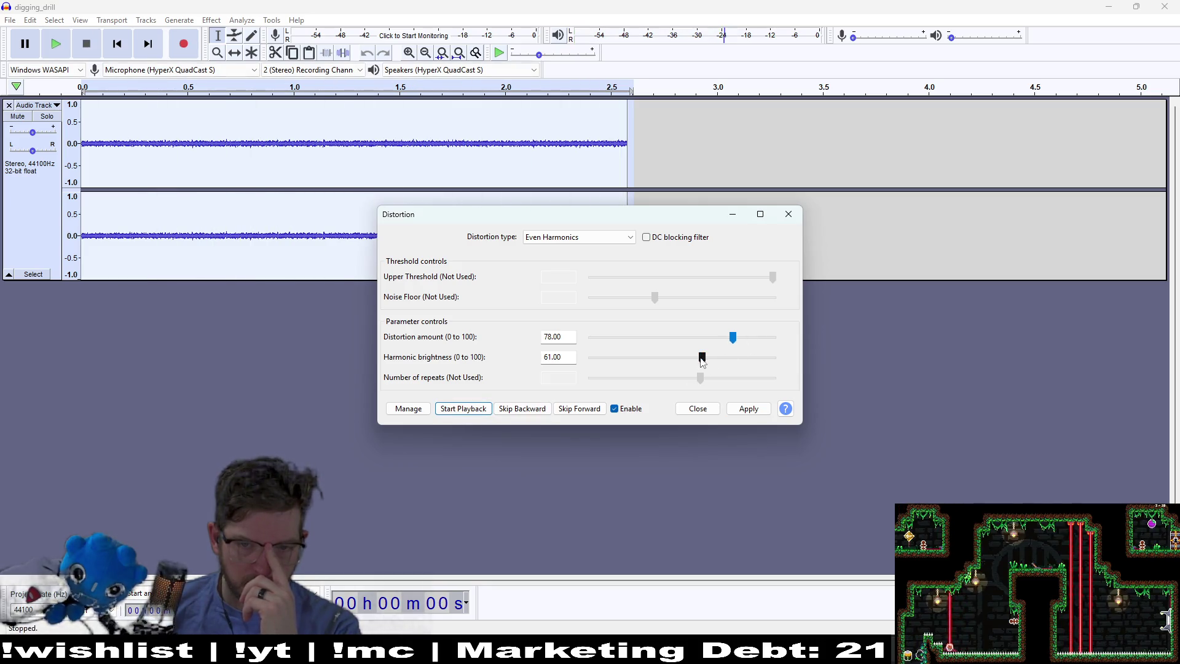
left_click(463, 408)
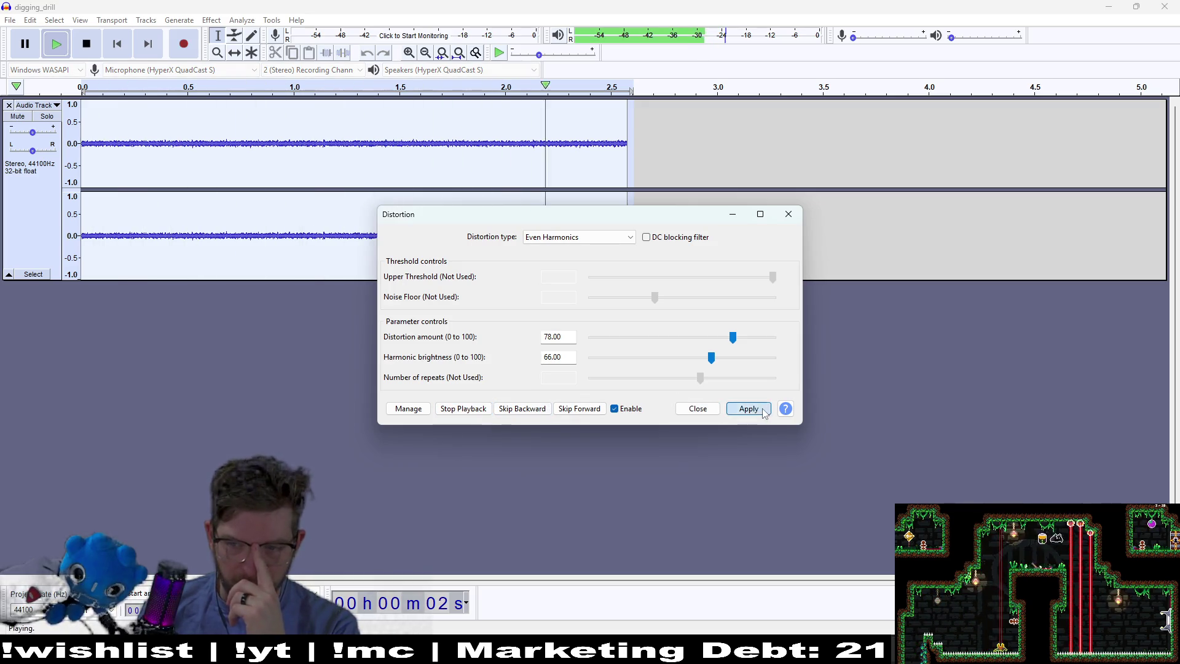
left_click(789, 215)
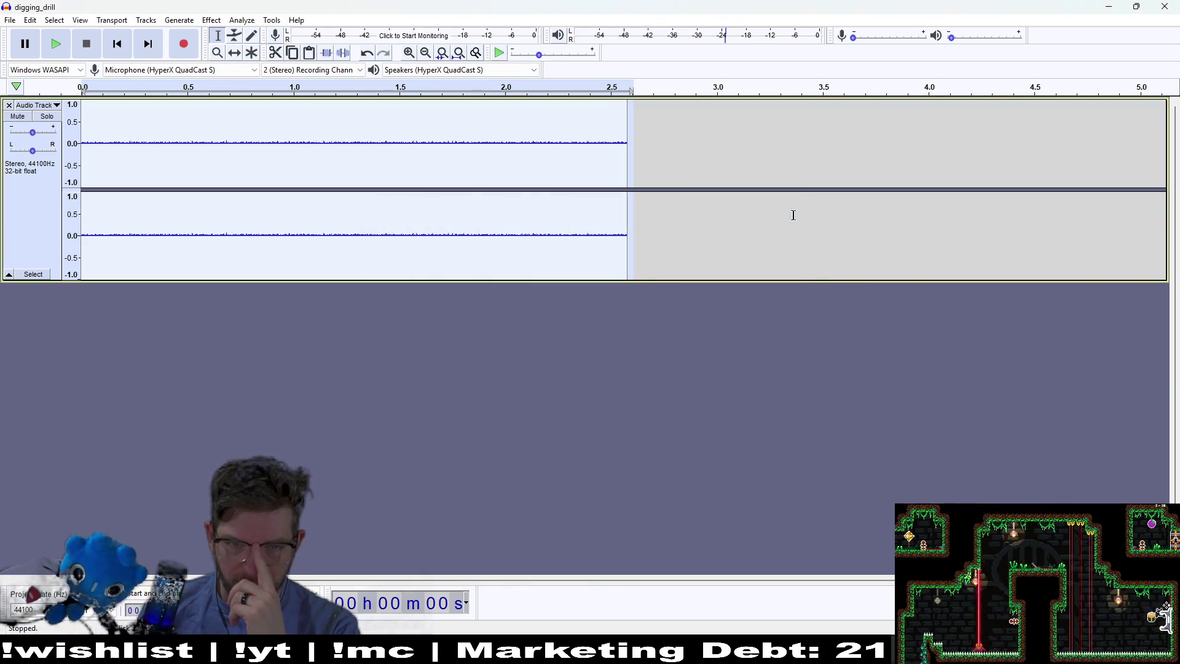
Open the Phaser effect and raise its stages to 18, previewing the result
left_click(215, 20)
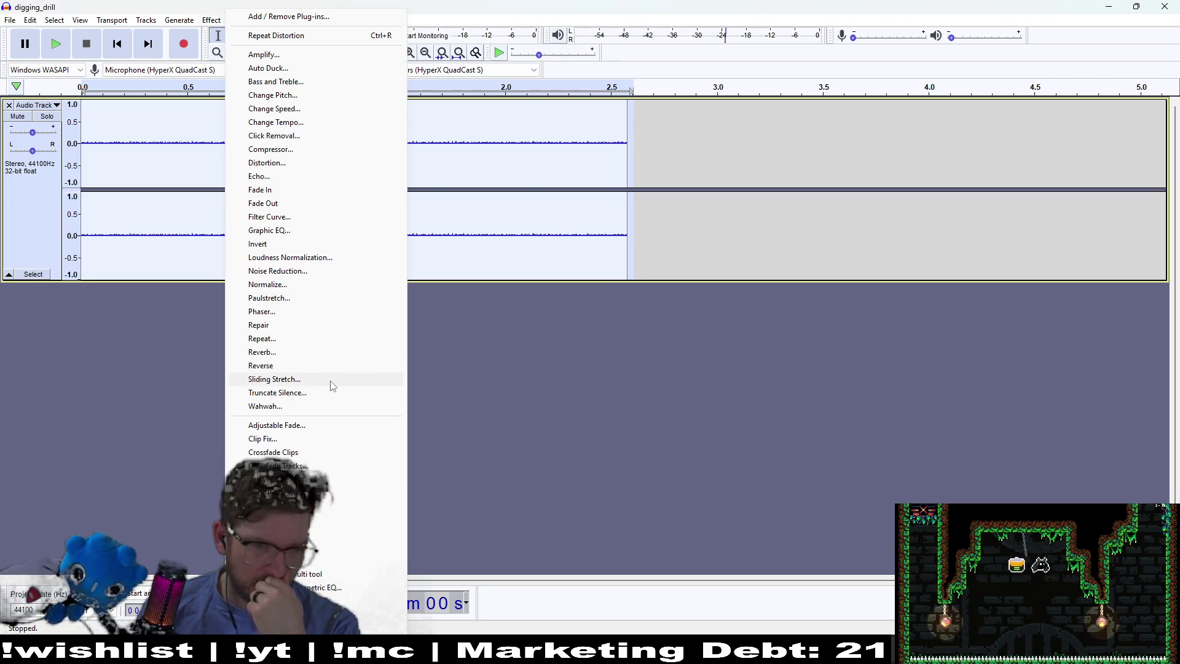
left_click(271, 310)
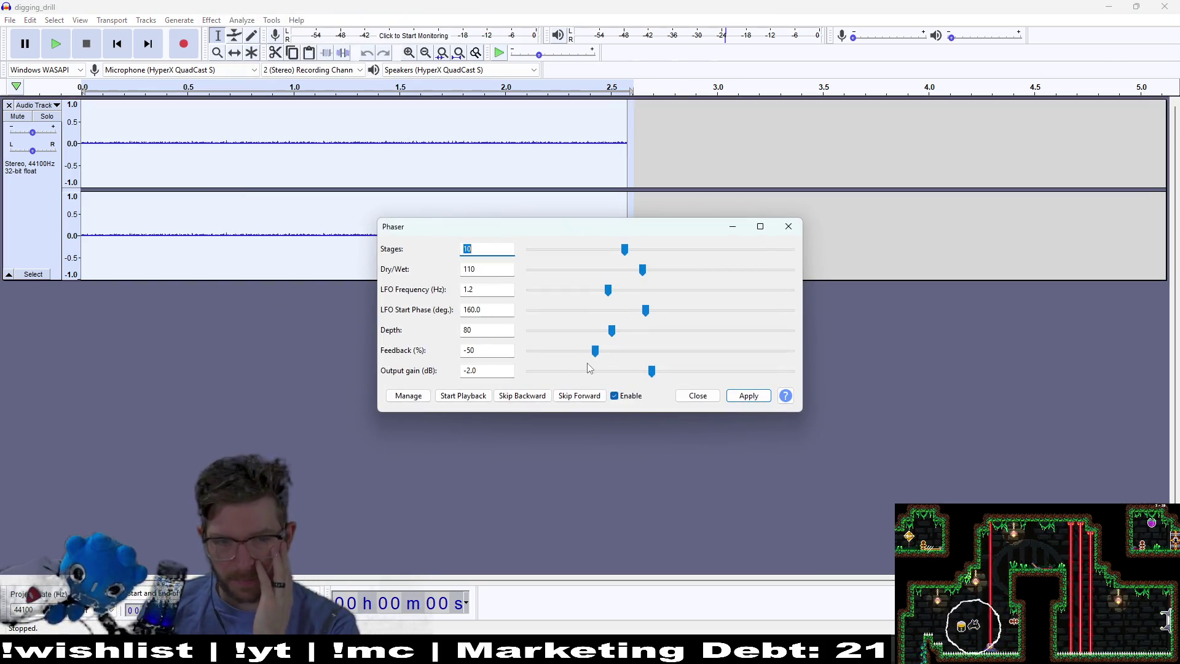
left_click(464, 395)
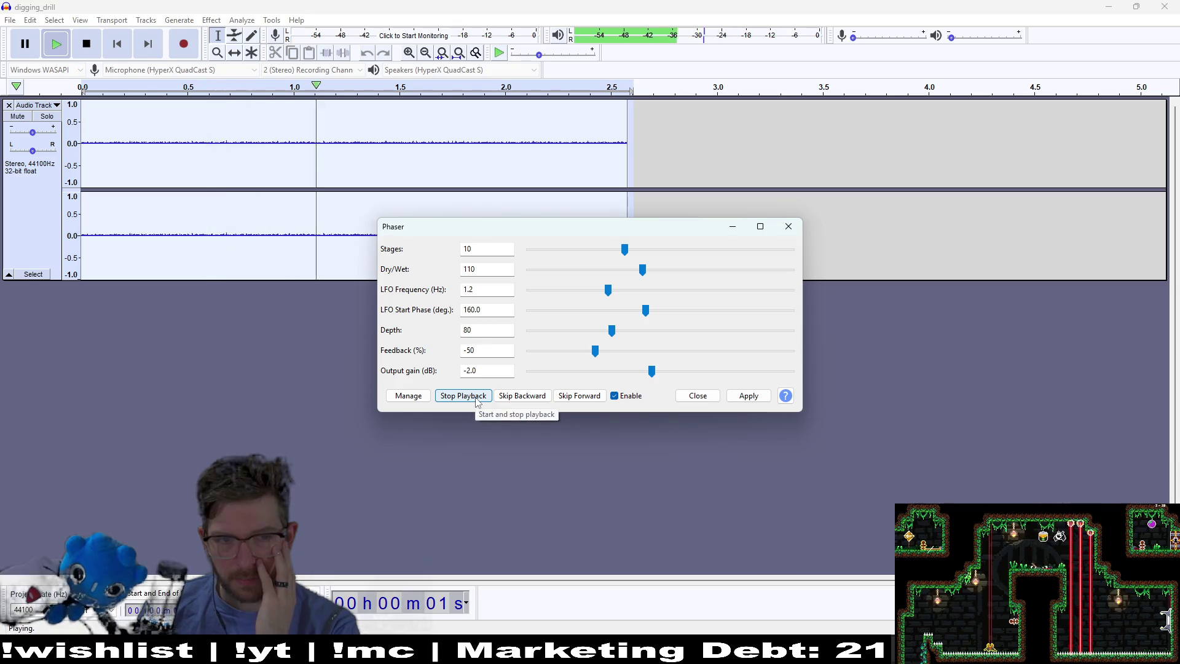
left_click(634, 255)
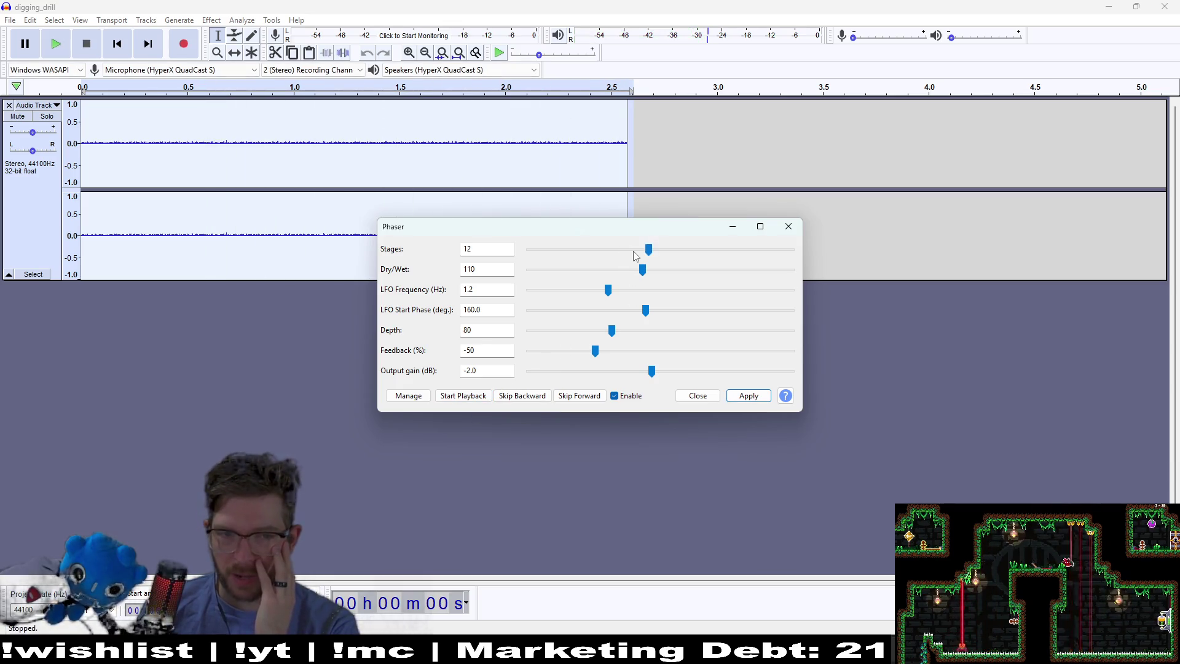
left_click(470, 397)
left_click(476, 403)
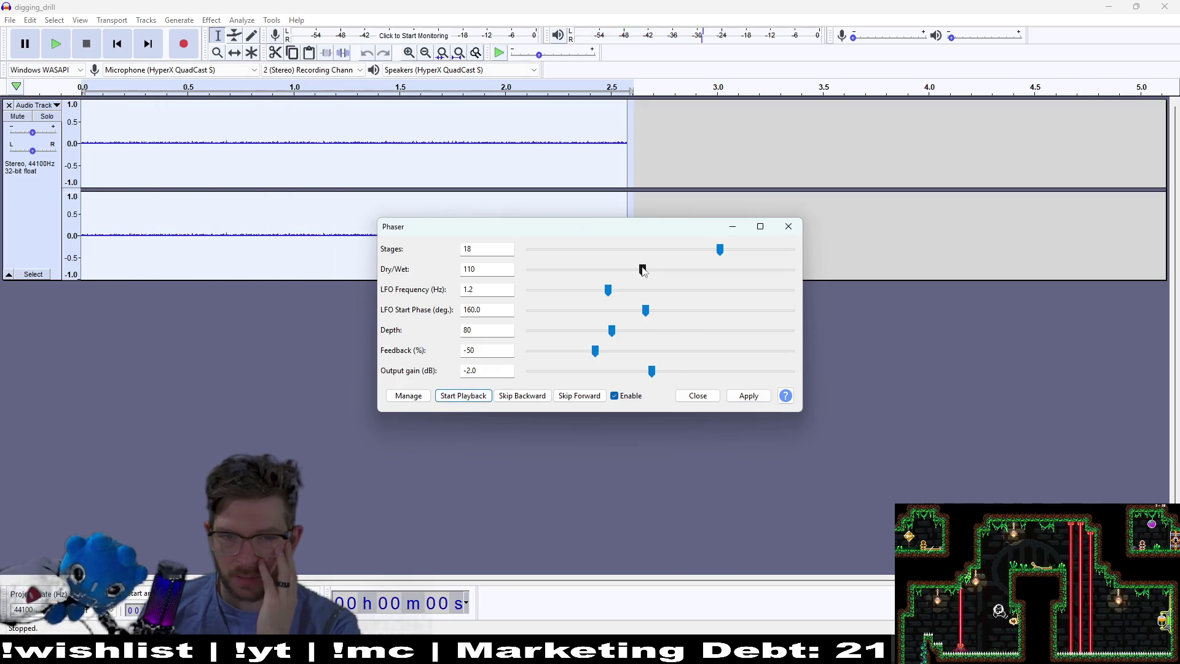
Set the phaser LFO frequency to 2.4 Hz and depth to 151, then apply it
left_click_drag(607, 289, 686, 290)
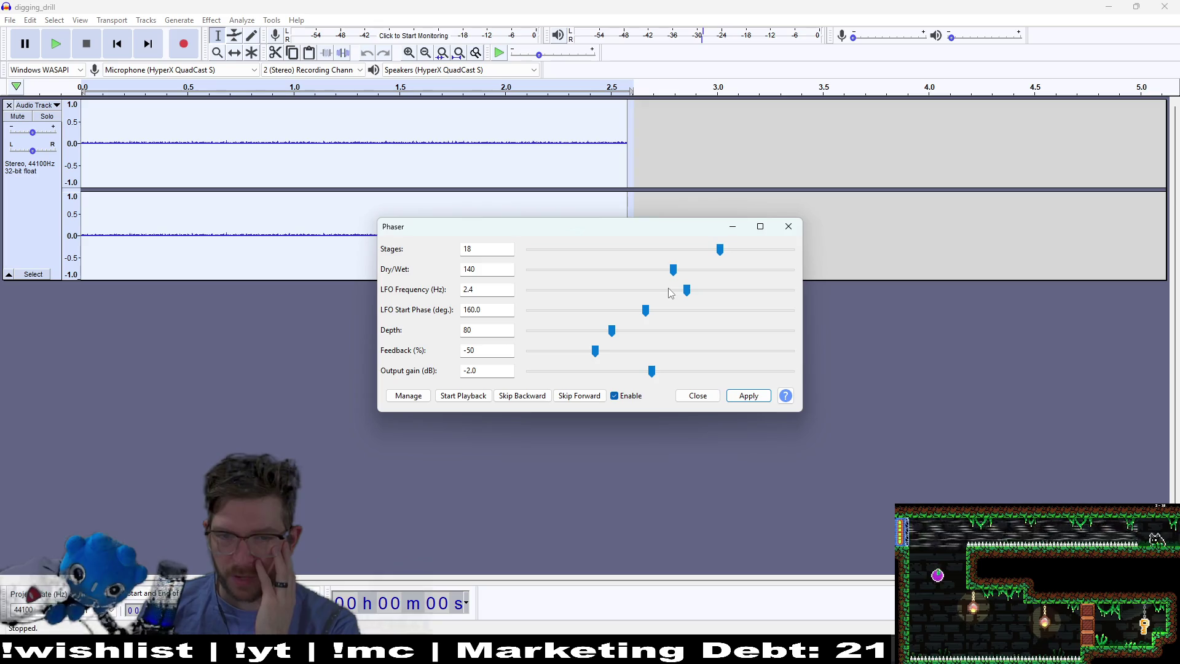
left_click(449, 398)
left_click(449, 398)
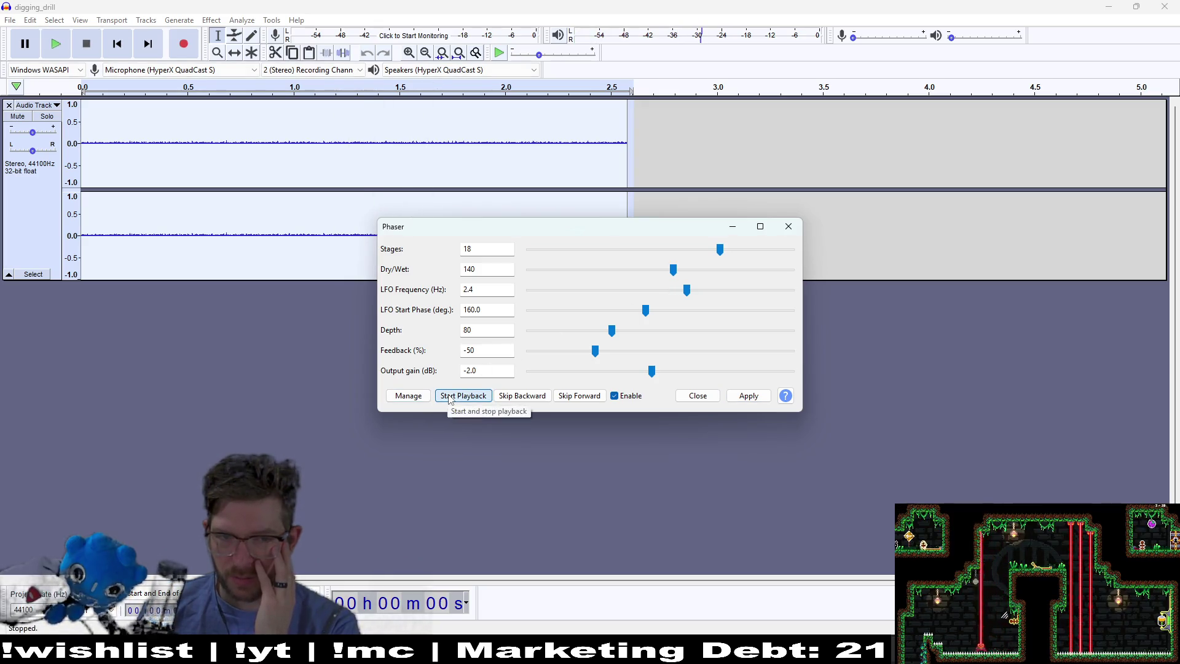
left_click(449, 398)
left_click_drag(616, 338, 689, 338)
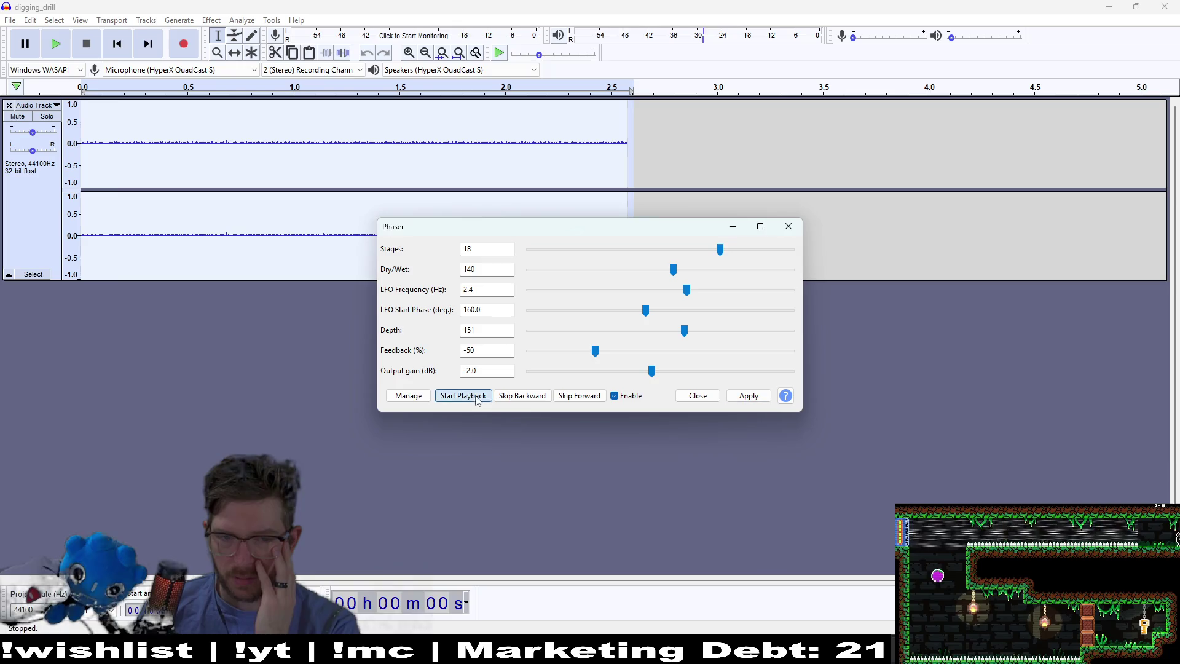
left_click(453, 395)
left_click(453, 395)
left_click(698, 396)
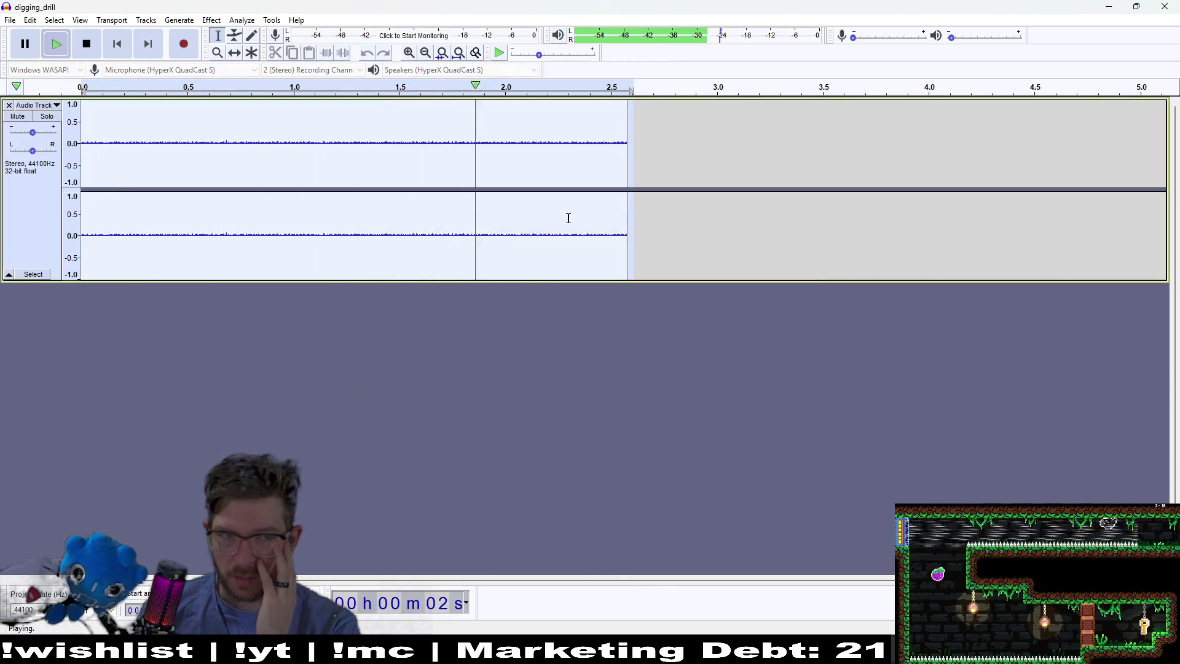
Open Change Speed and preview the drill at 0.93, 0.72 and 0.58 speed
left_click(235, 23)
mouse_move(211, 19)
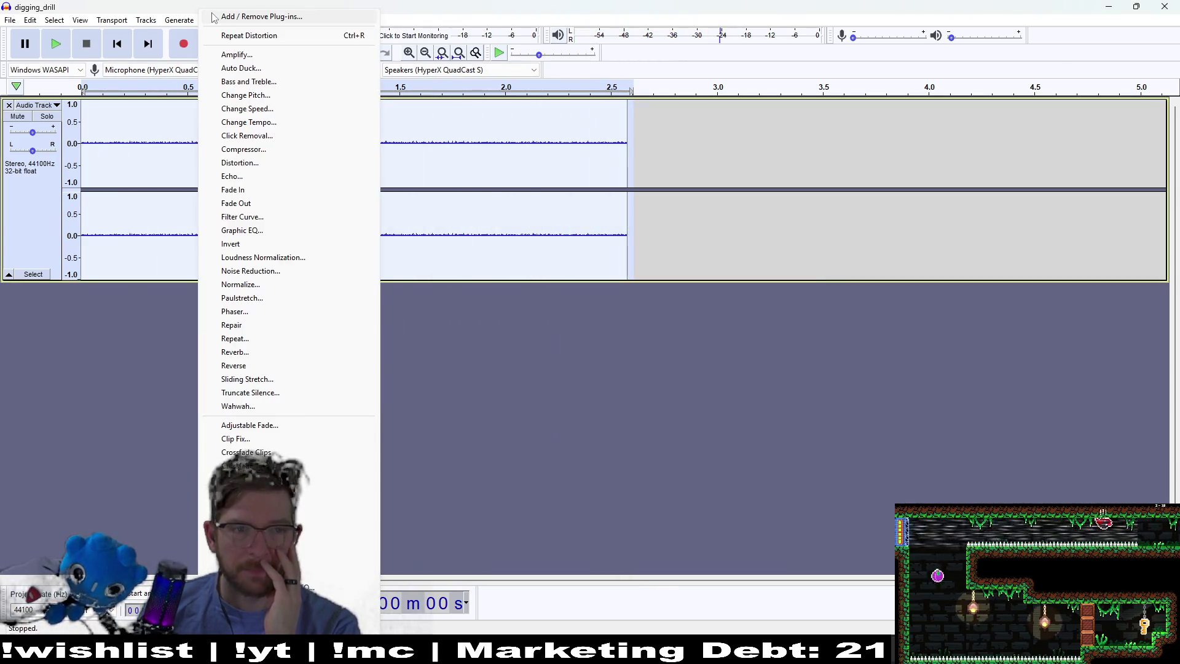
left_click(268, 110)
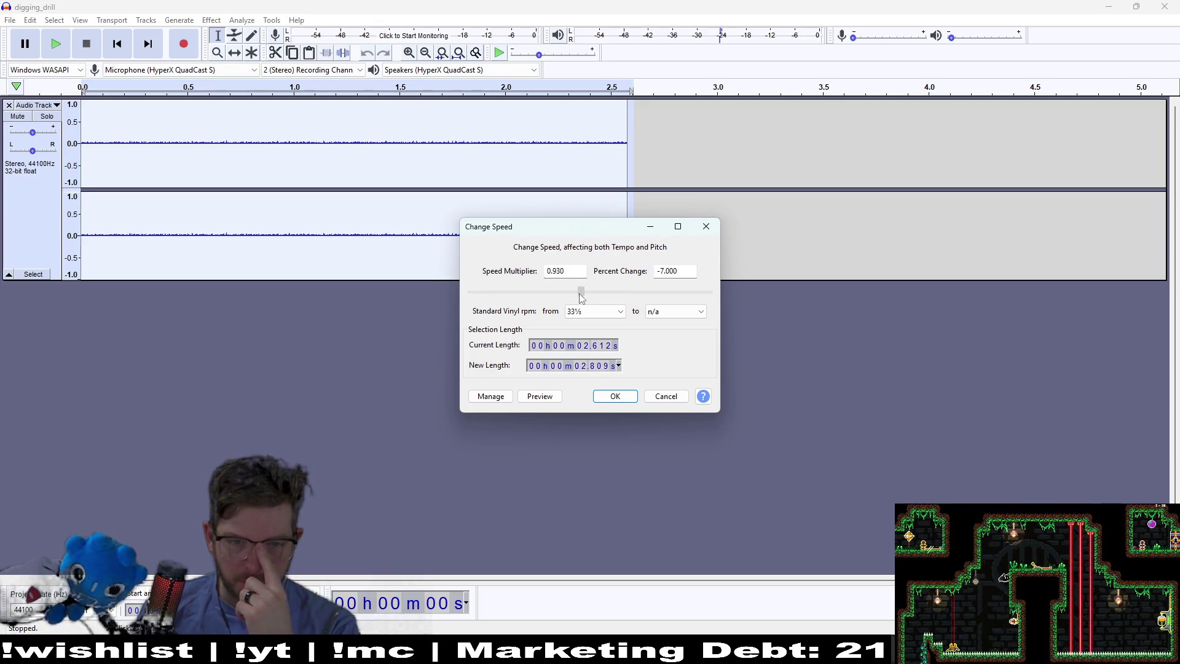
left_click(542, 397)
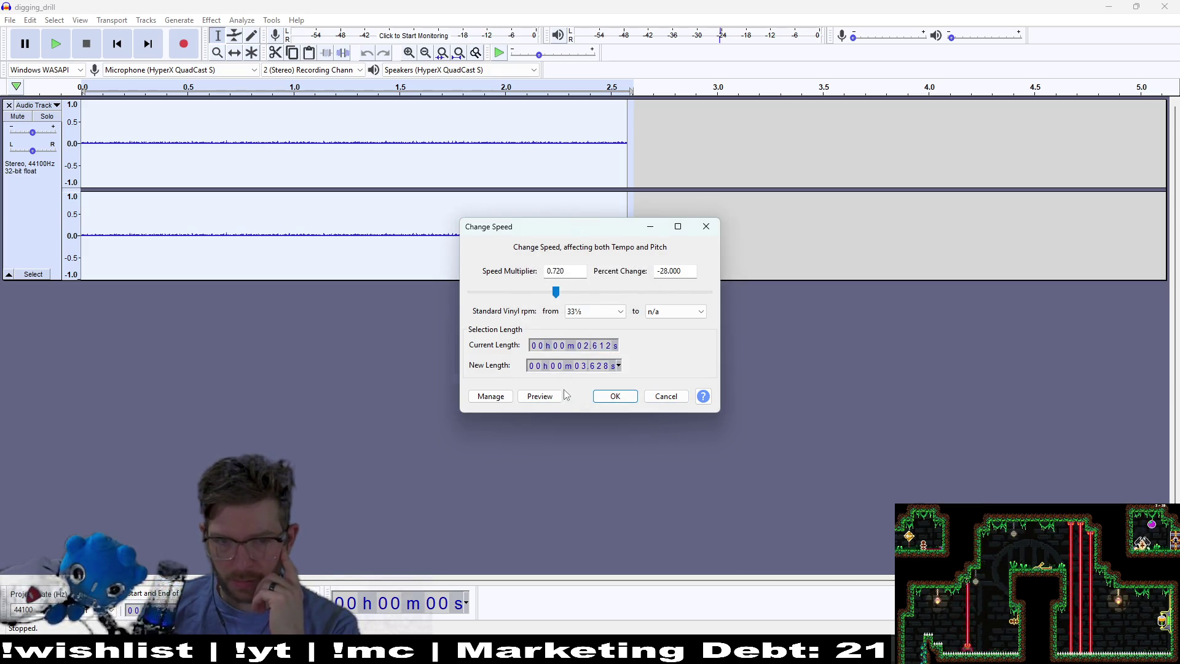
left_click(553, 397)
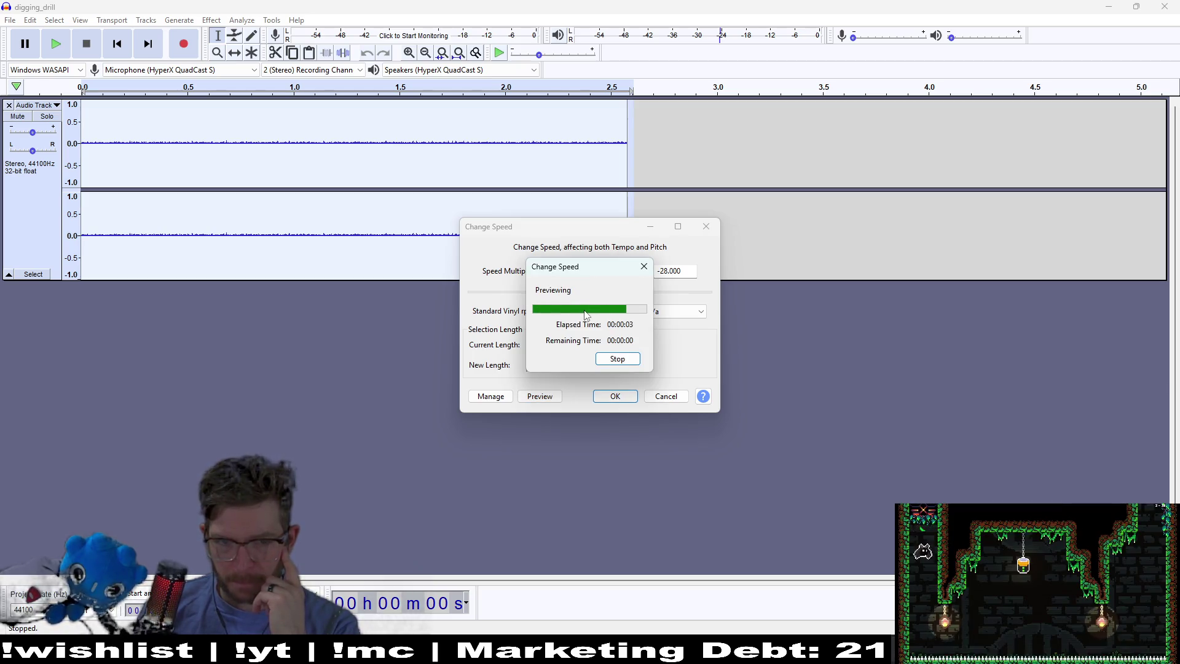
left_click(555, 397)
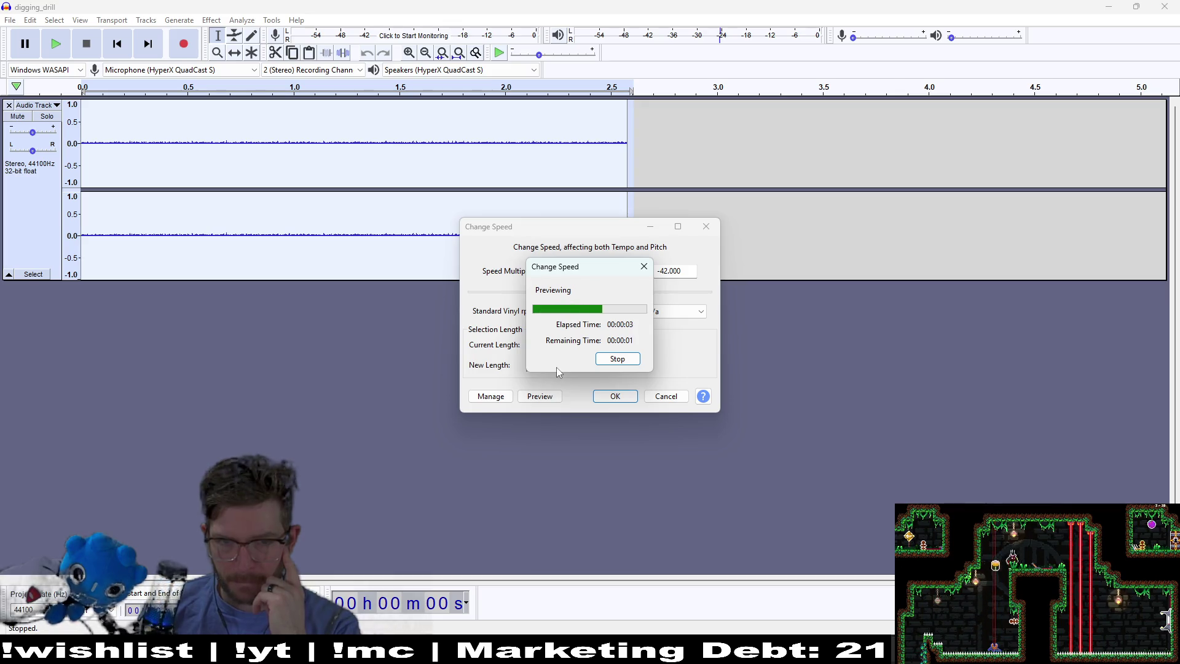
Set the speed multiplier to 0.79, preview it, and apply the slowdown
left_click(543, 293)
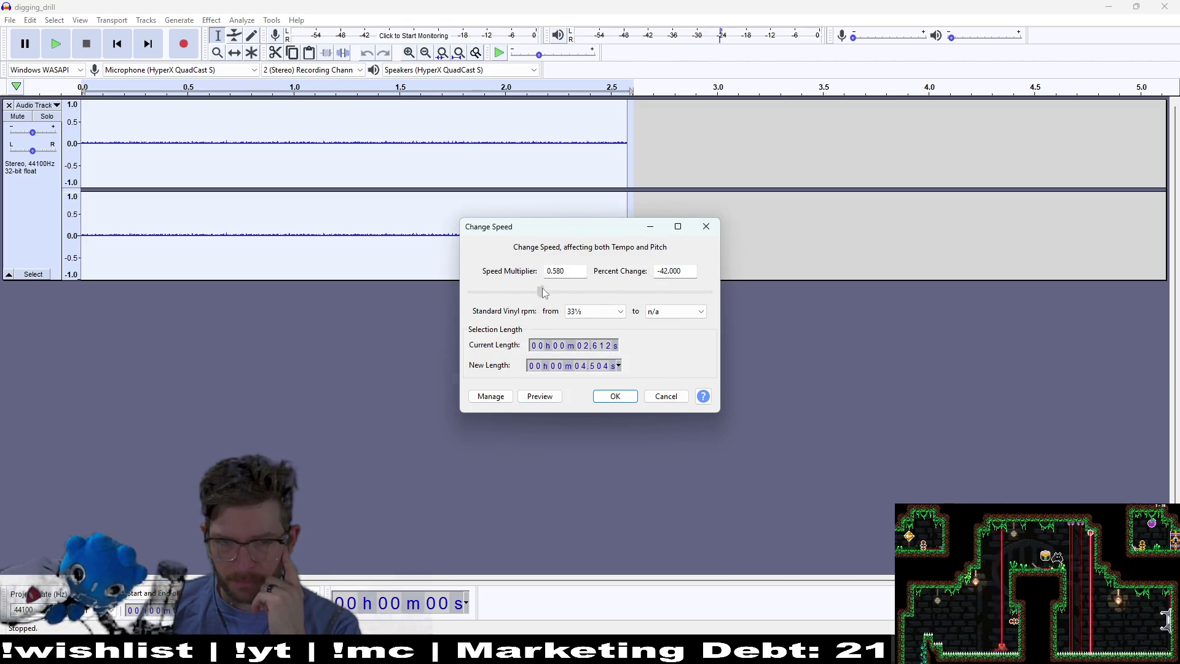
left_click(567, 292)
left_click(531, 396)
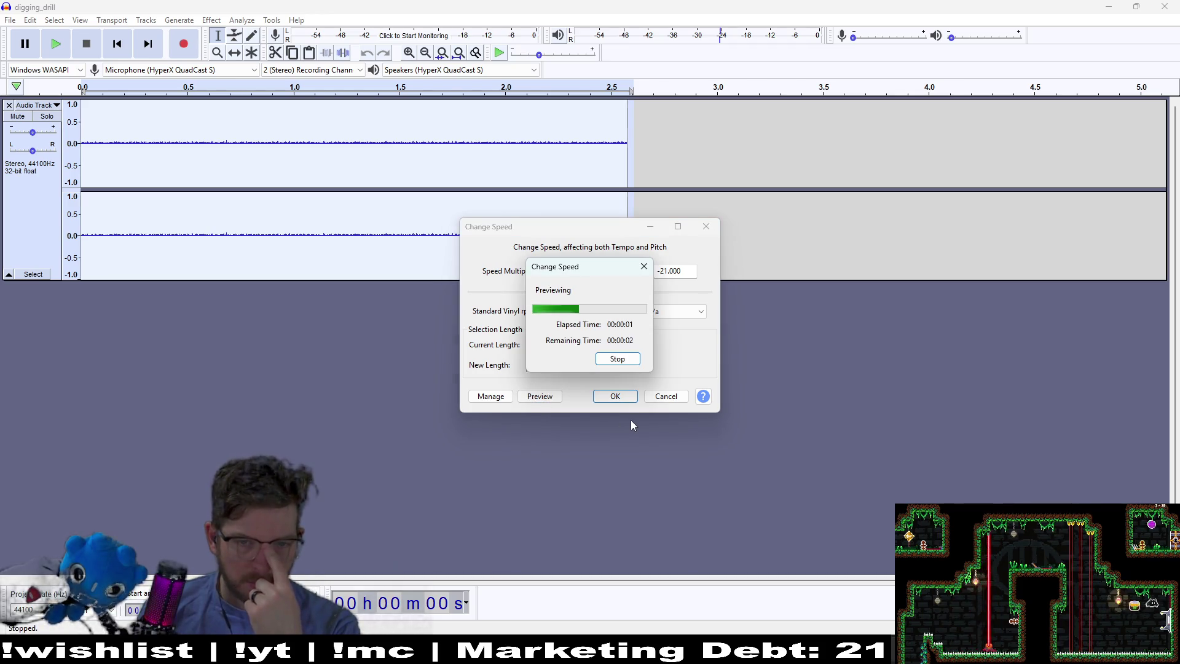
left_click(627, 397)
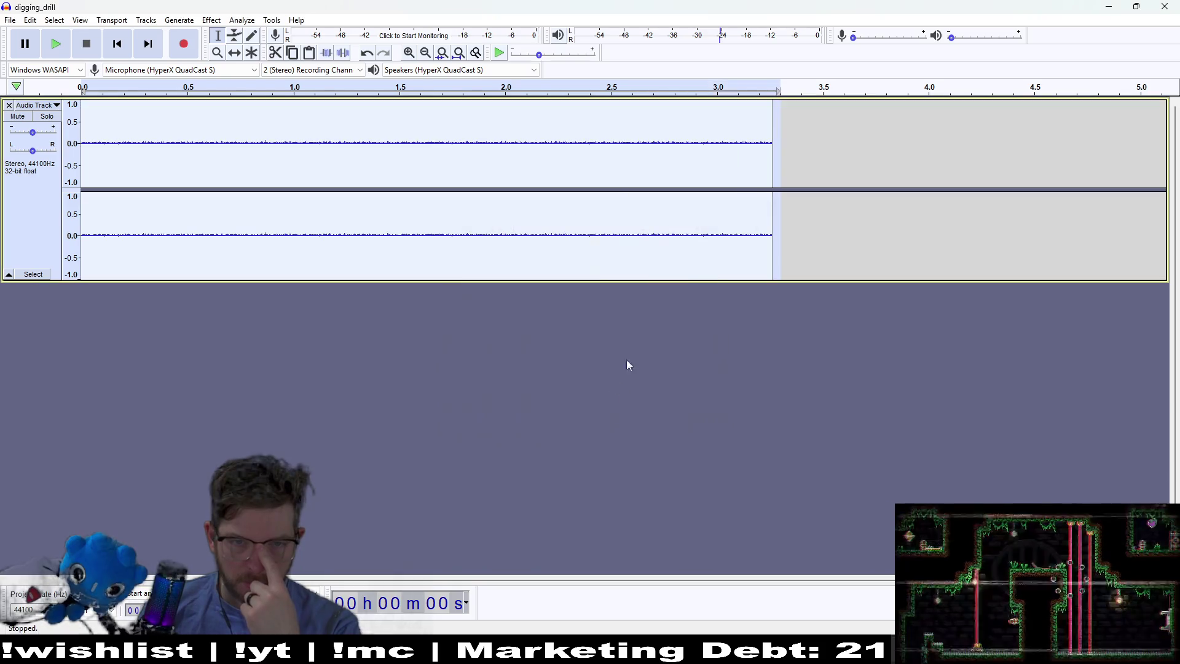
left_click(211, 20)
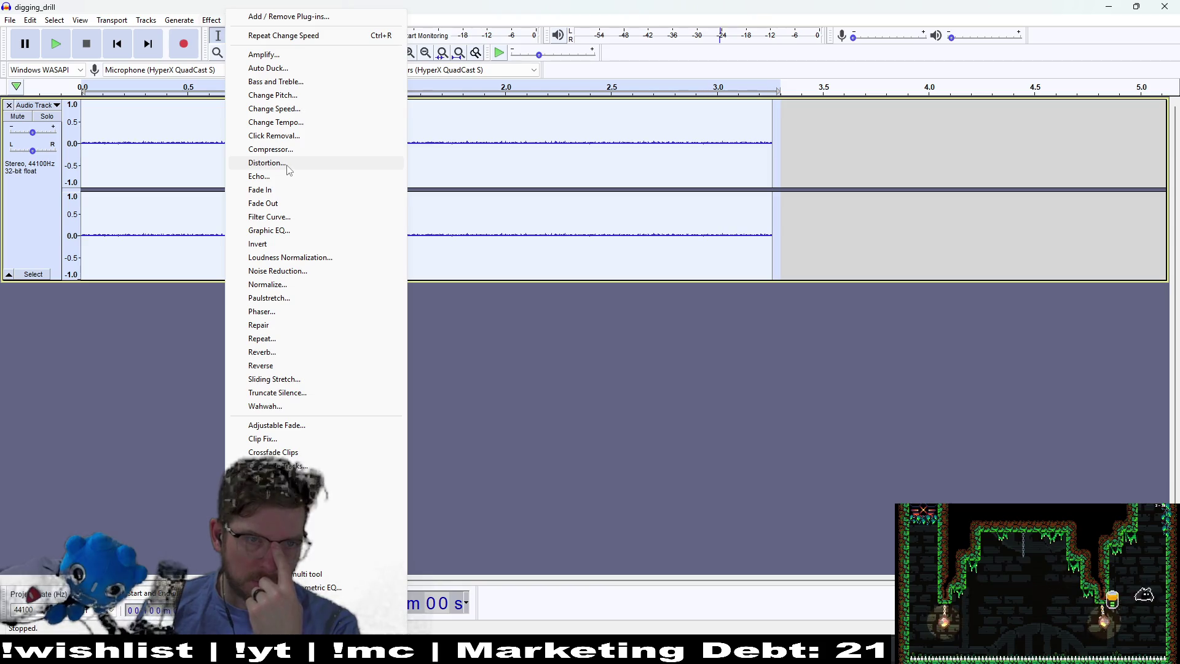
Open the Amplify effect settings for the slowed drill sound
left_click(270, 54)
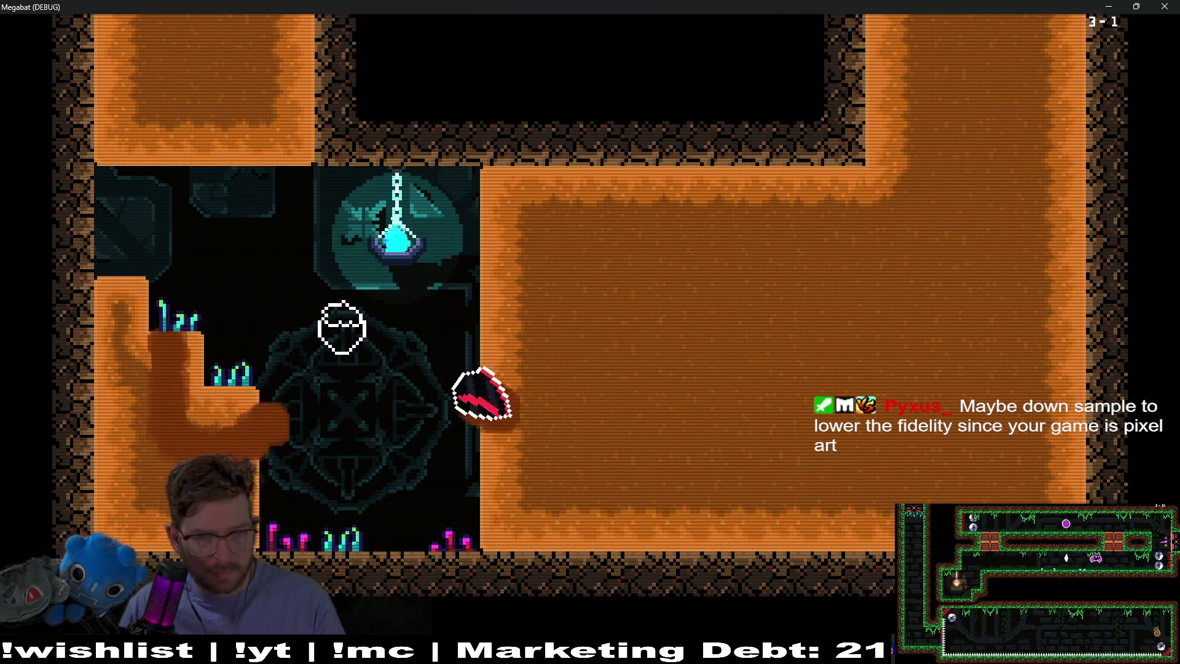
Close the Megabat debug game and return to Audacity's Effect menu
left_click(1173, 4)
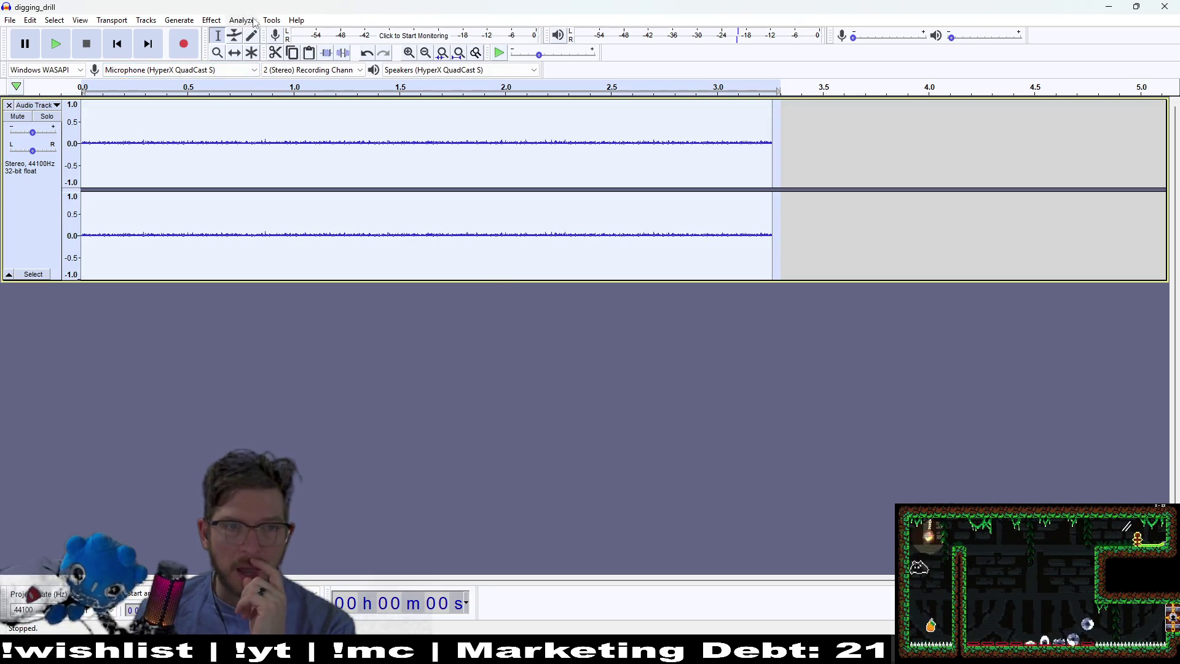
left_click(210, 22)
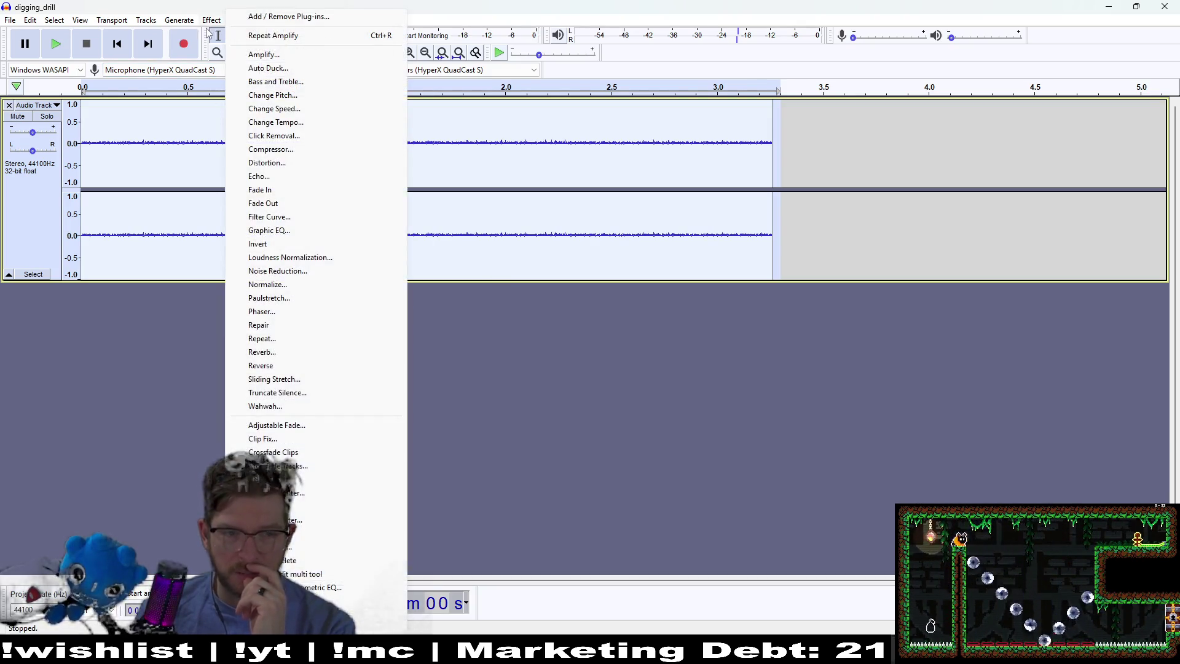
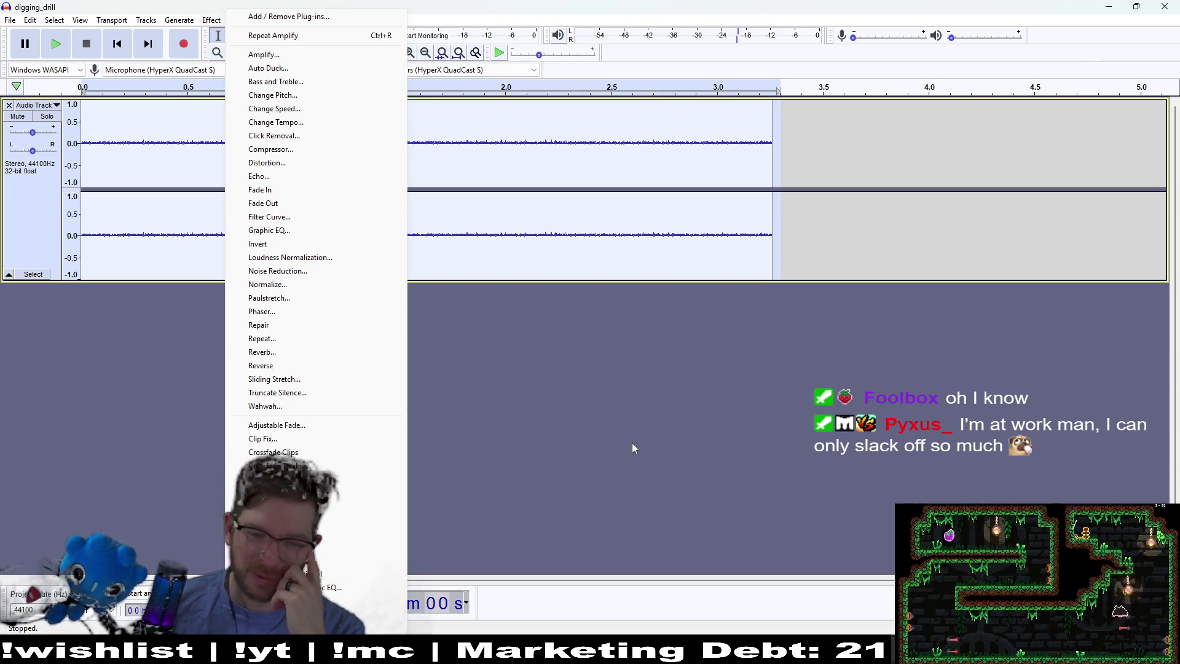
Leave Audacity's effects list and switch to the browser showing Gamedle
key("alt+Tab")
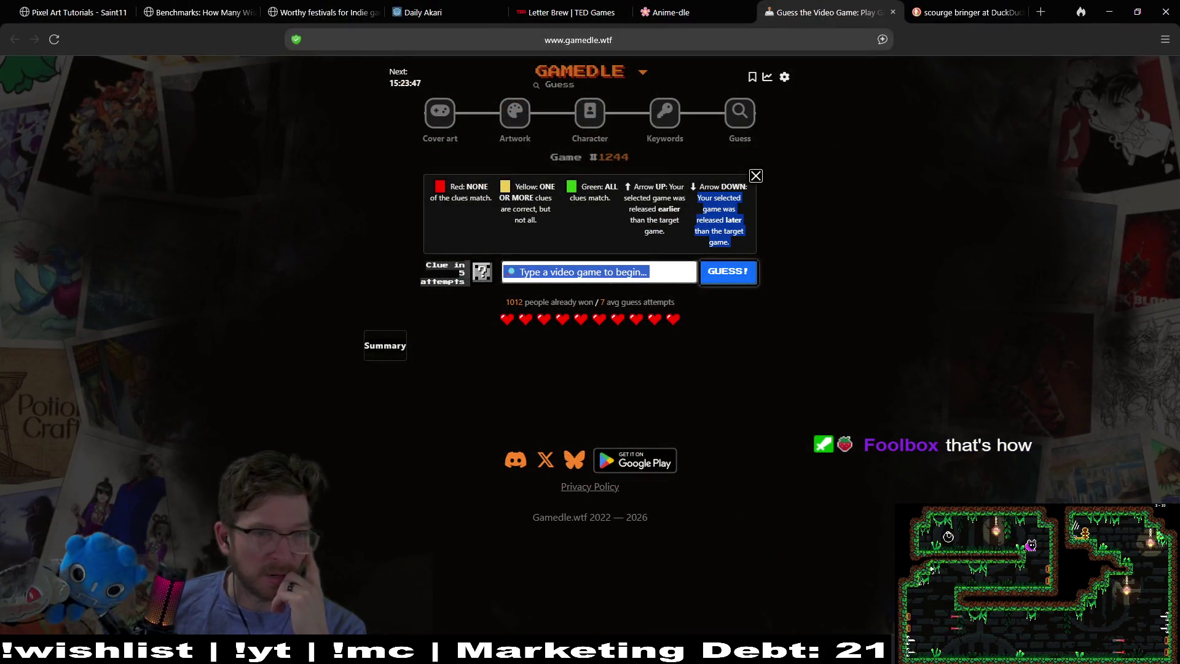
Clear the page selection and open the Cover art puzzle for Game #1431
left_click(720, 369)
left_click(439, 127)
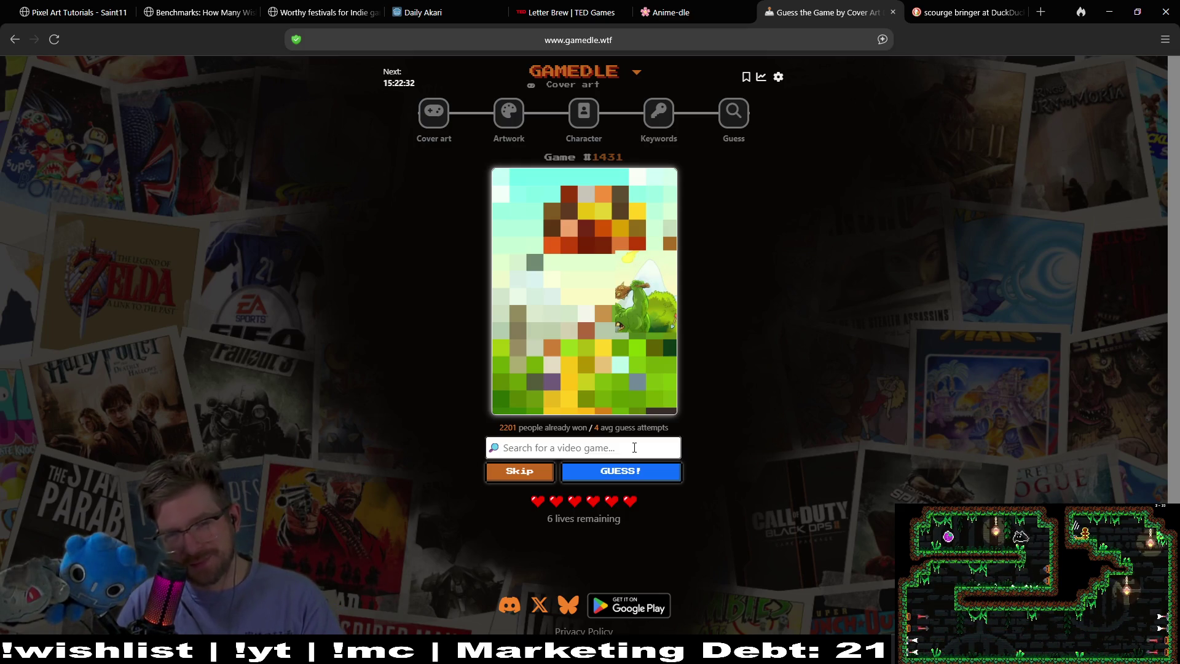
Guess Tactics Ogre: Let Us Cling Together, then Clash of Clans for the cover art
type("org")
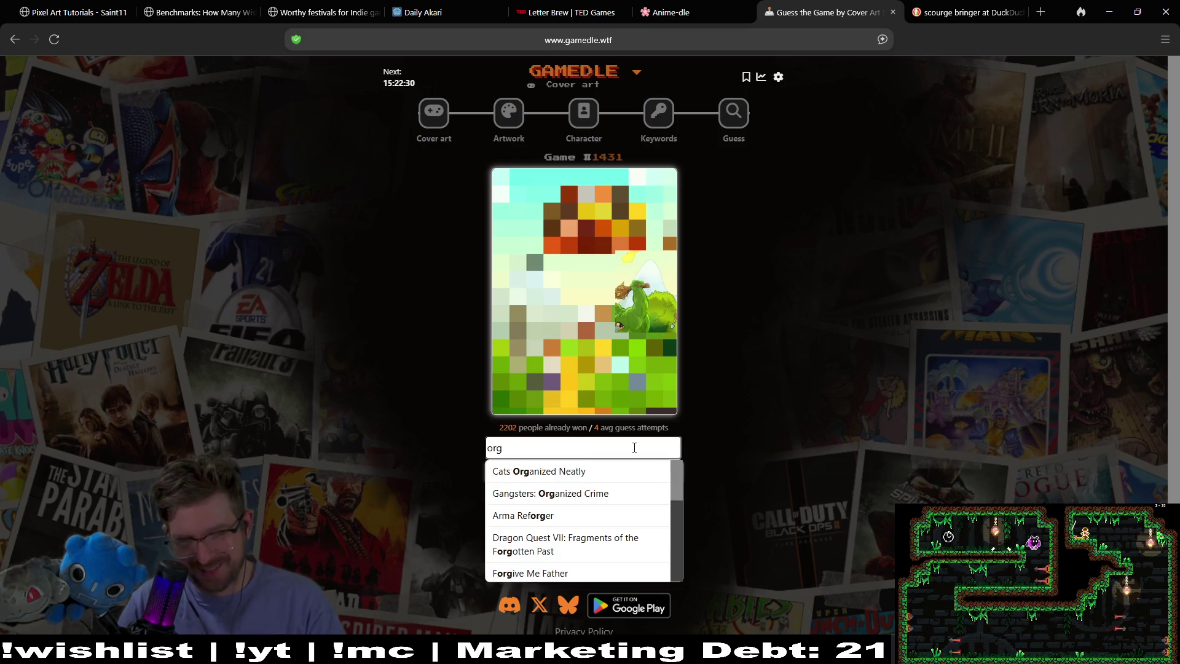
key("BackSpace")
key("BackSpace")
type("gre")
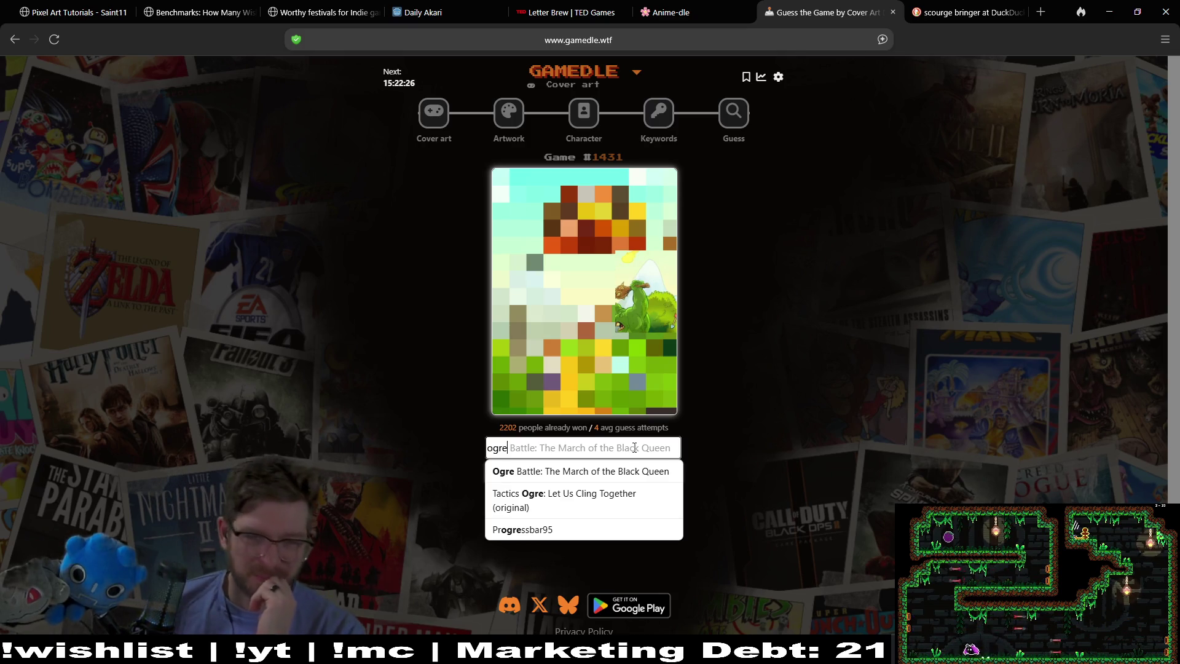
left_click(624, 510)
left_click(629, 477)
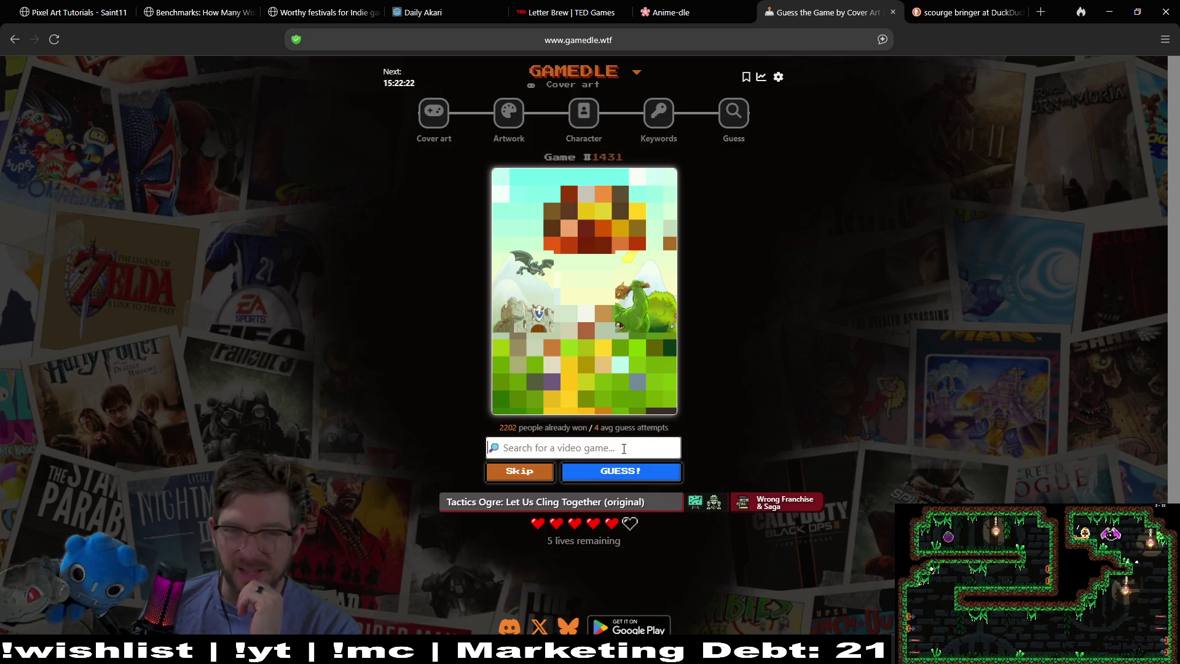
left_click(625, 448)
type("cl")
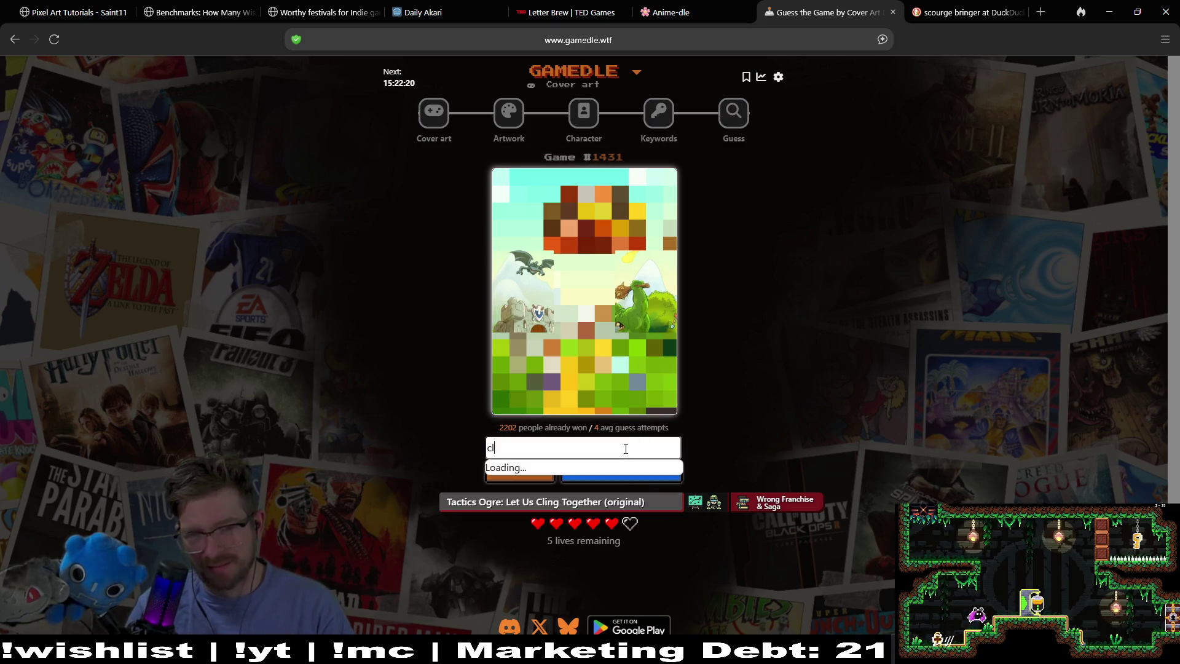
type("ash of")
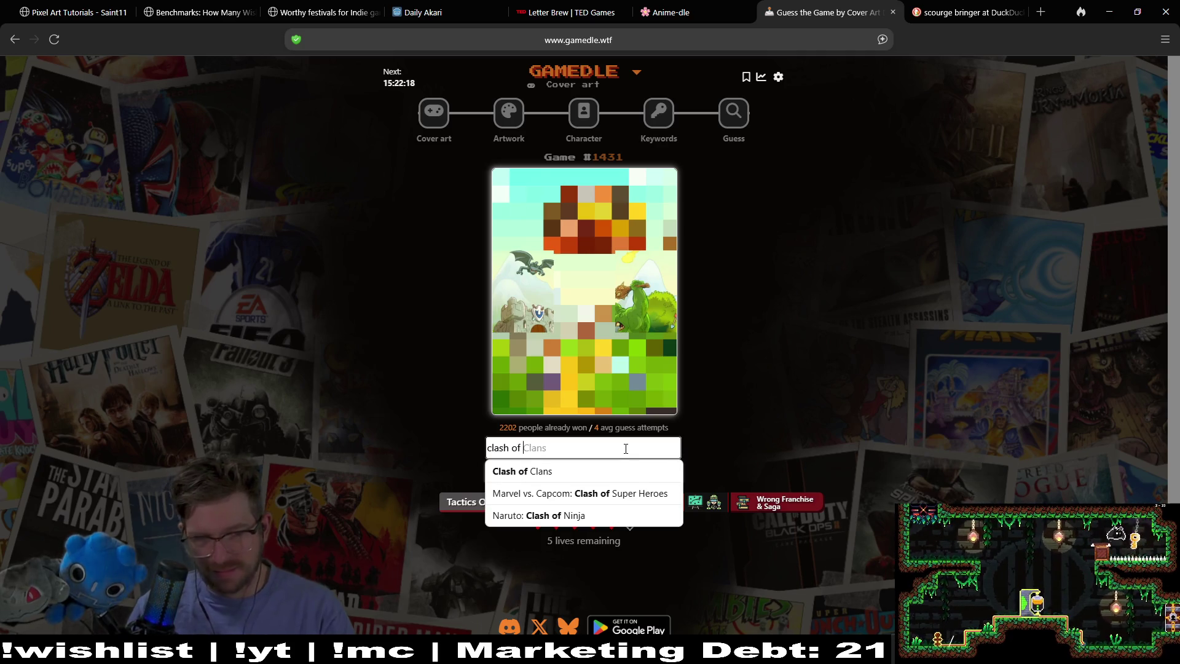
left_click(622, 472)
left_click(658, 478)
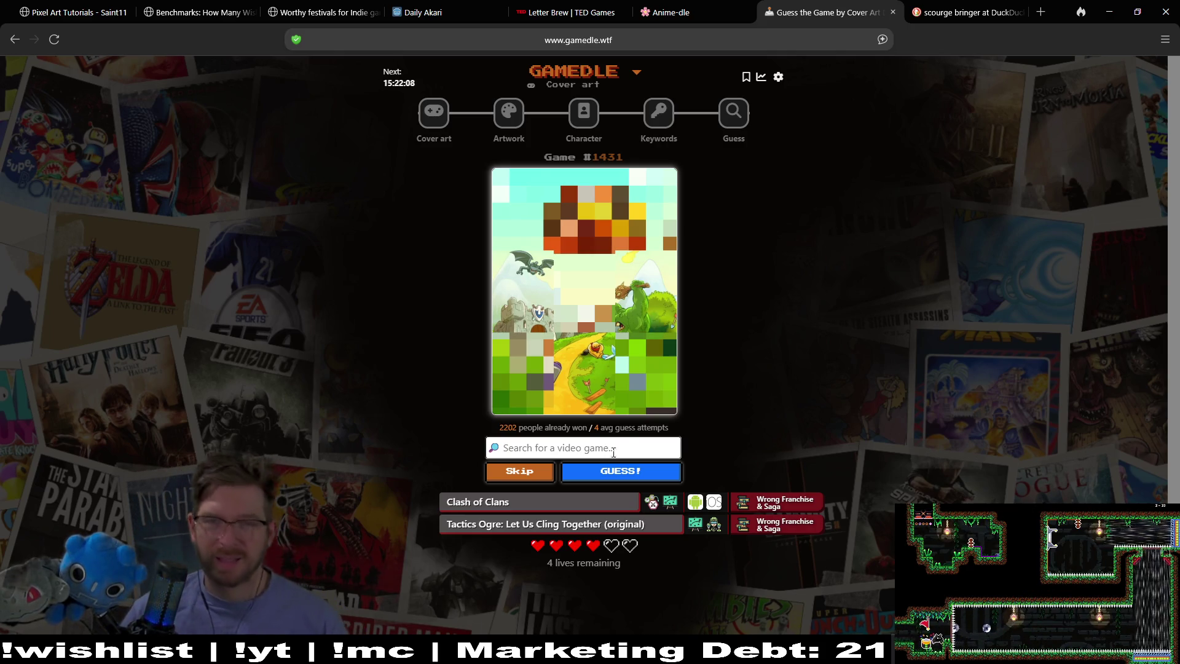
Skip two turns to reveal more cover, then guess Kingdom Rush correctly
left_click(542, 475)
left_click(542, 476)
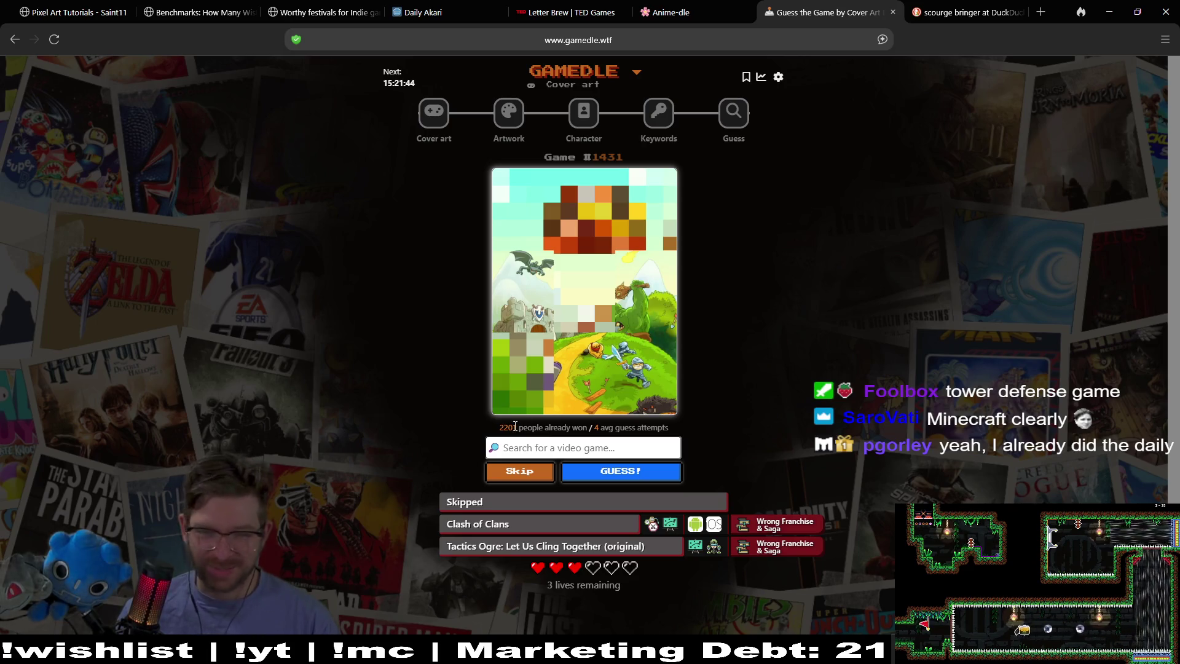
left_click(515, 471)
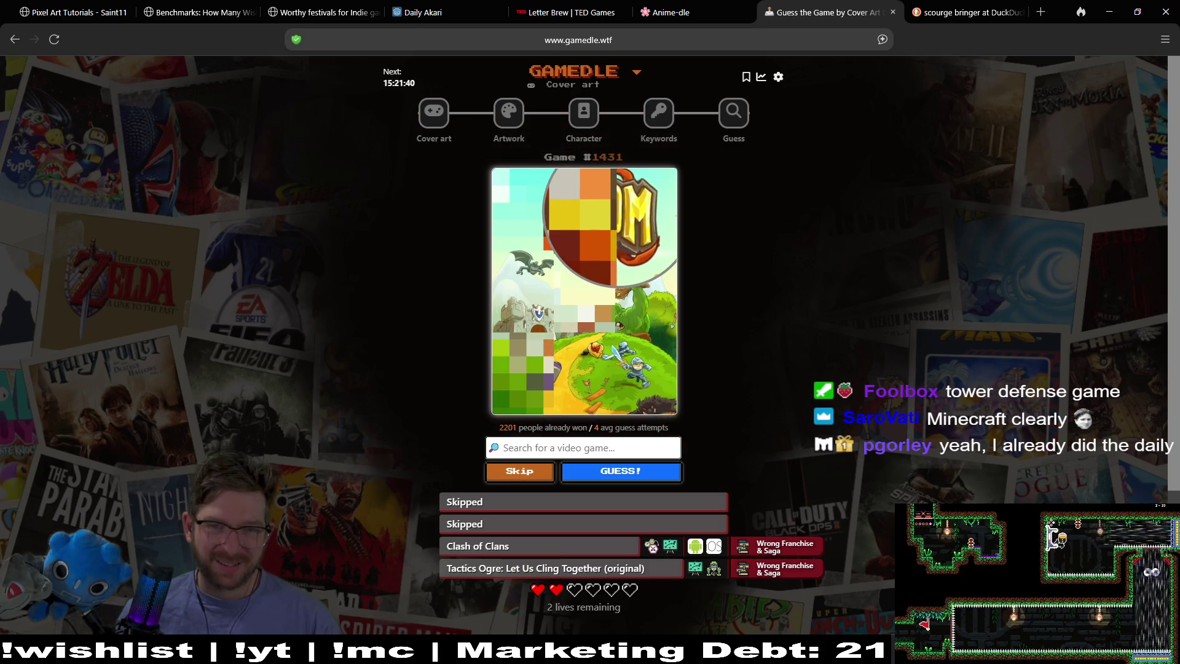
left_click(595, 448)
type("k")
type("n")
type("om")
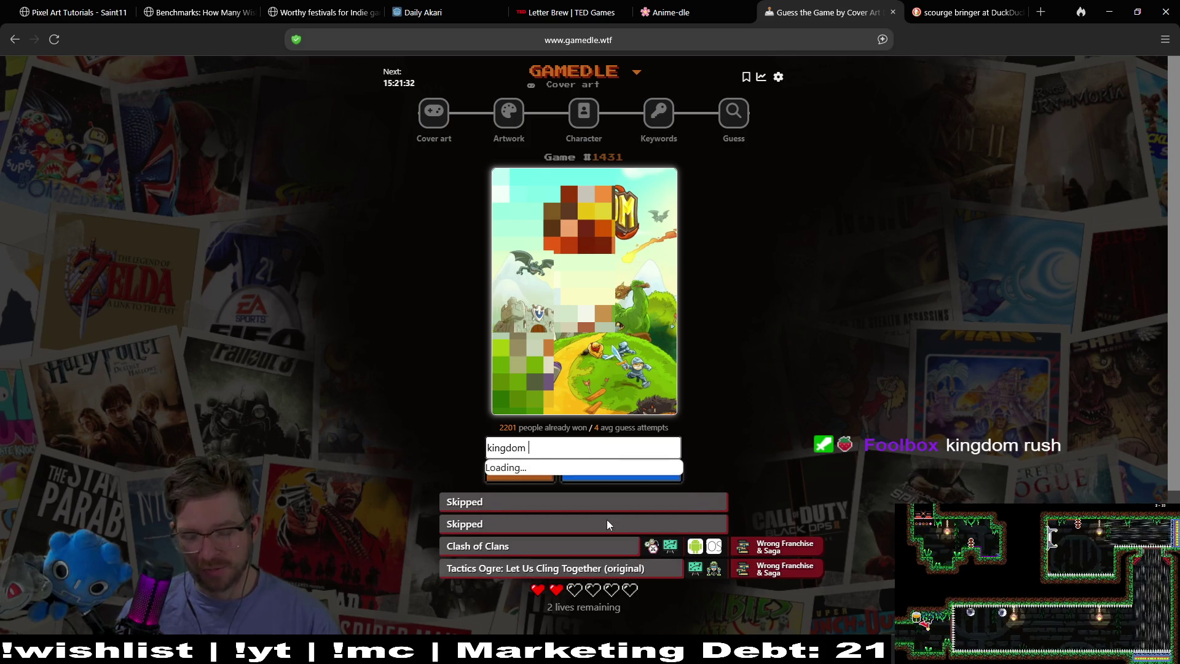
type(" rush")
left_click(625, 478)
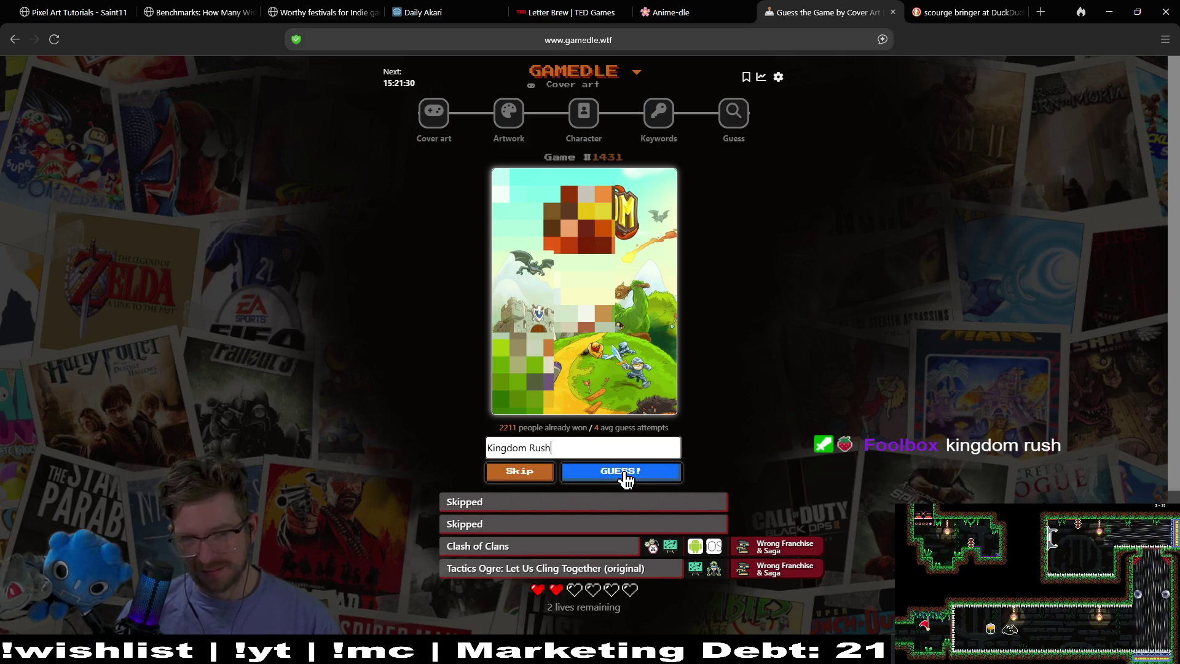
left_click(625, 476)
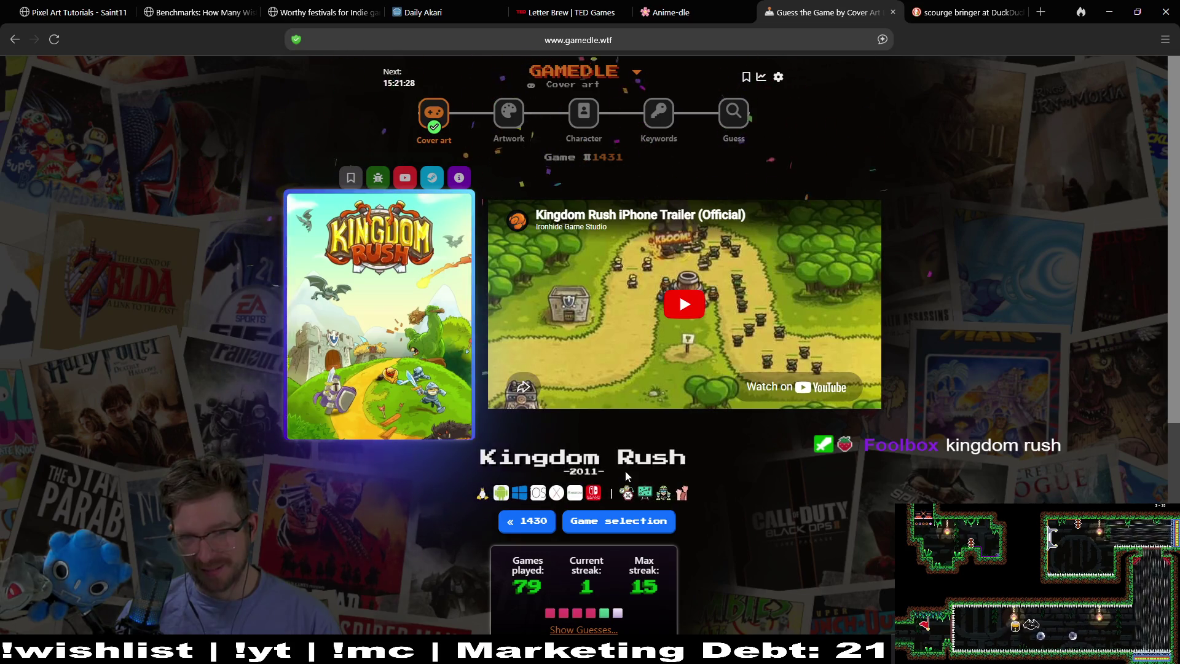
Play the Kingdom Rush trailer, jump ahead twice, and move to the Artwork puzzle
left_click(687, 314)
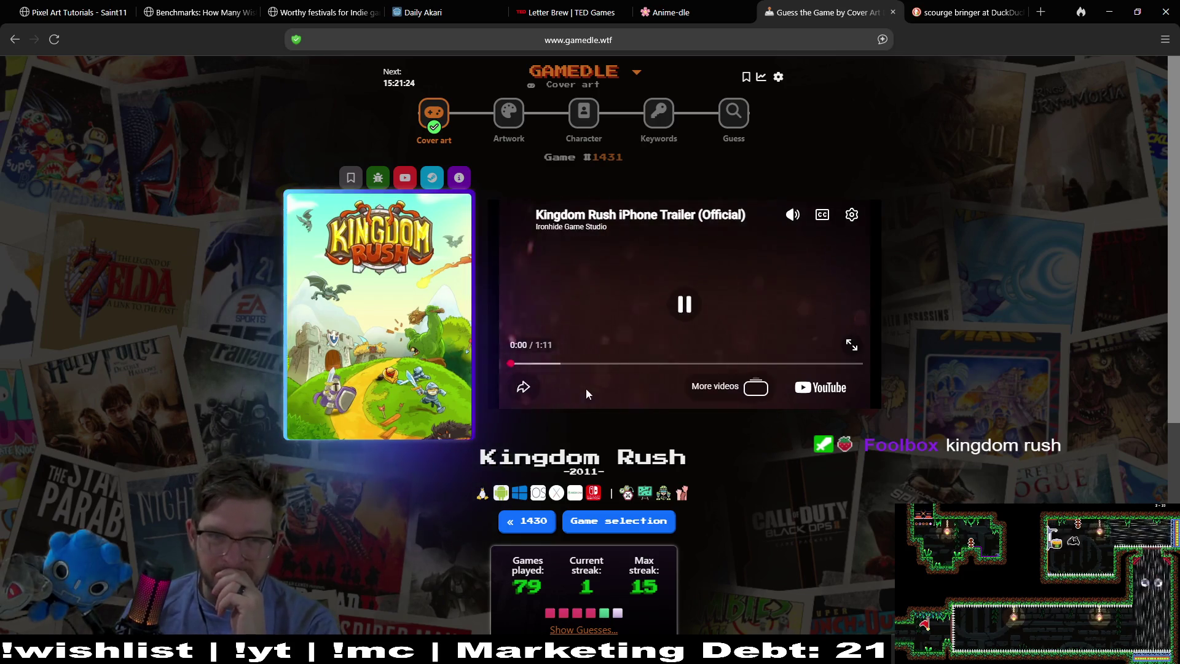
left_click(582, 363)
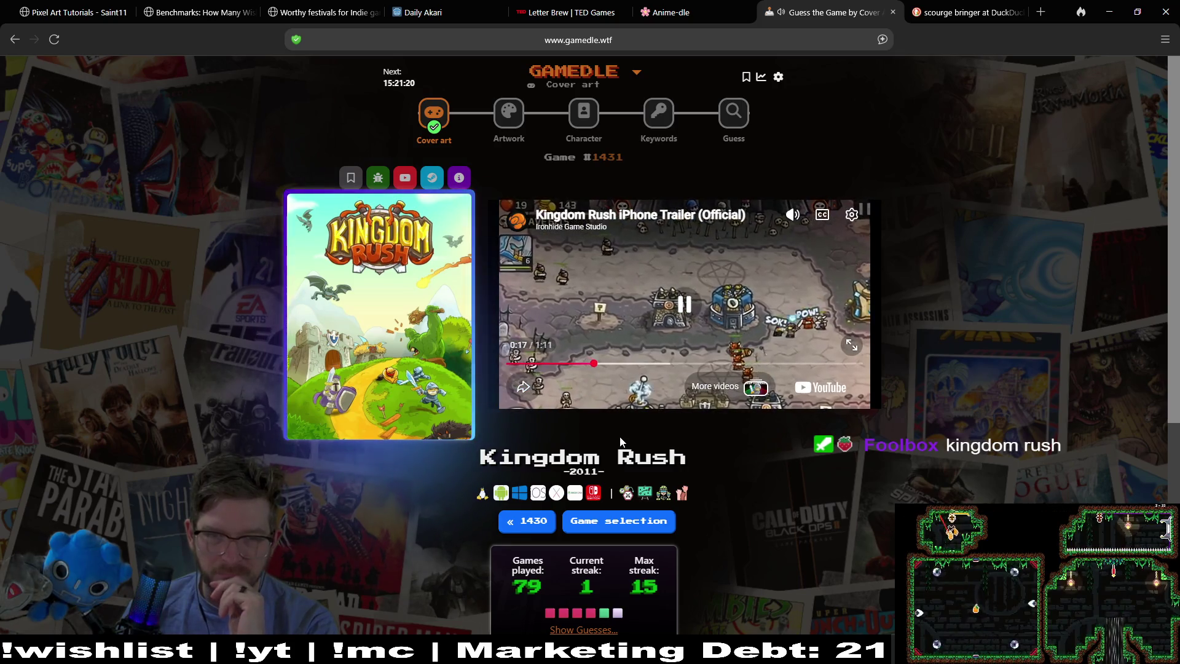
left_click(695, 372)
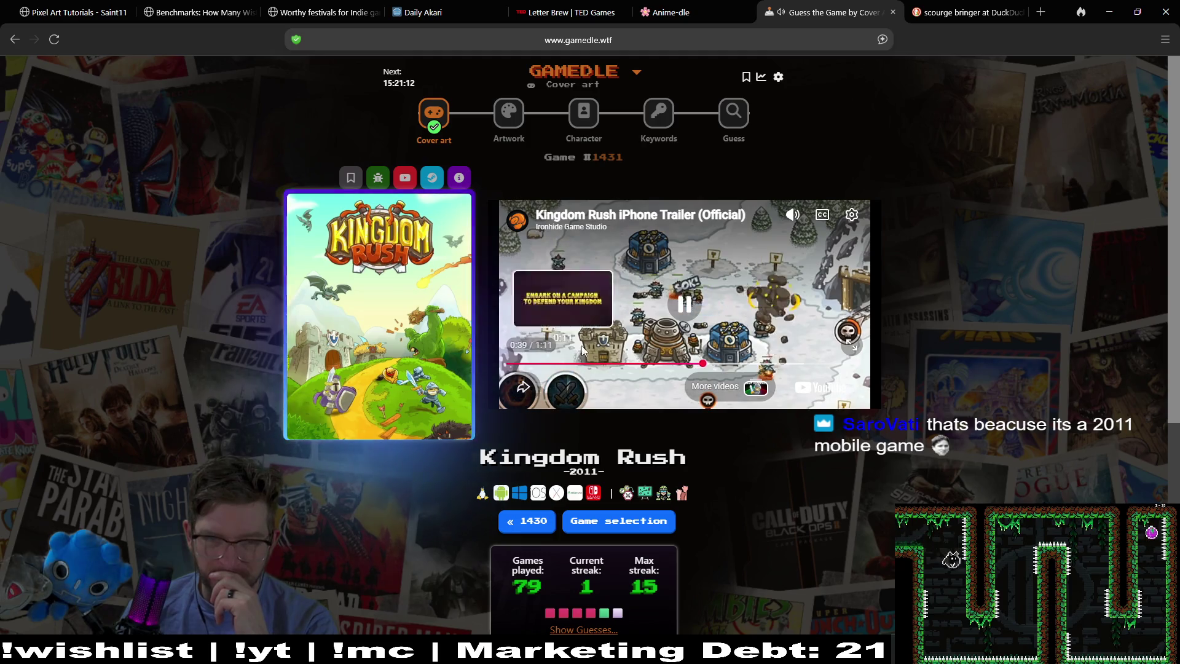
left_click(510, 114)
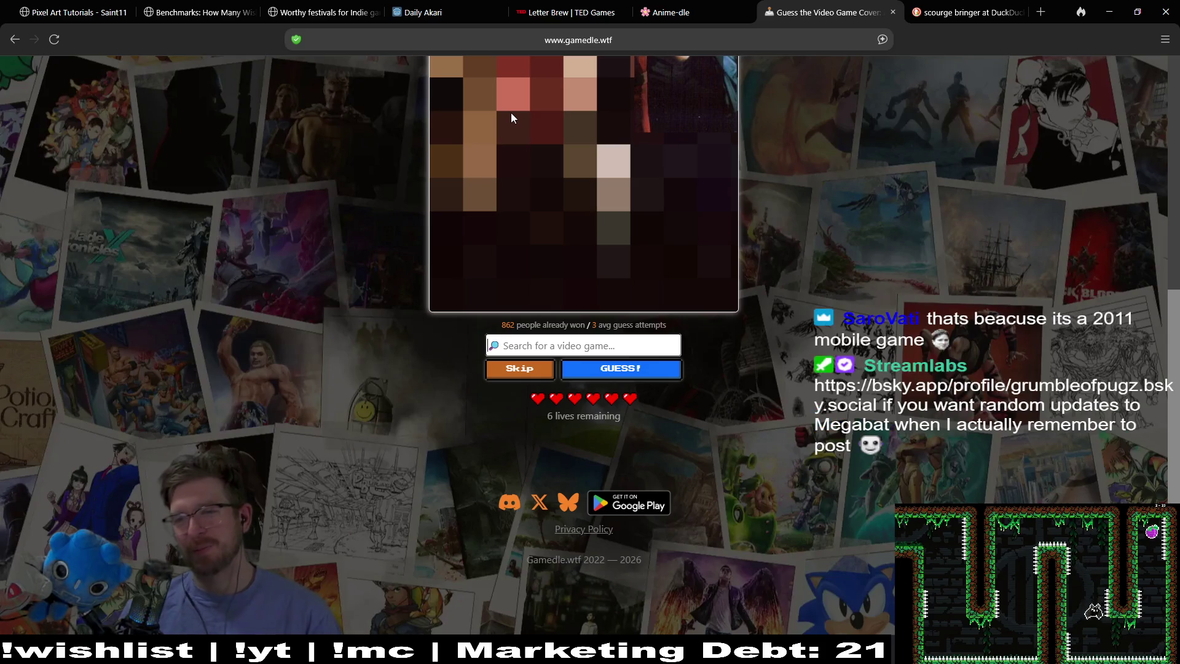
scroll(676, 318, "up", 5)
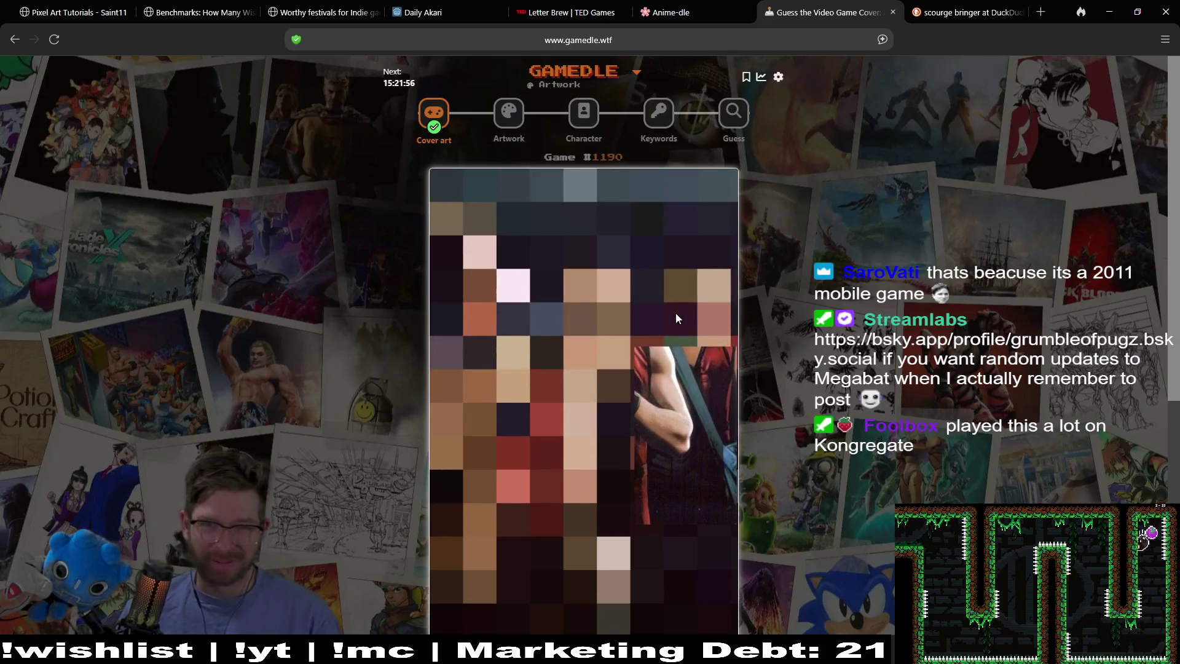
scroll(817, 244, "down", 2)
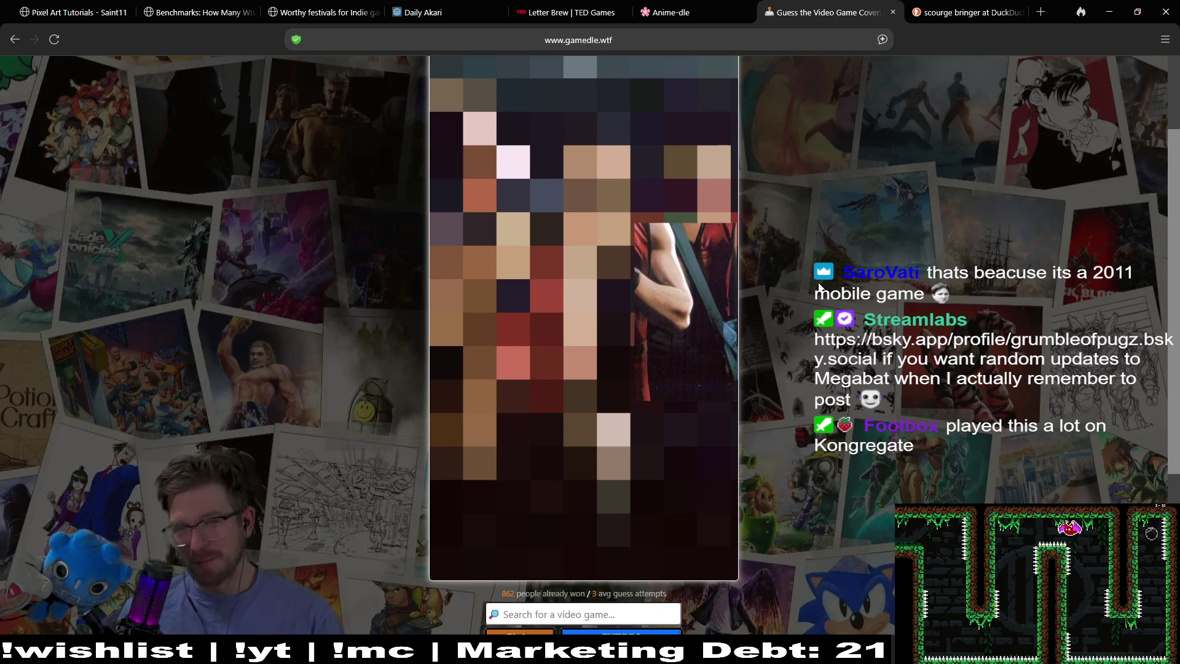
scroll(819, 277, "up", 1)
scroll(842, 243, "up", 1)
right_click(841, 244)
key("Escape")
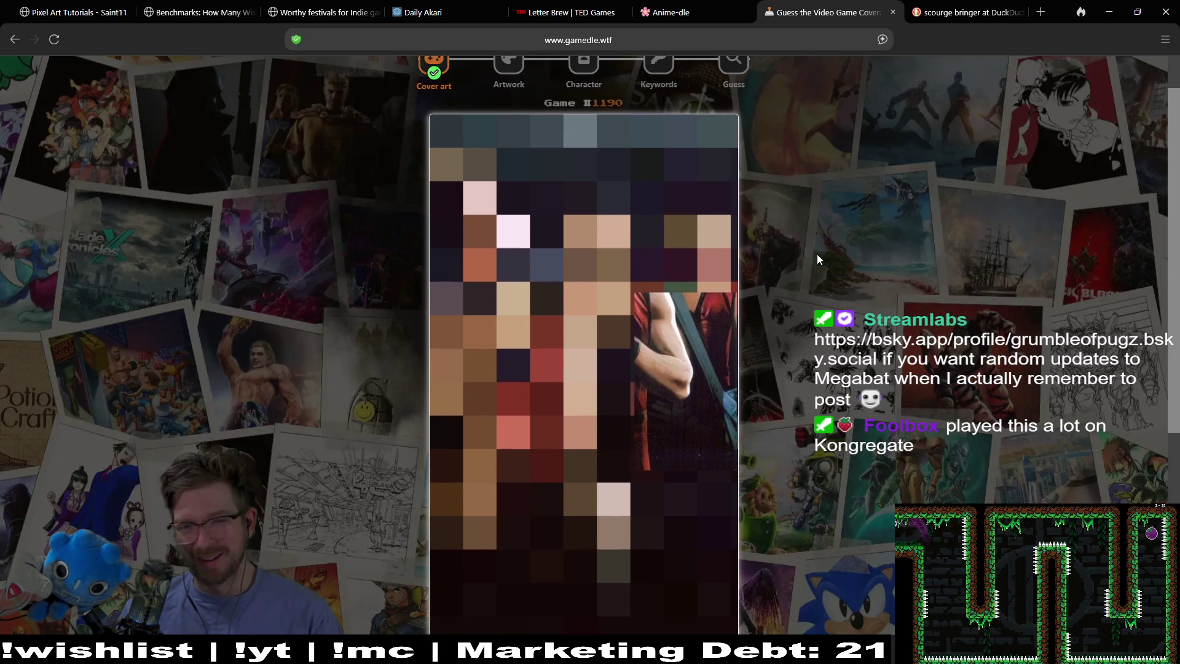
scroll(818, 270, "down", 1)
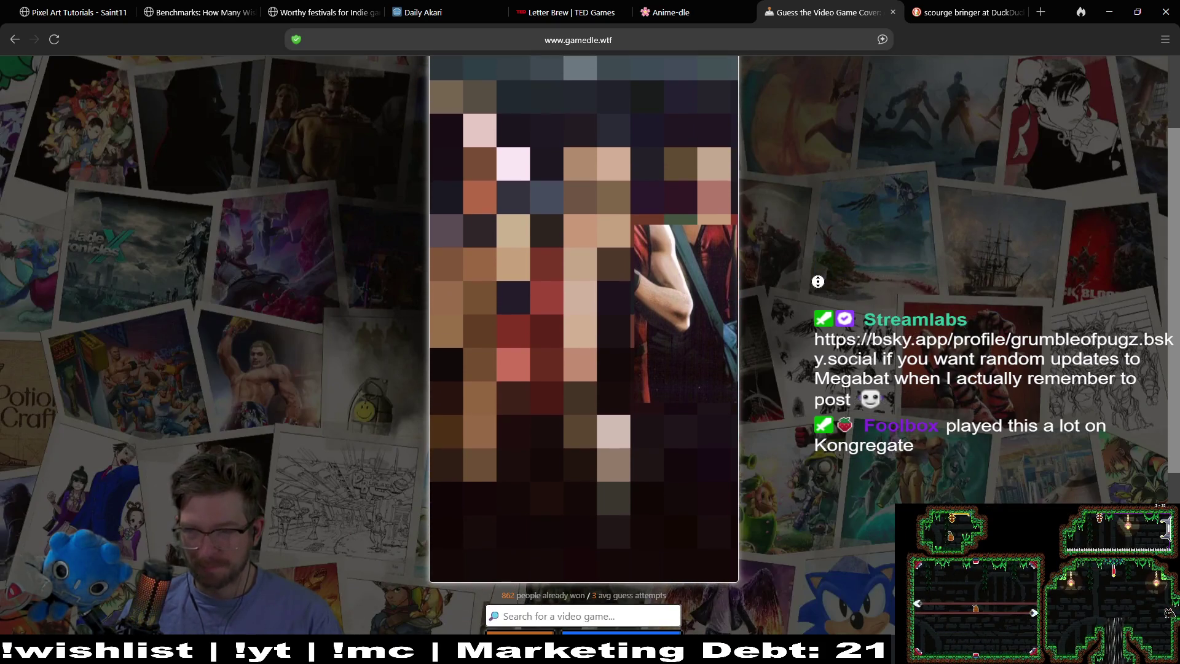
scroll(818, 289, "down", 1)
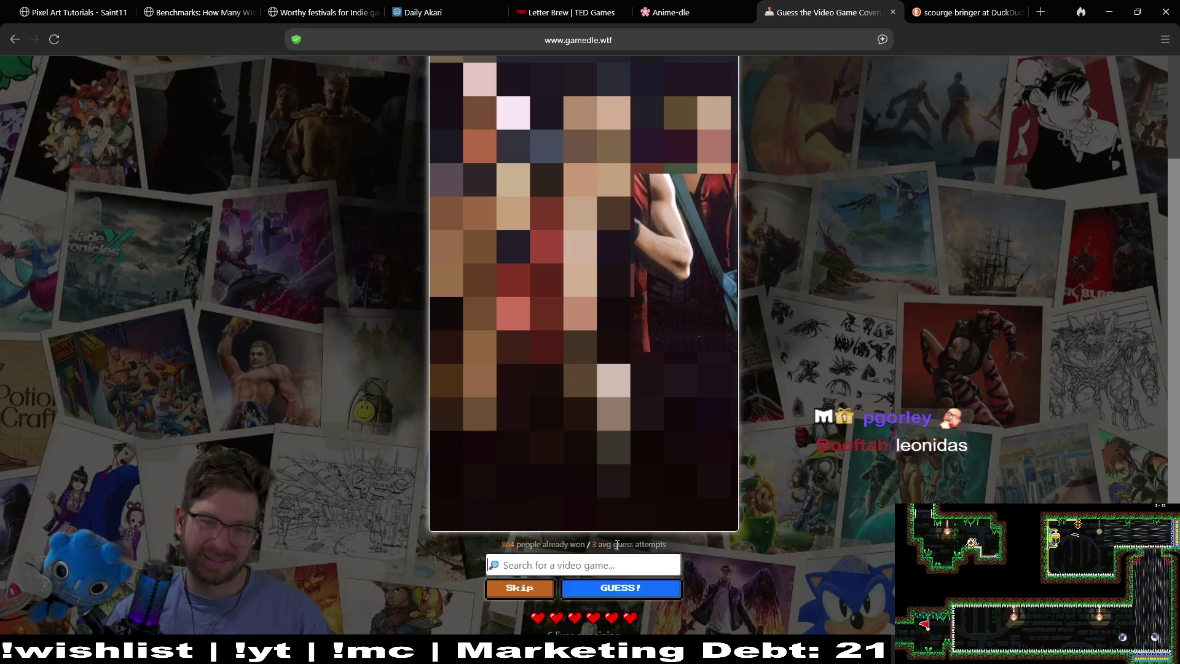
type("s")
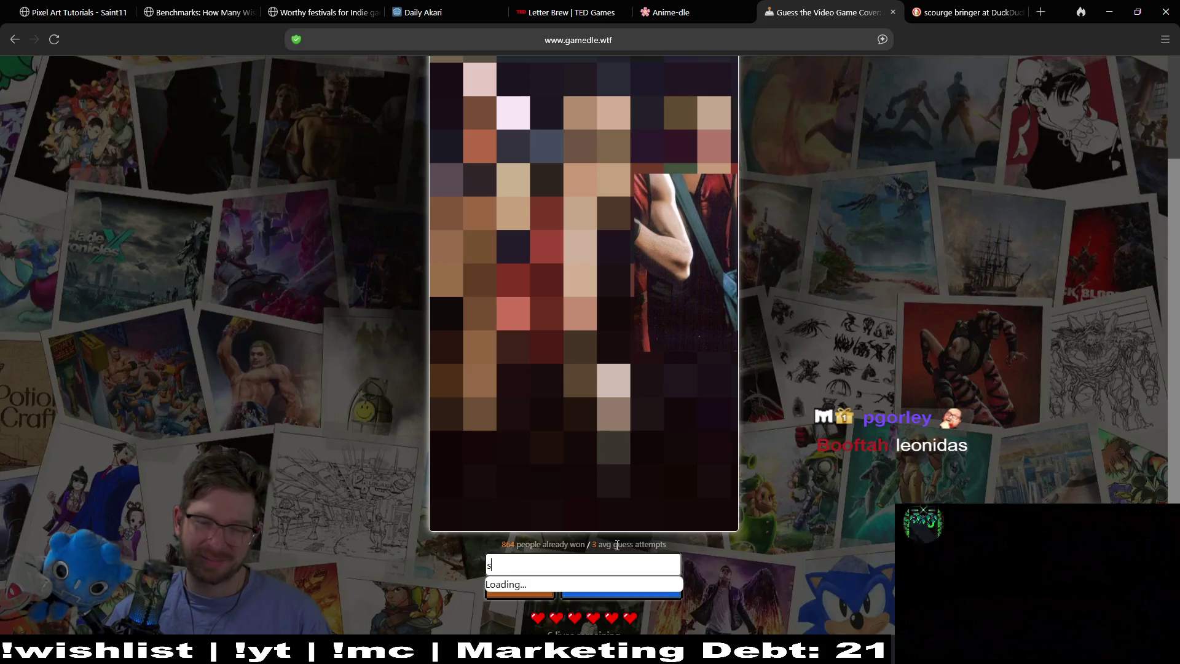
type("tree")
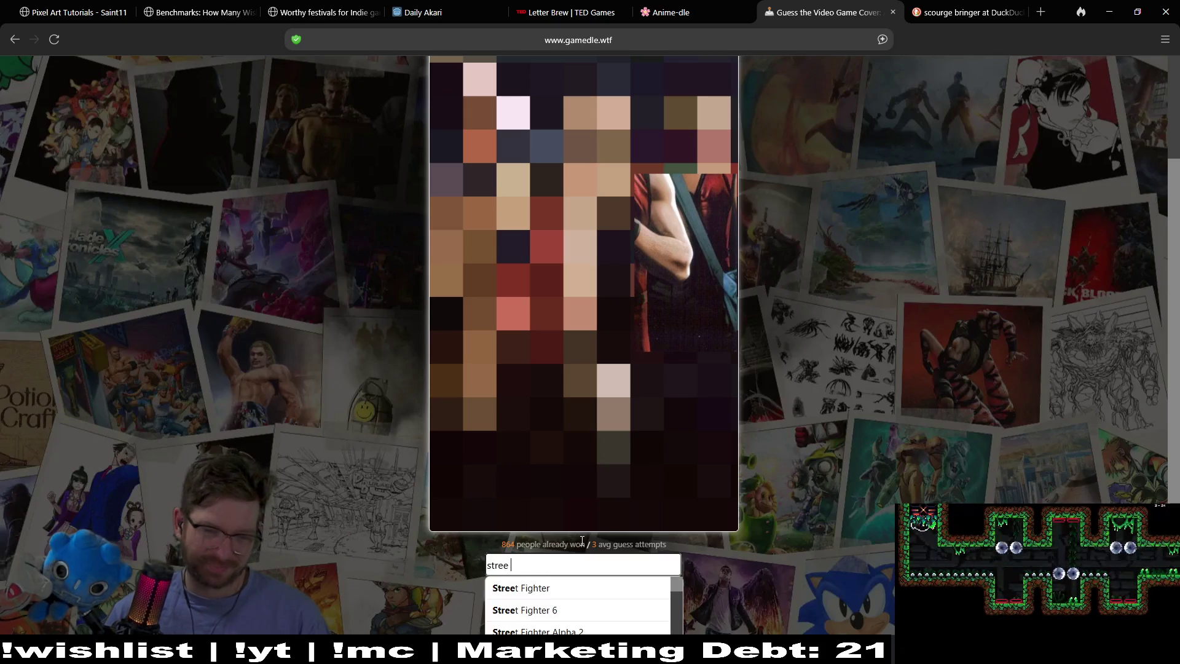
Guess Street Fighter and The King of Fighters '96 for the artwork puzzle
left_click(553, 587)
left_click(621, 588)
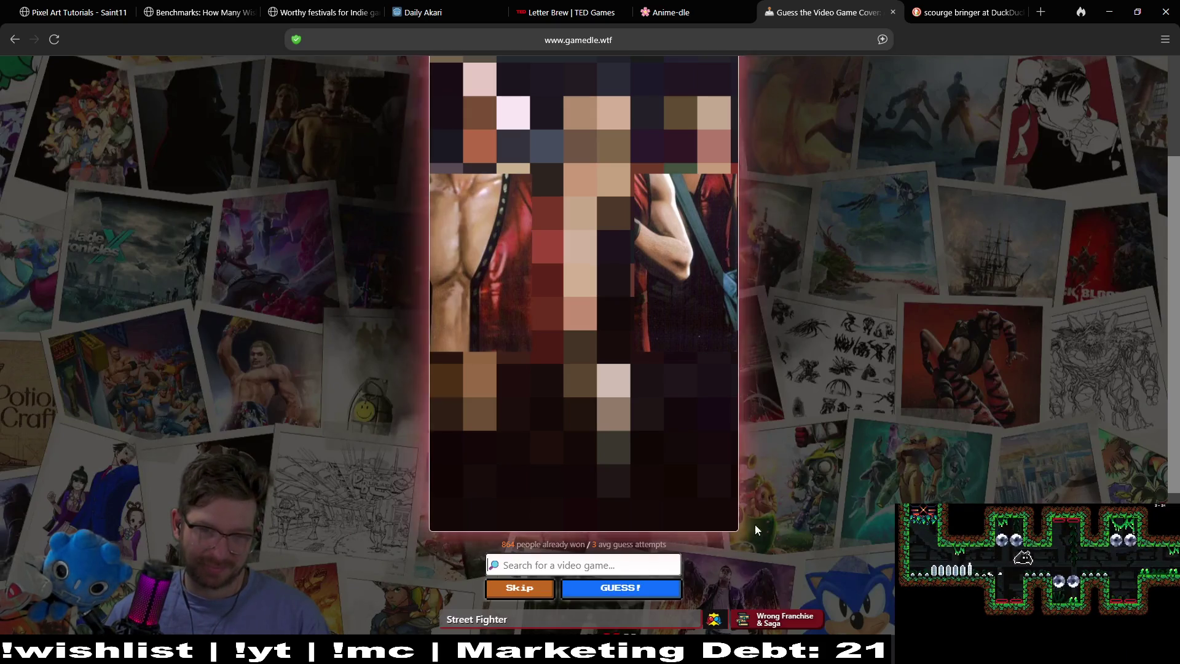
middle_click(828, 416)
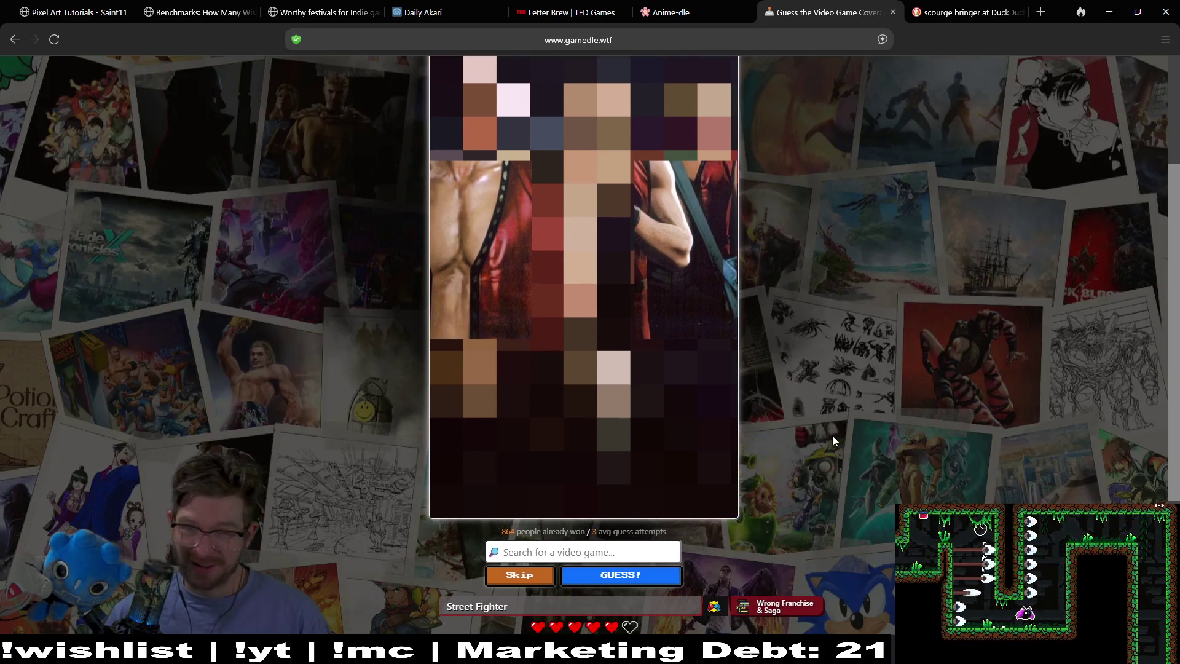
left_click(594, 540)
type("king of")
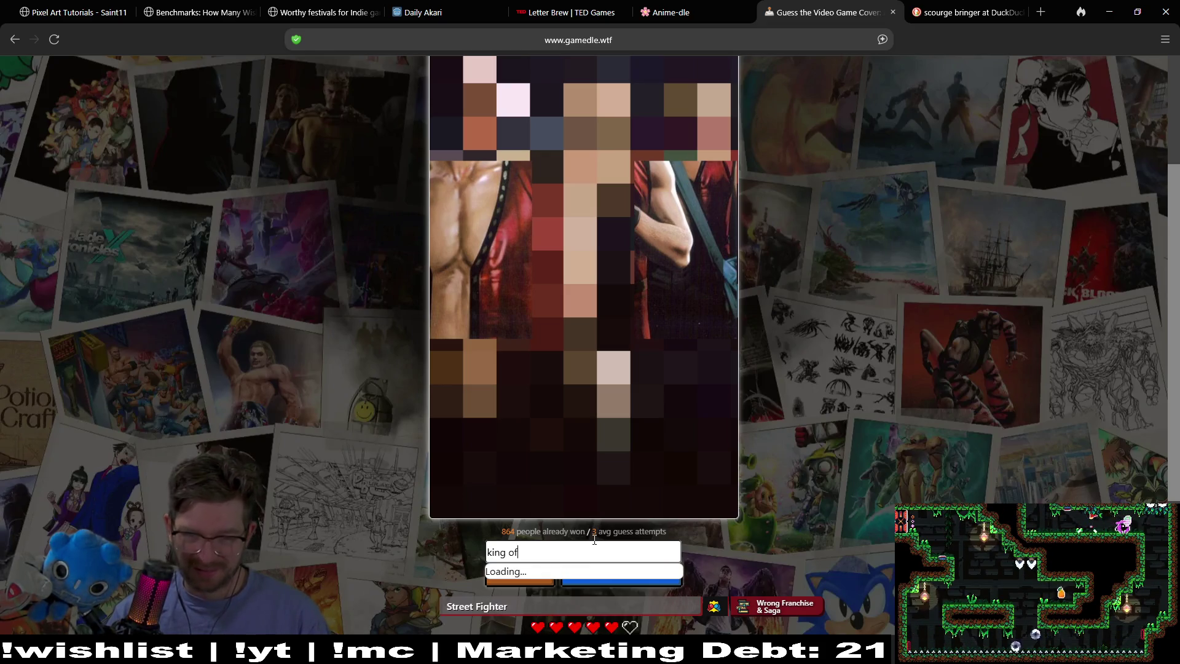
type(" fighters")
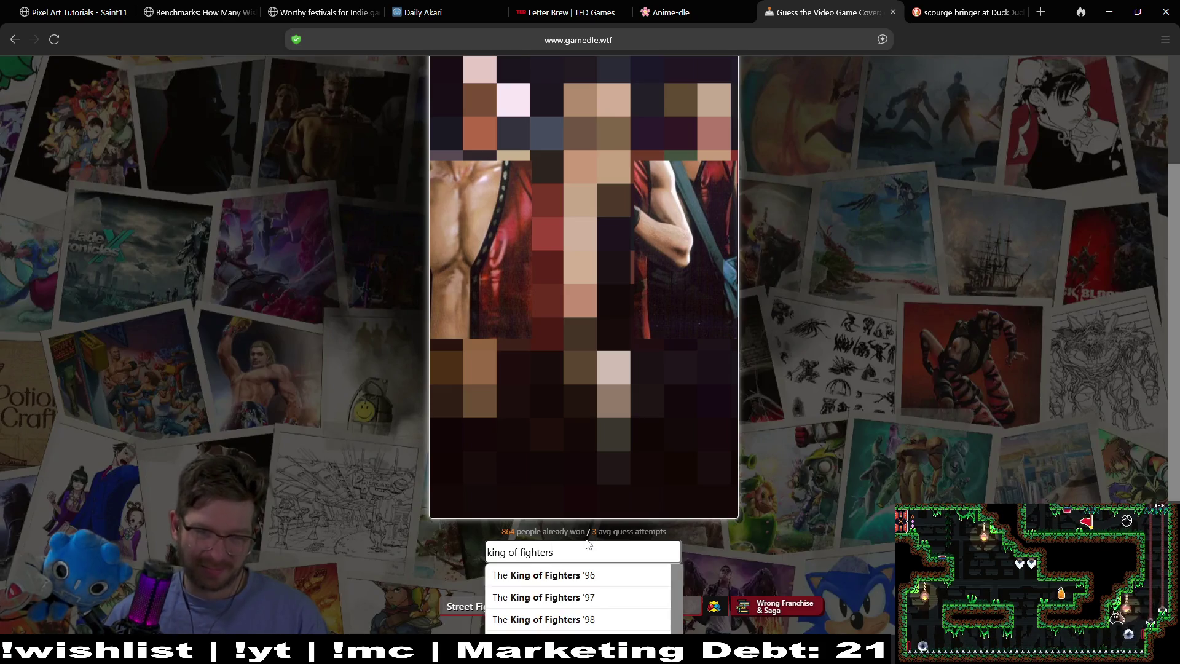
left_click(599, 572)
left_click(612, 575)
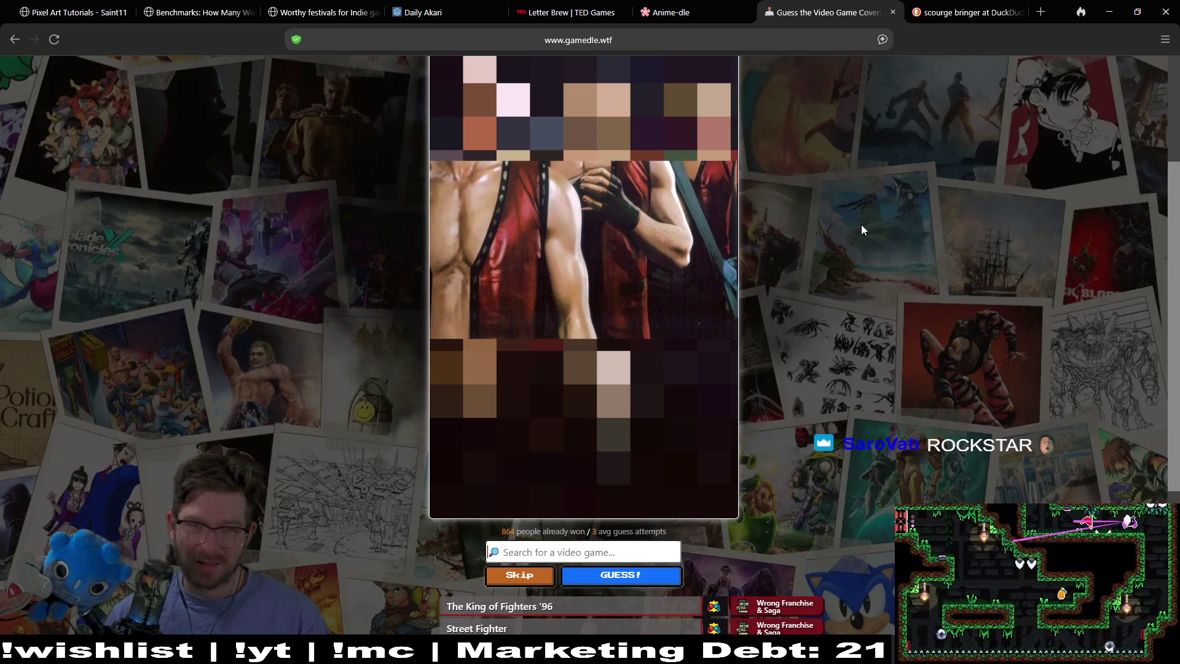
Drop a 'rock' search and guess Double Dragon instead
scroll(865, 224, "down", 3)
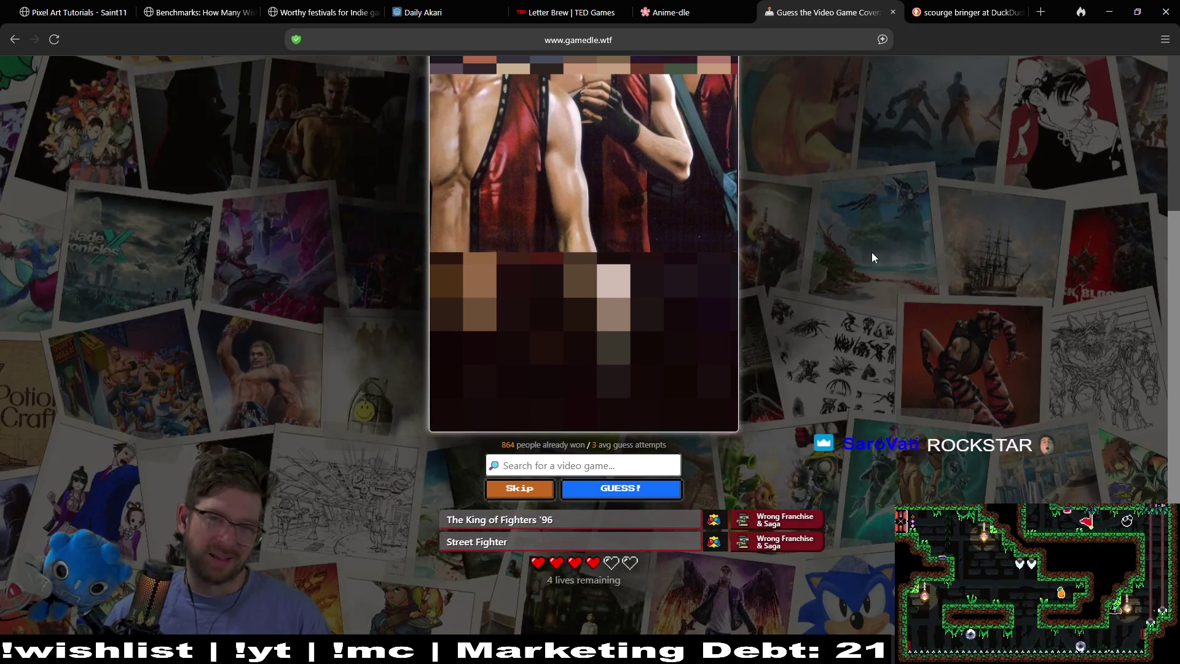
scroll(869, 246, "up", 2)
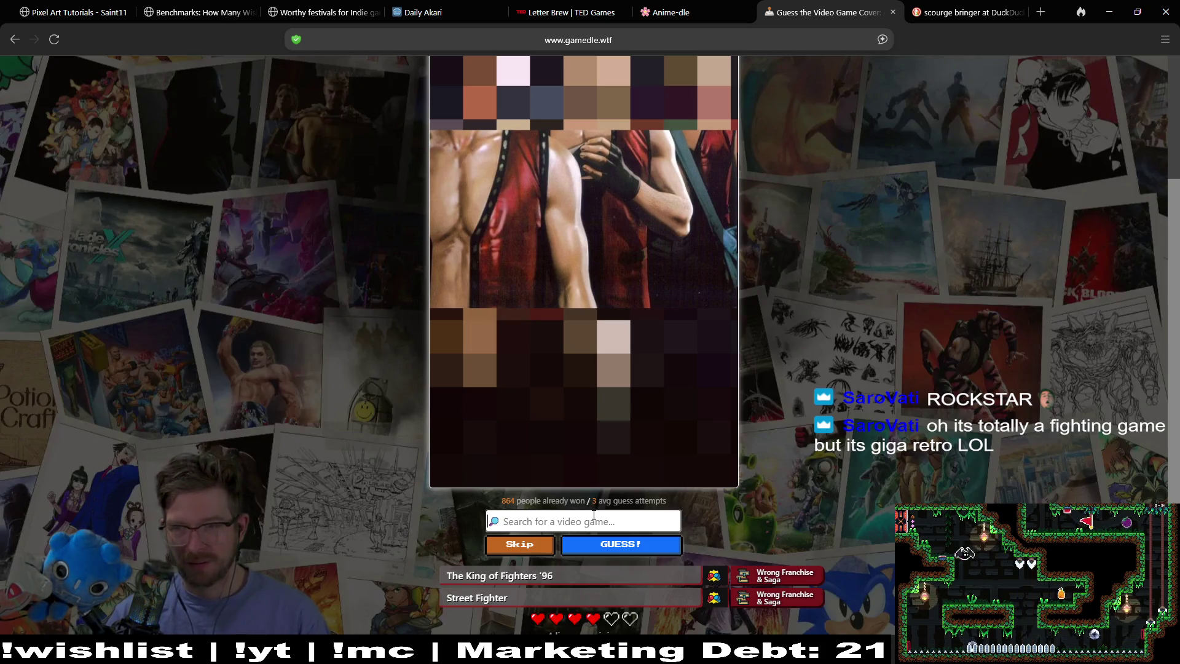
type("rock")
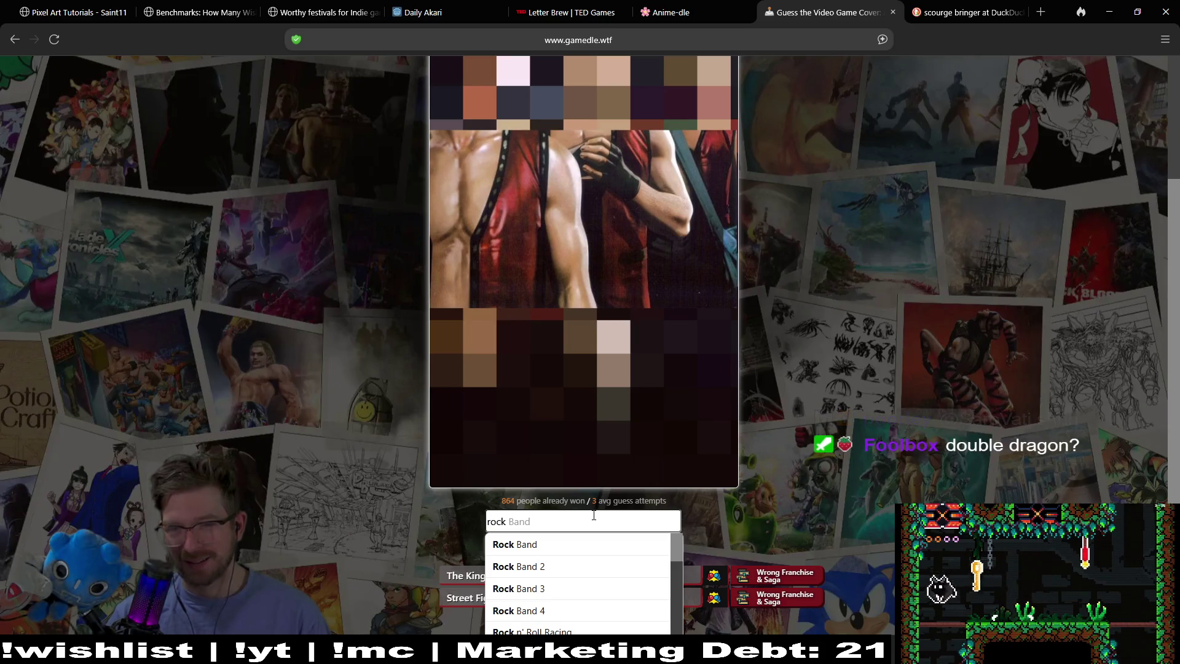
key("BackSpace")
key("BackSpace")
key("BackSpace")
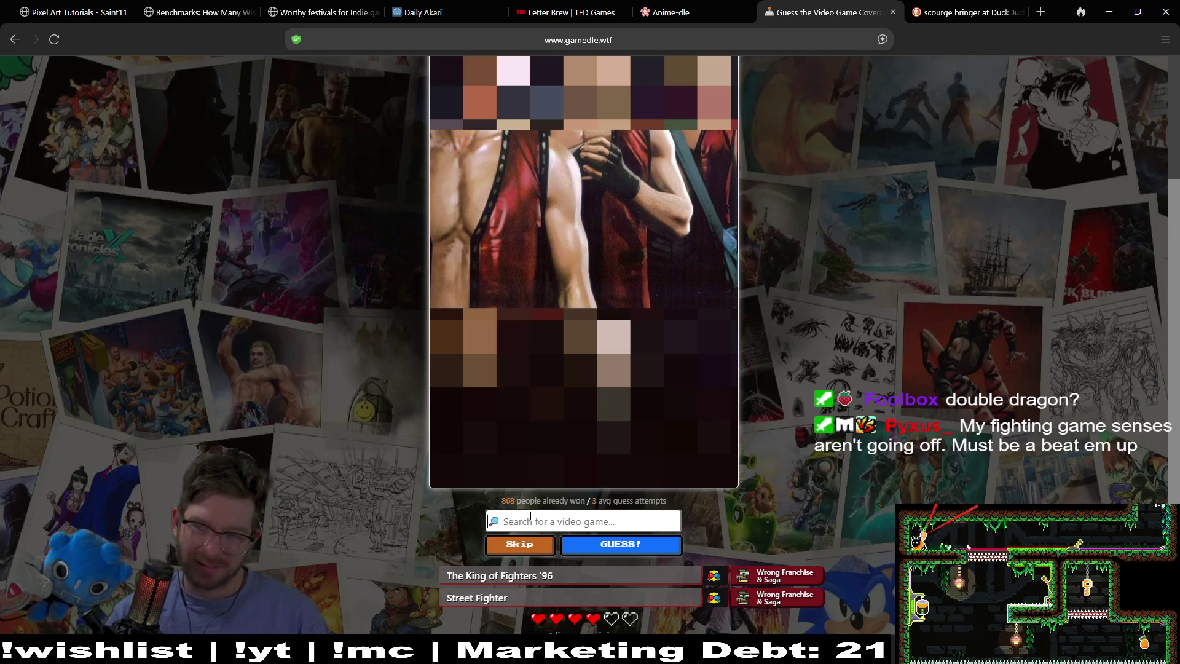
type("d")
type("dr")
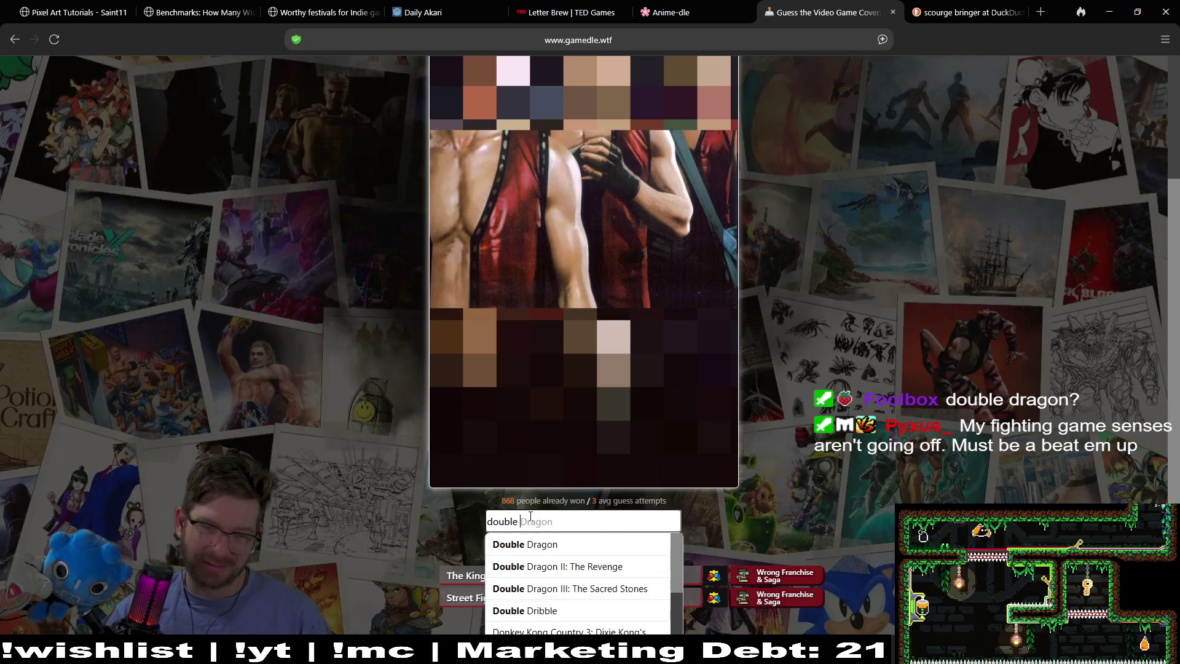
left_click(599, 544)
left_click(601, 549)
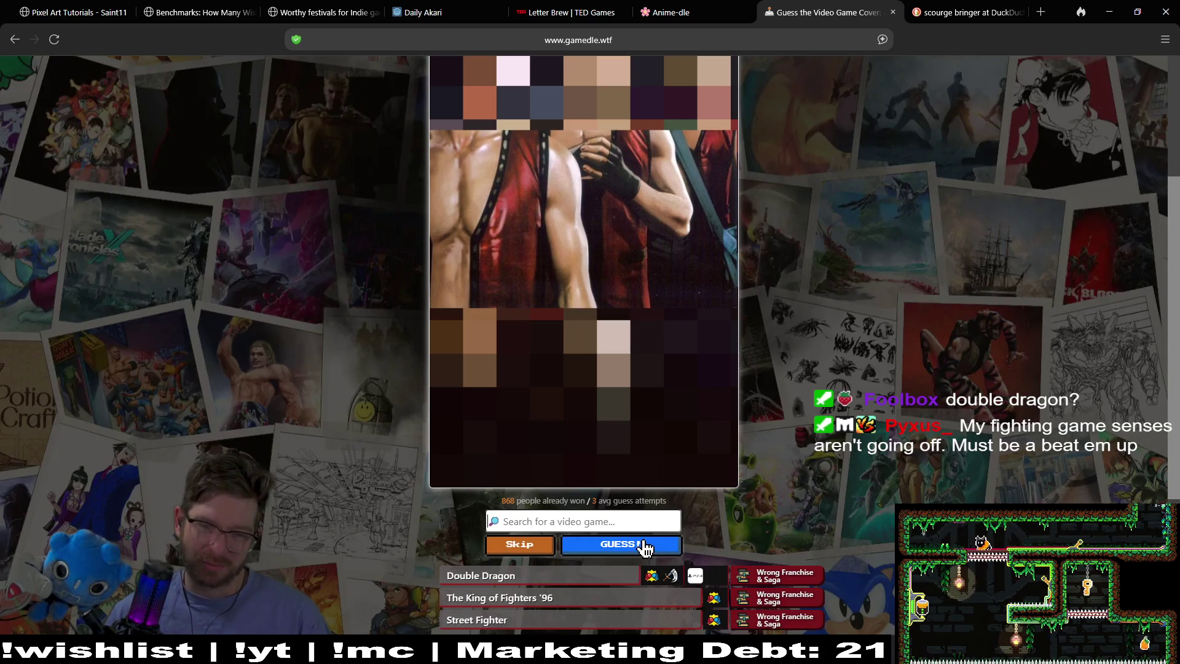
Search 'rock band' and submit Rock Band as the next guess
scroll(846, 357, "up", 1)
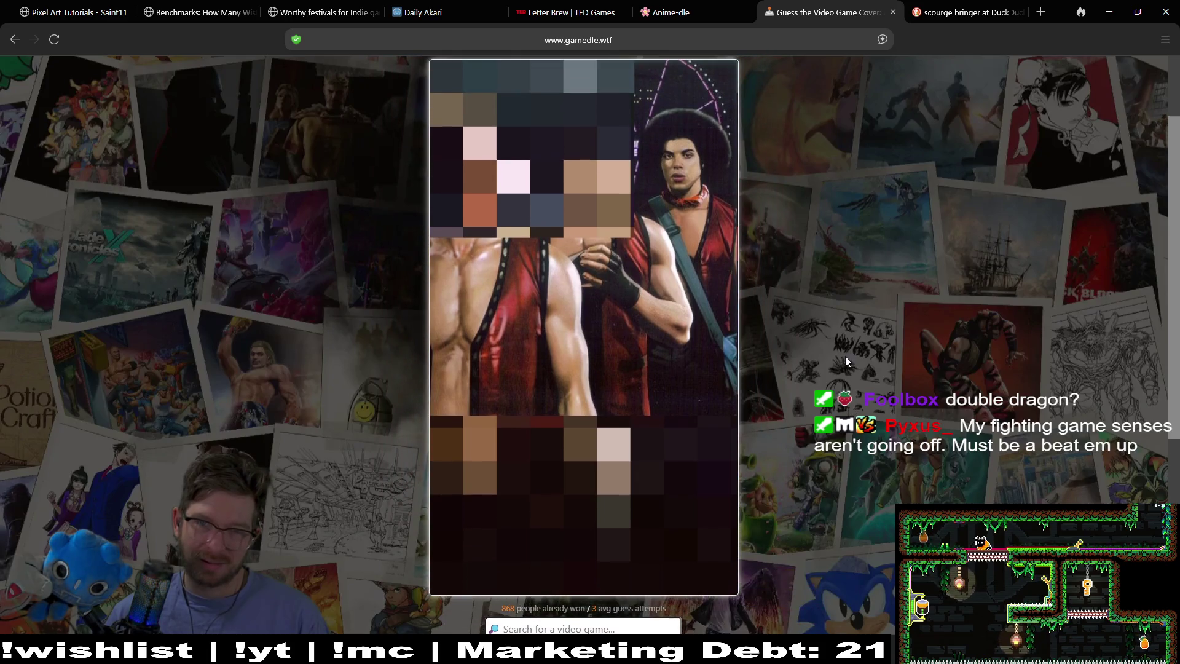
scroll(845, 368, "down", 1)
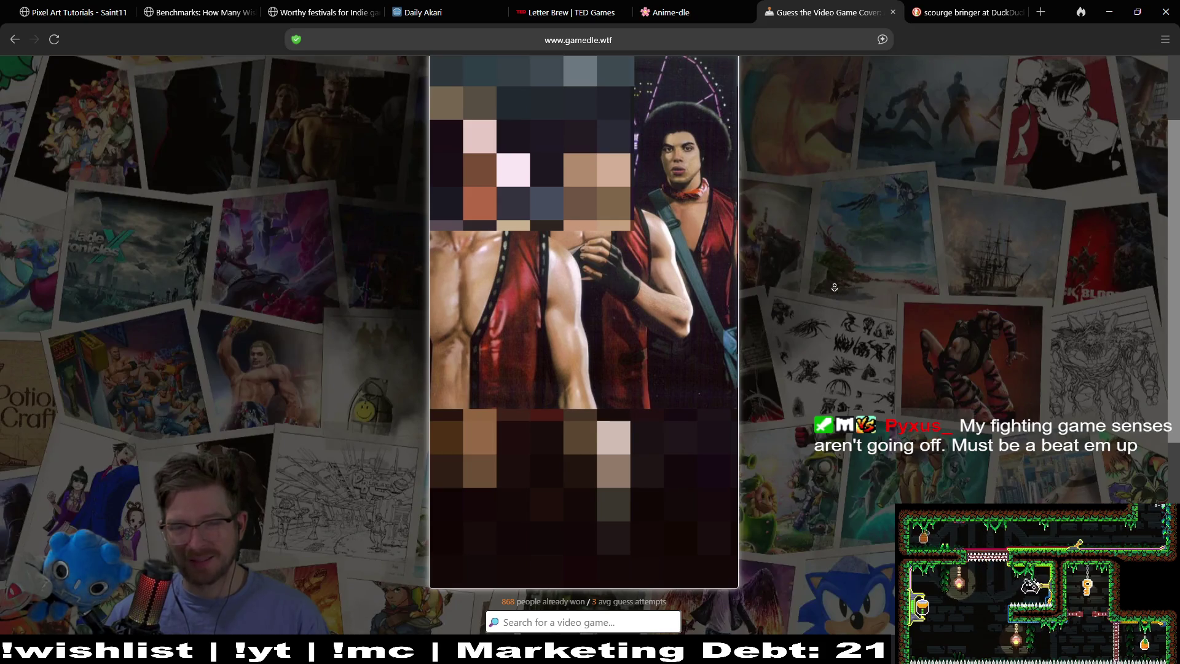
scroll(836, 307, "down", 2)
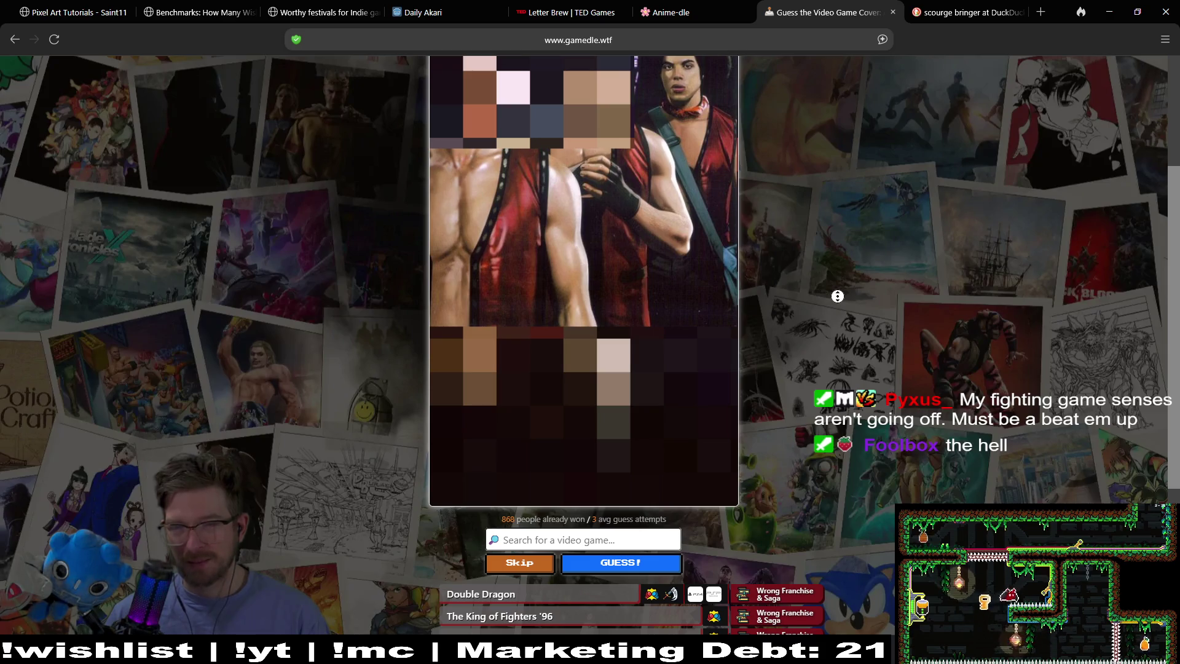
scroll(847, 275, "up", 1)
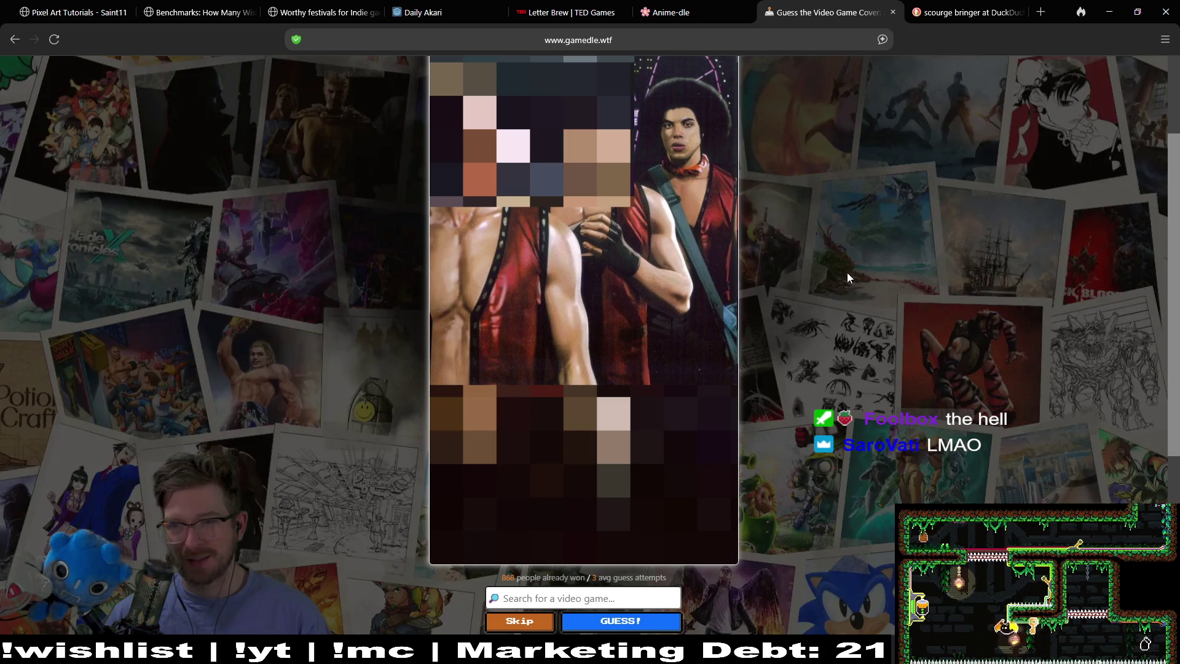
left_click(578, 592)
type("rock")
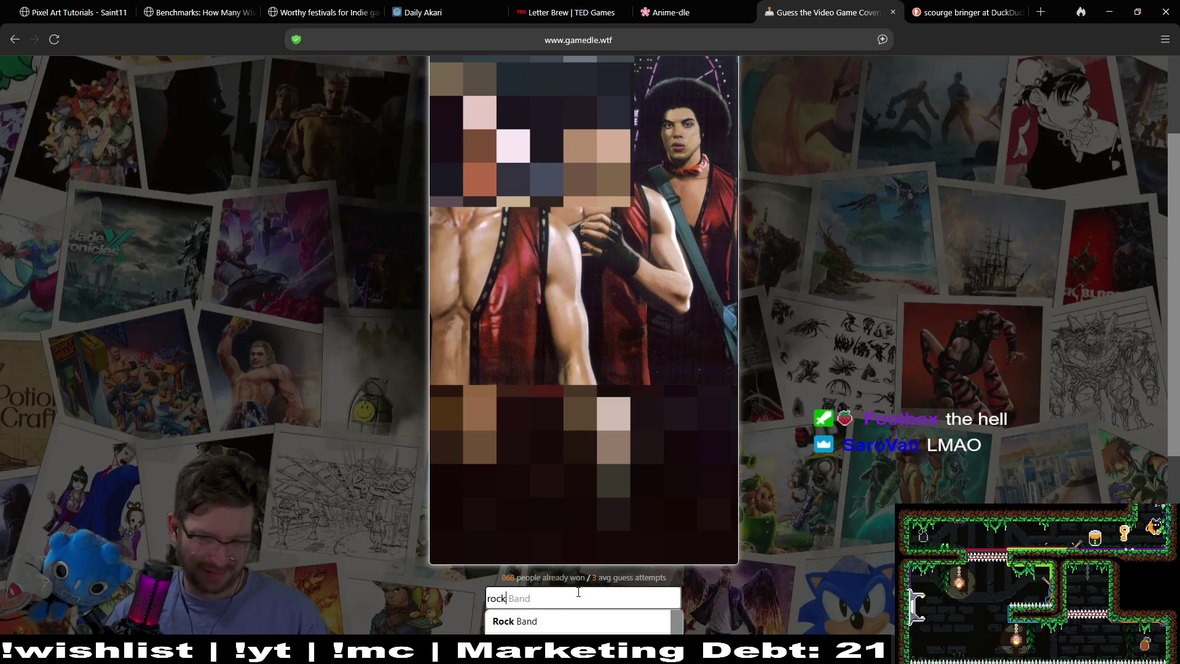
scroll(685, 516, "down", 5)
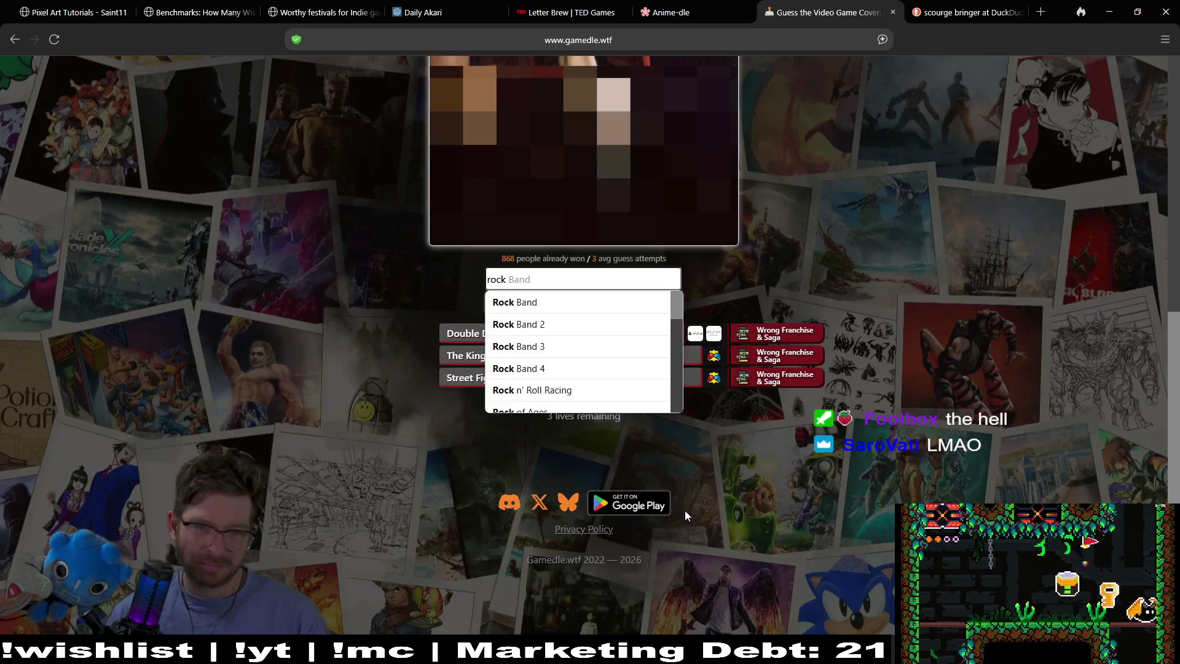
type("star")
key("BackSpace")
key("BackSpace")
key("BackSpace")
key("BackSpace")
type("band")
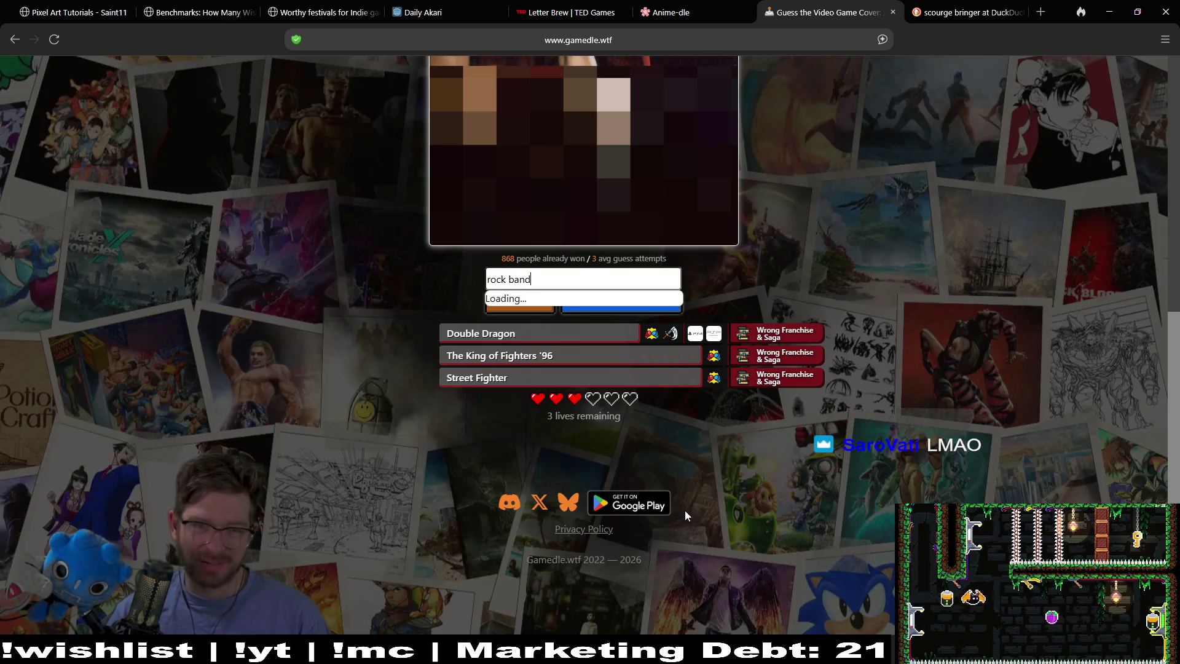
left_click(561, 302)
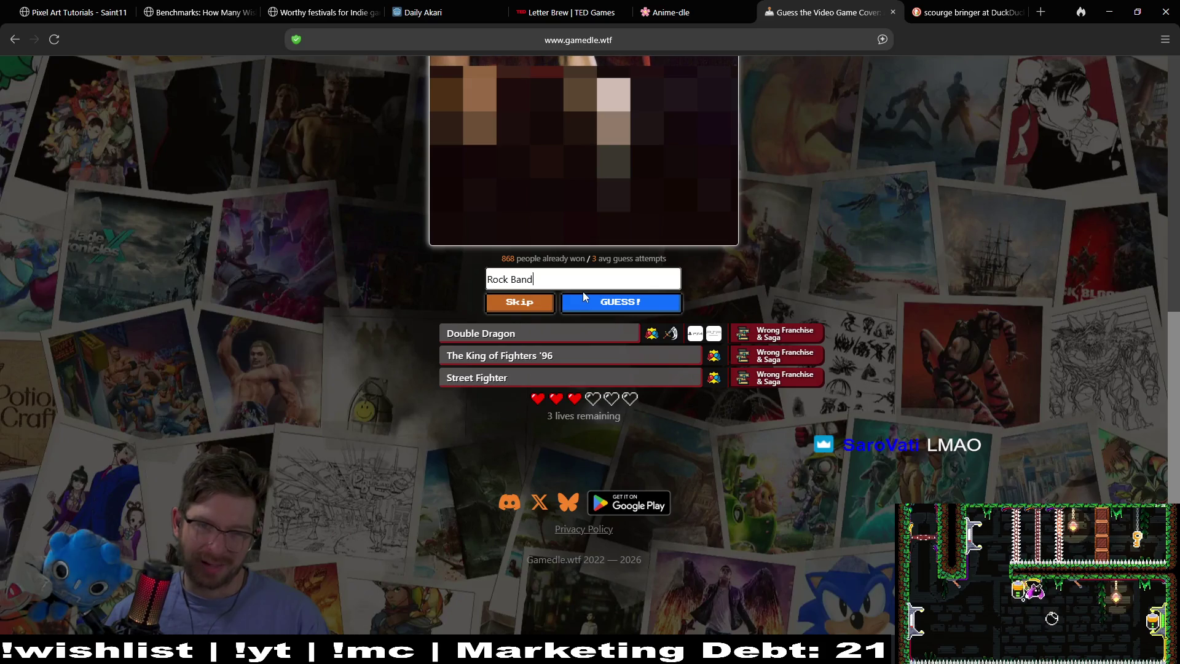
left_click(639, 302)
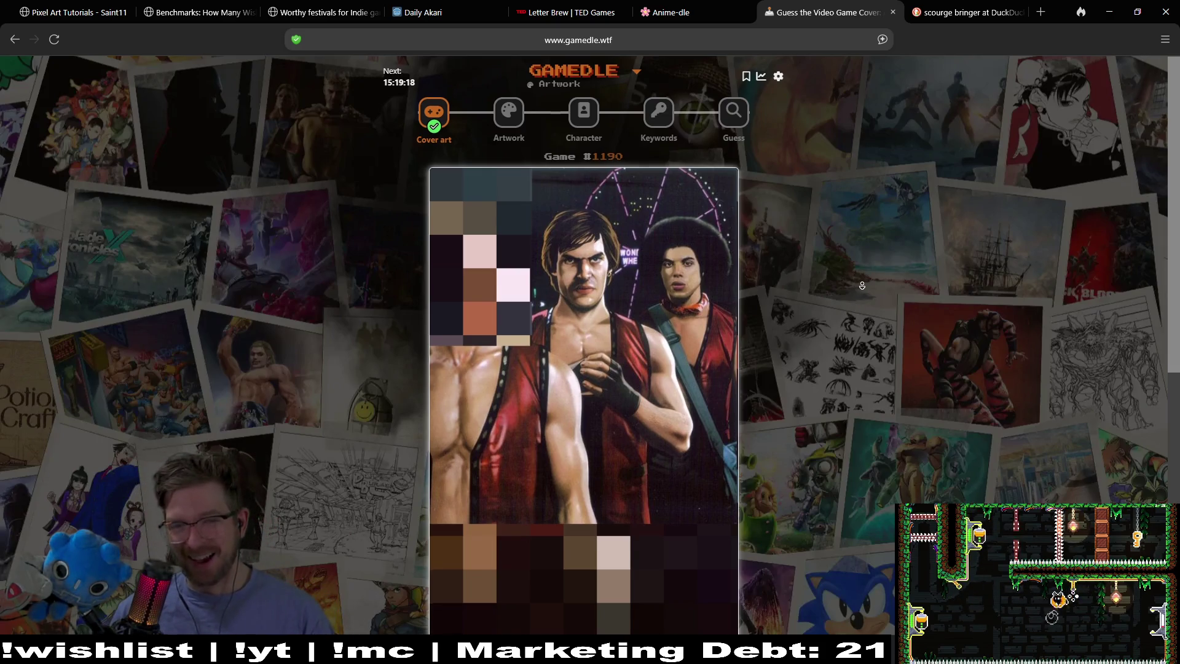
Search 'warrior' and submit Dragon Warrior as a guess, leaving one life
scroll(862, 269, "down", 2)
scroll(862, 287, "down", 2)
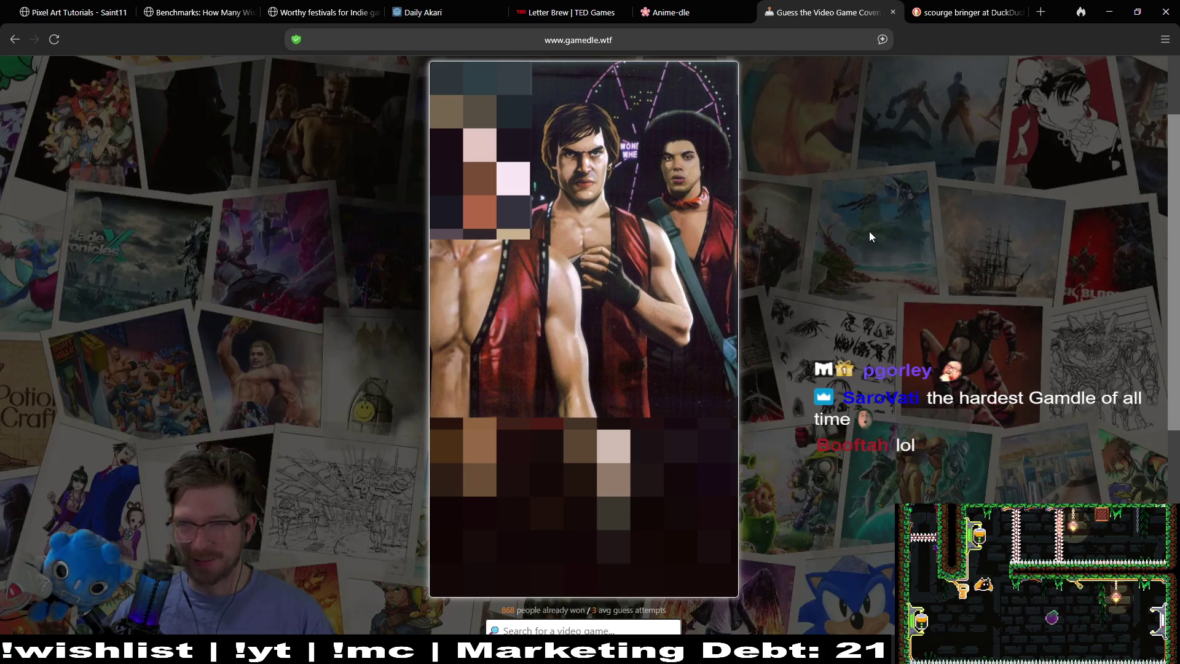
scroll(837, 252, "down", 1)
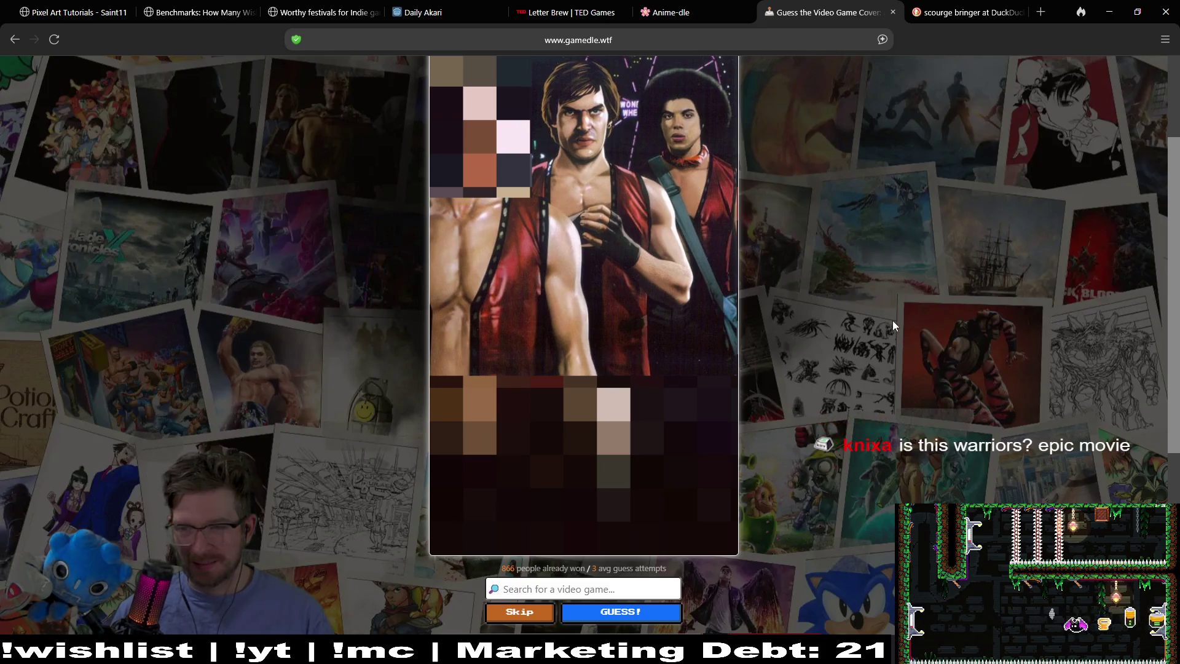
scroll(811, 271, "down", 2)
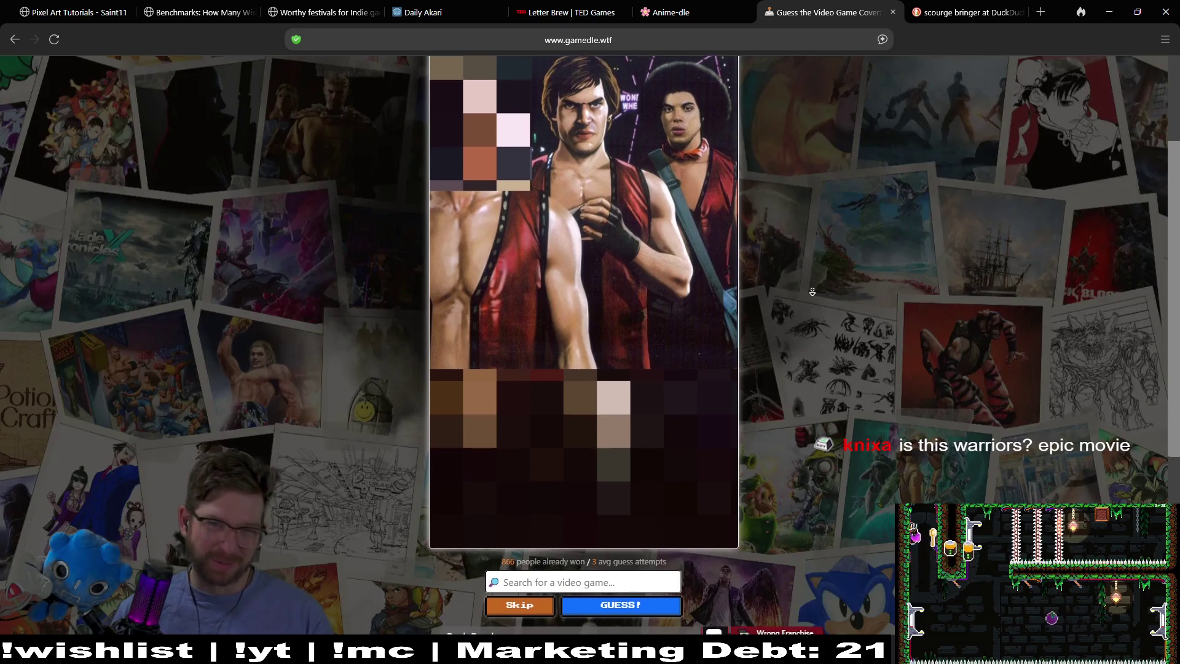
scroll(816, 361, "down", 2)
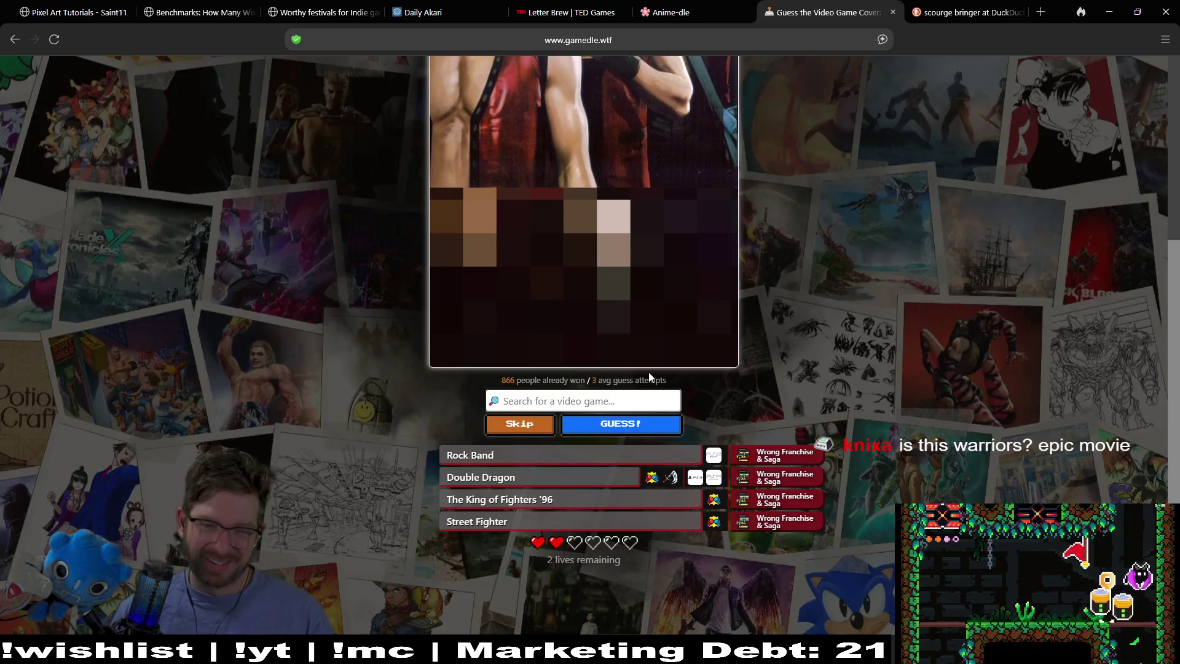
left_click(611, 393)
type("w")
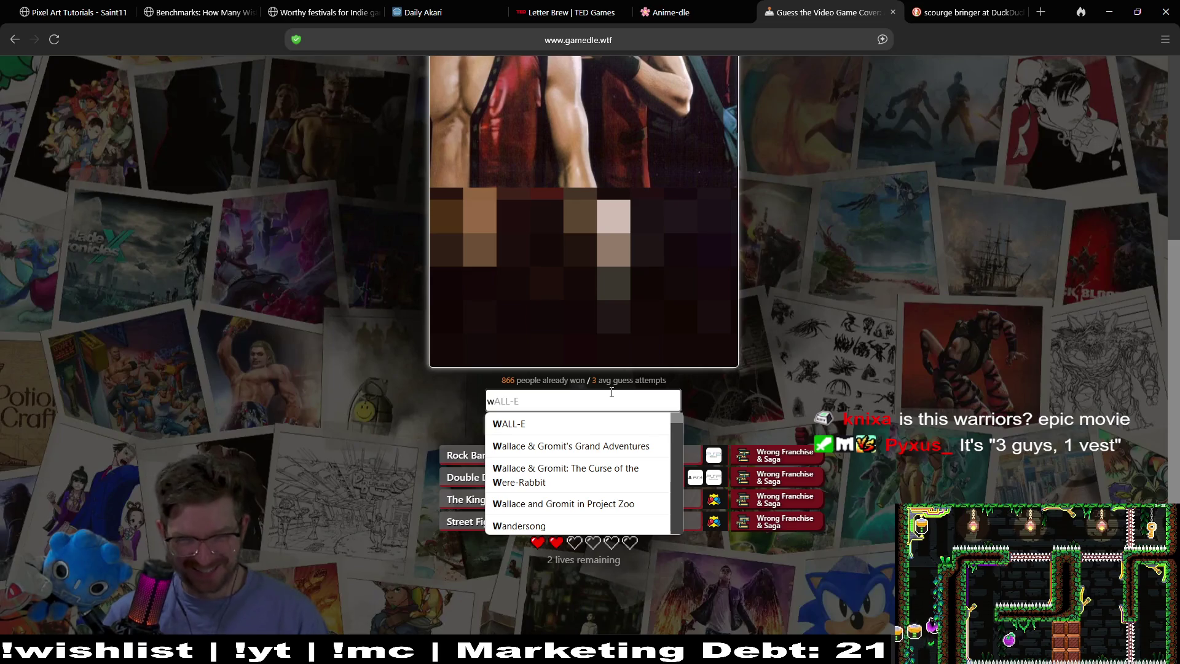
type("arrior")
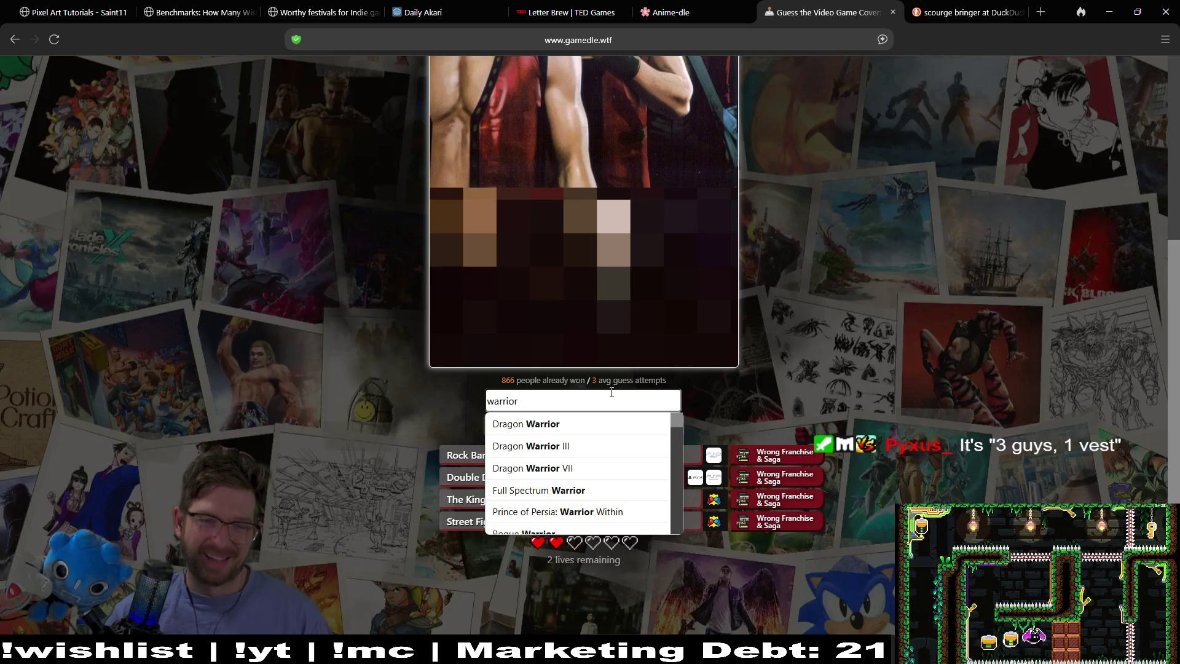
left_click(591, 424)
left_click(592, 424)
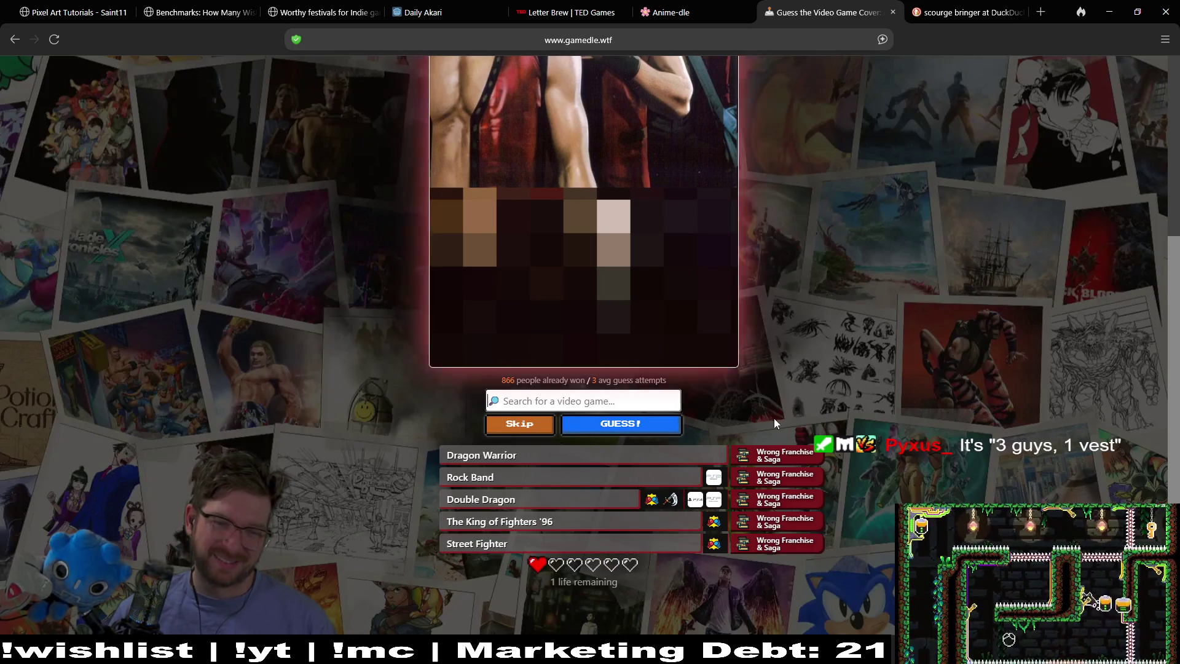
scroll(916, 270, "up", 2)
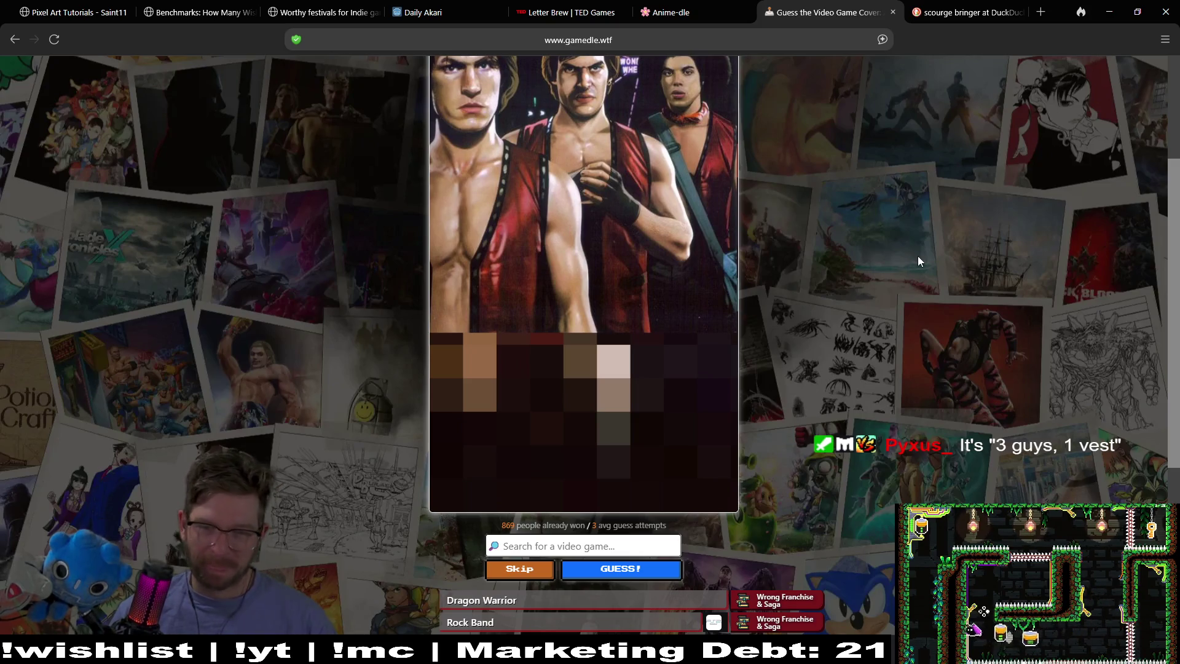
Search 'warriors' and spend the last guess on Warriors All-Stars, revealing The Warriors
scroll(918, 307, "down", 2)
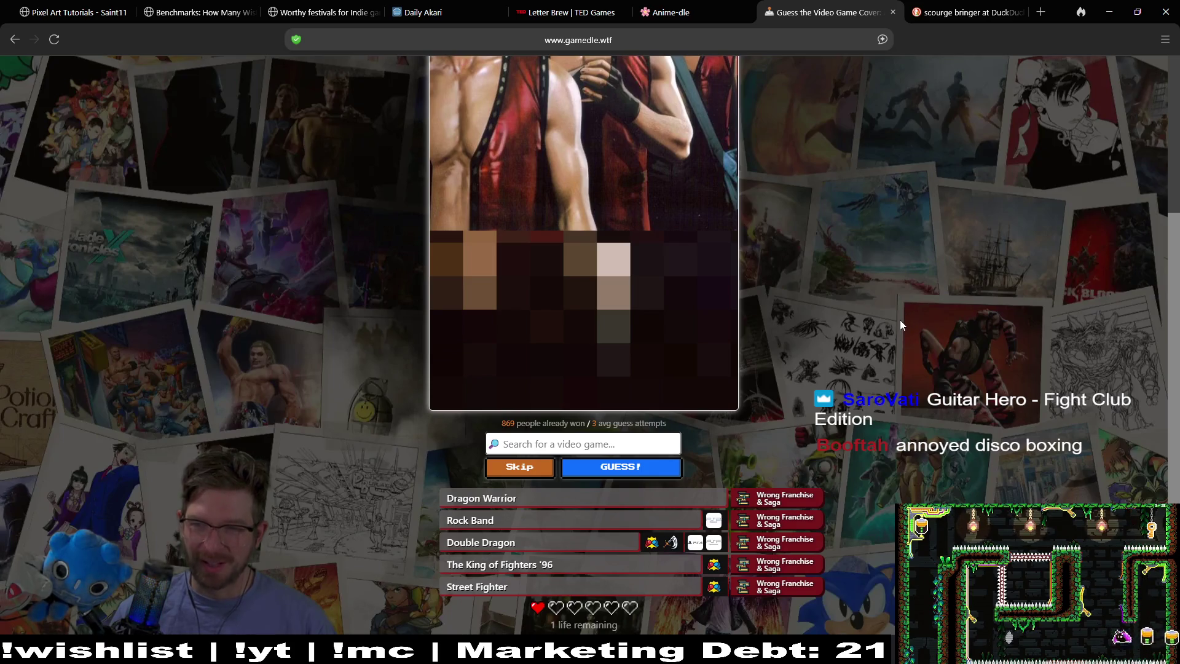
middle_click(919, 240)
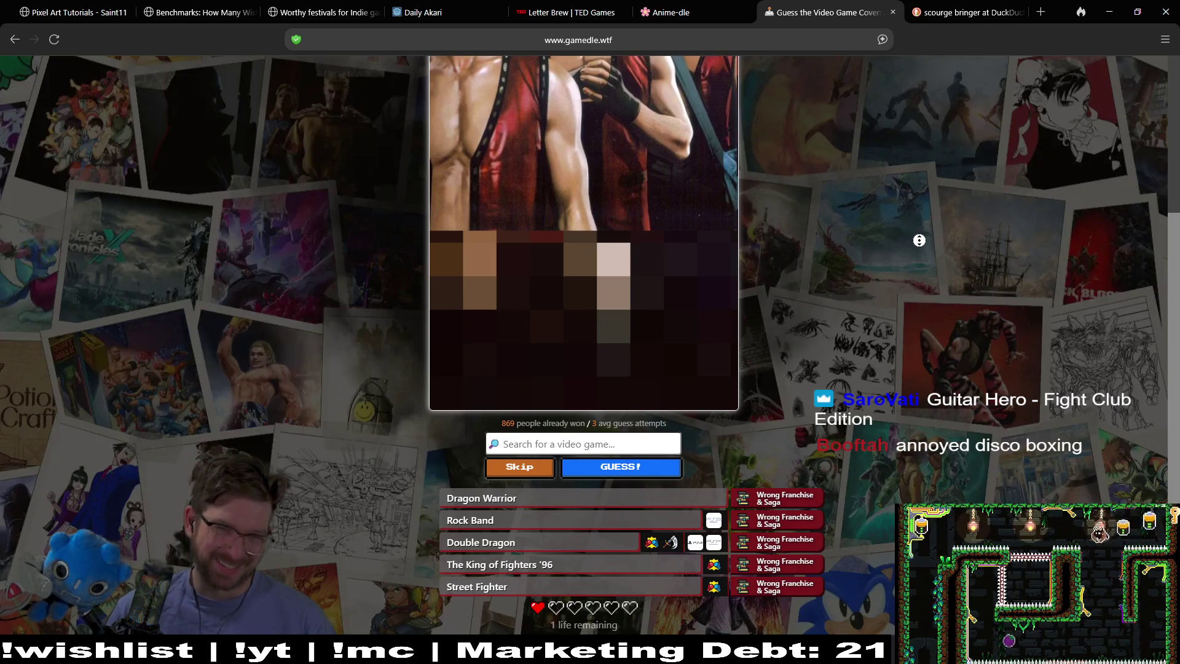
scroll(921, 227, "up", 3)
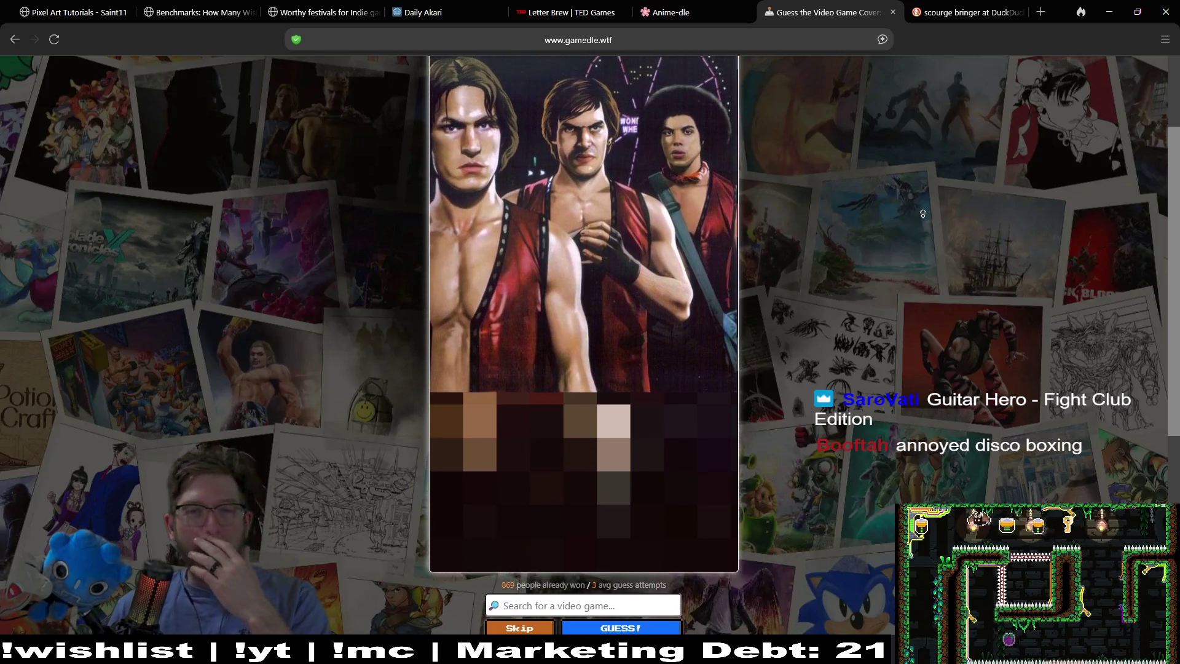
scroll(923, 216, "up", 1)
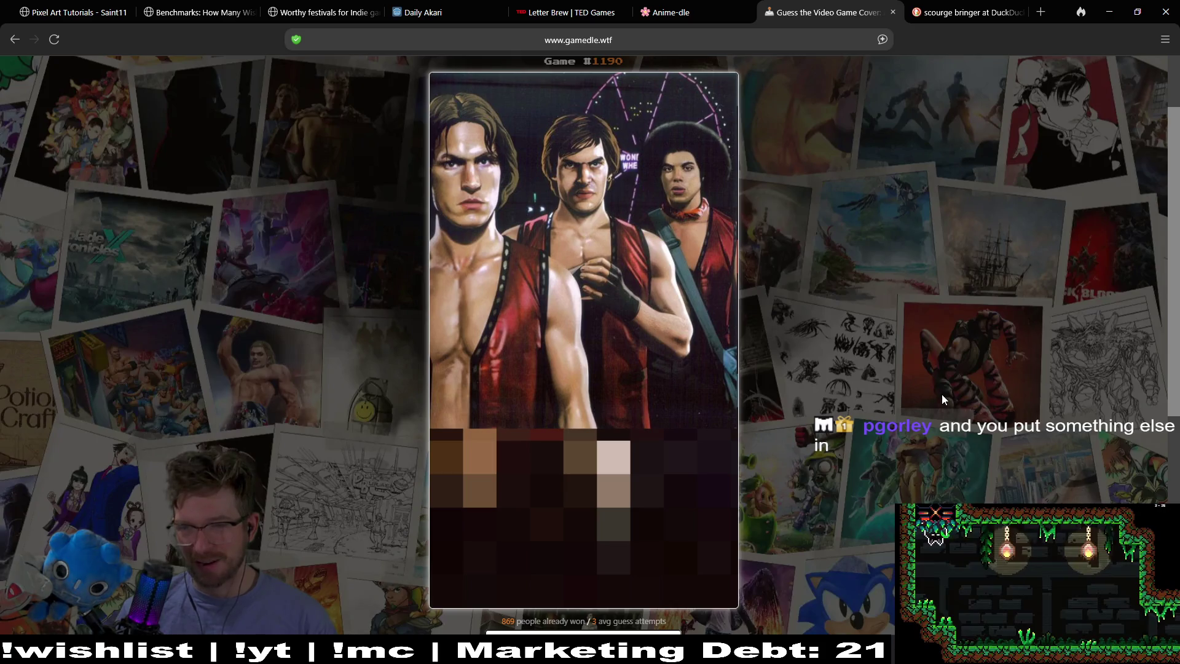
scroll(942, 396, "down", 5)
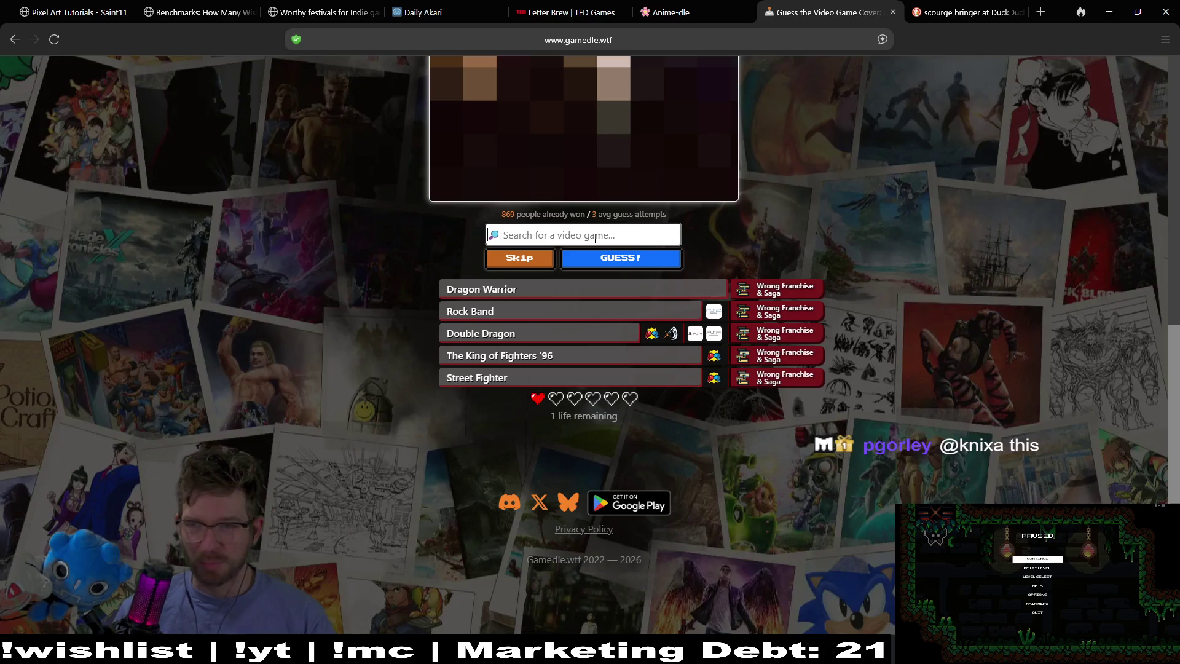
type("warriors")
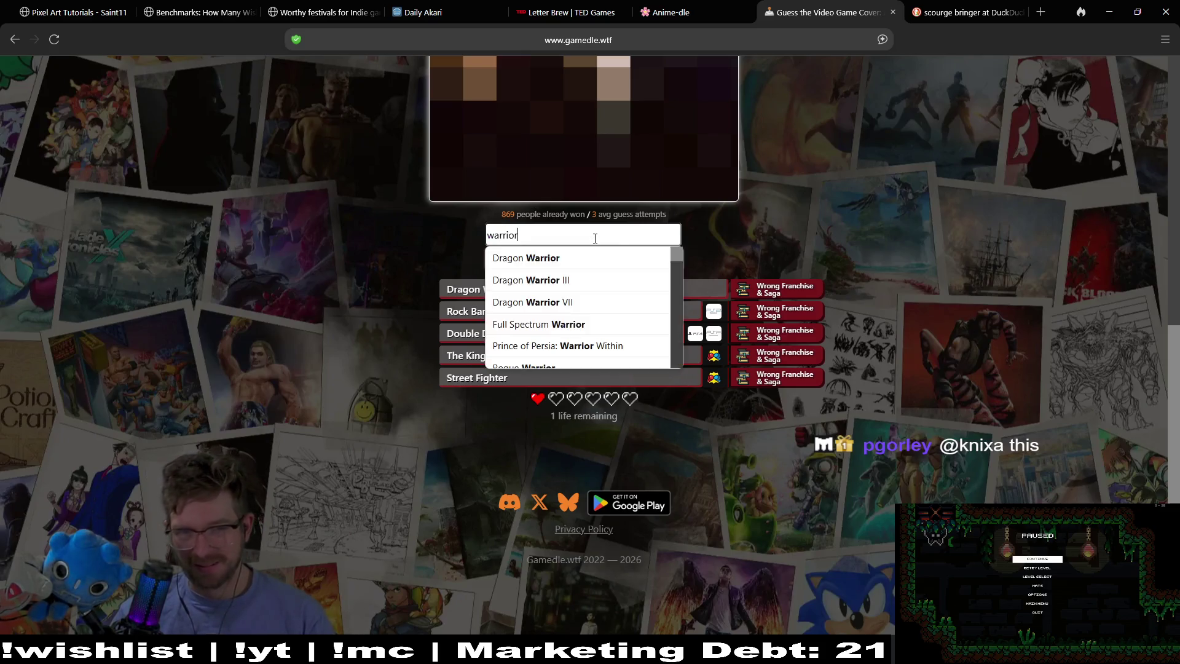
scroll(599, 272, "down", 3)
scroll(584, 269, "up", 3)
left_click(551, 265)
left_click(642, 258)
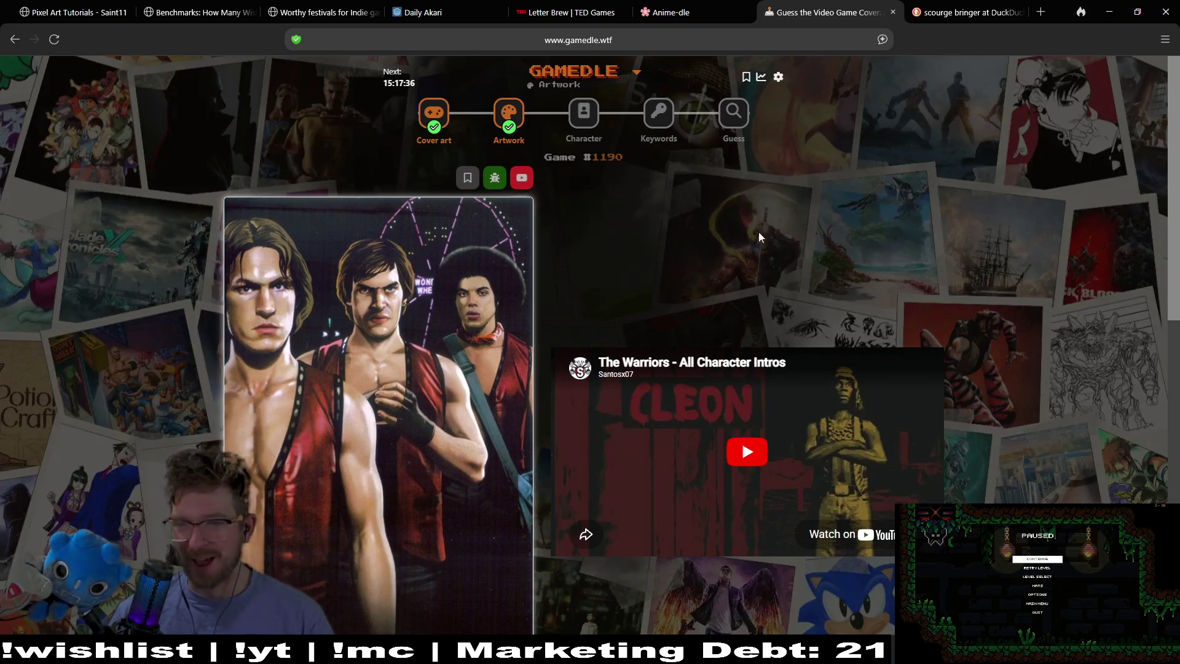
scroll(841, 288, "down", 2)
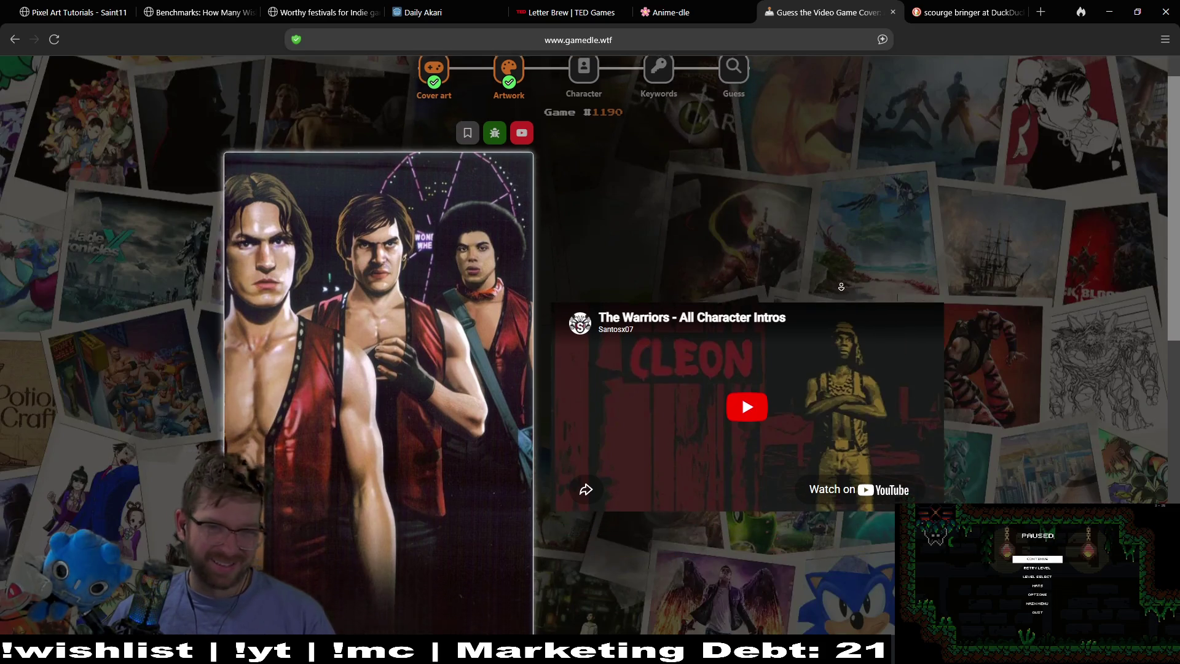
Play The Warriors intros video, skip ahead past 3:01, pause at 3:12, and open the Character round
scroll(951, 280, "down", 3)
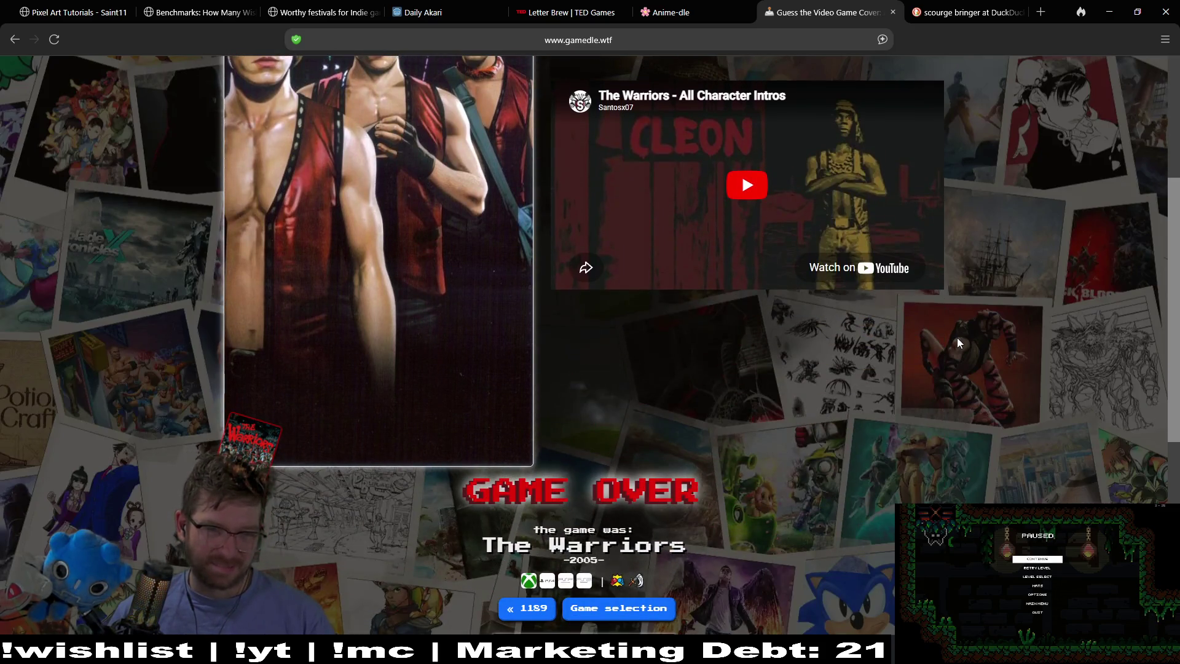
scroll(843, 290, "up", 2)
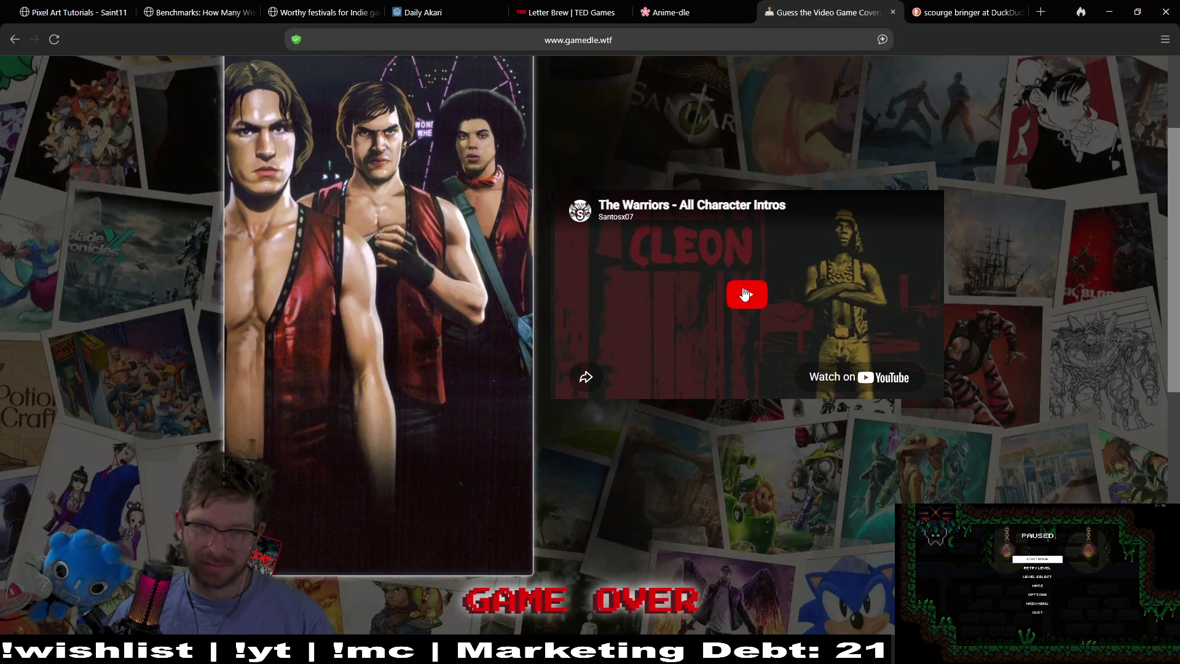
left_click(745, 294)
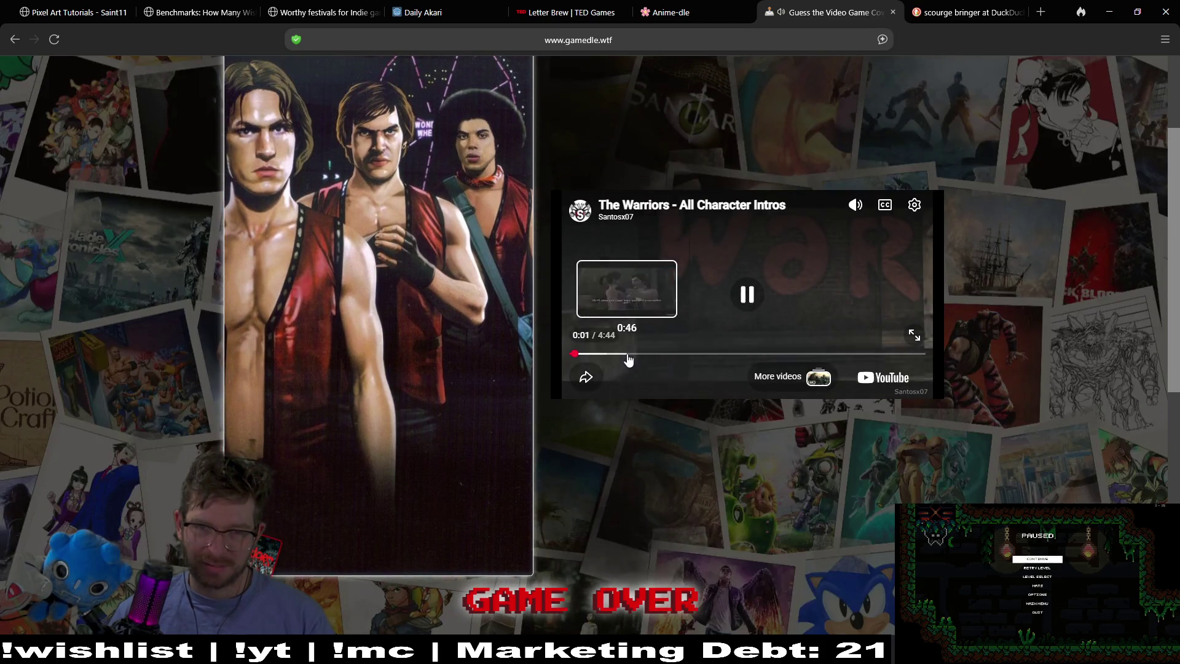
left_click(689, 354)
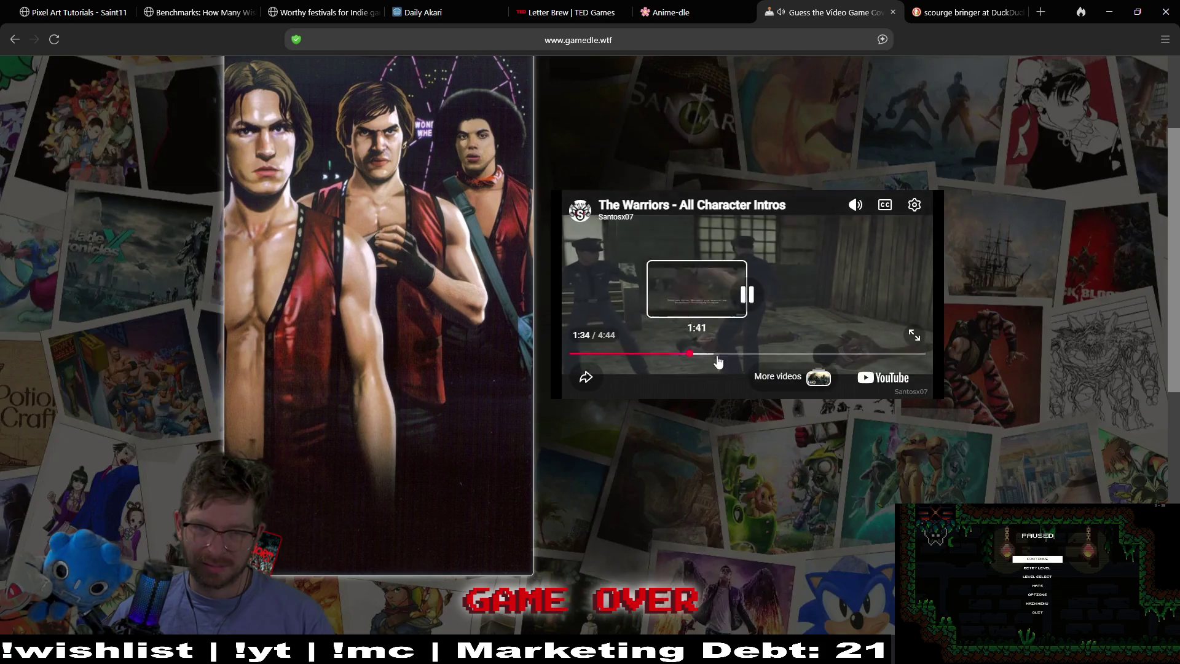
left_click(733, 355)
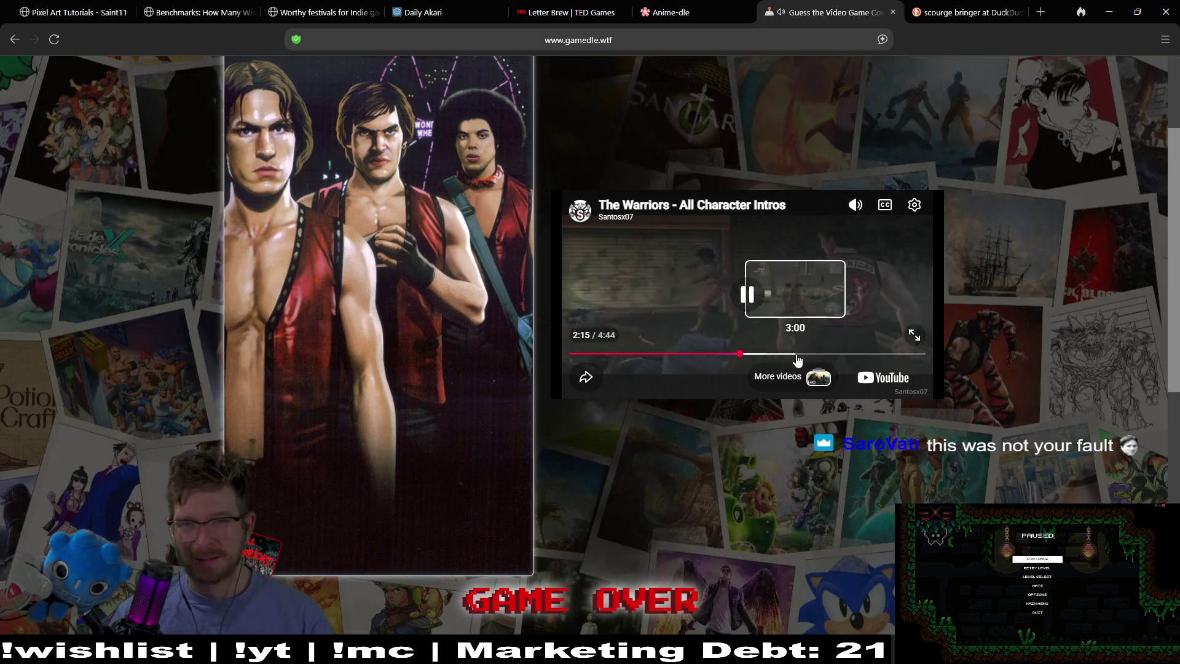
left_click(794, 355)
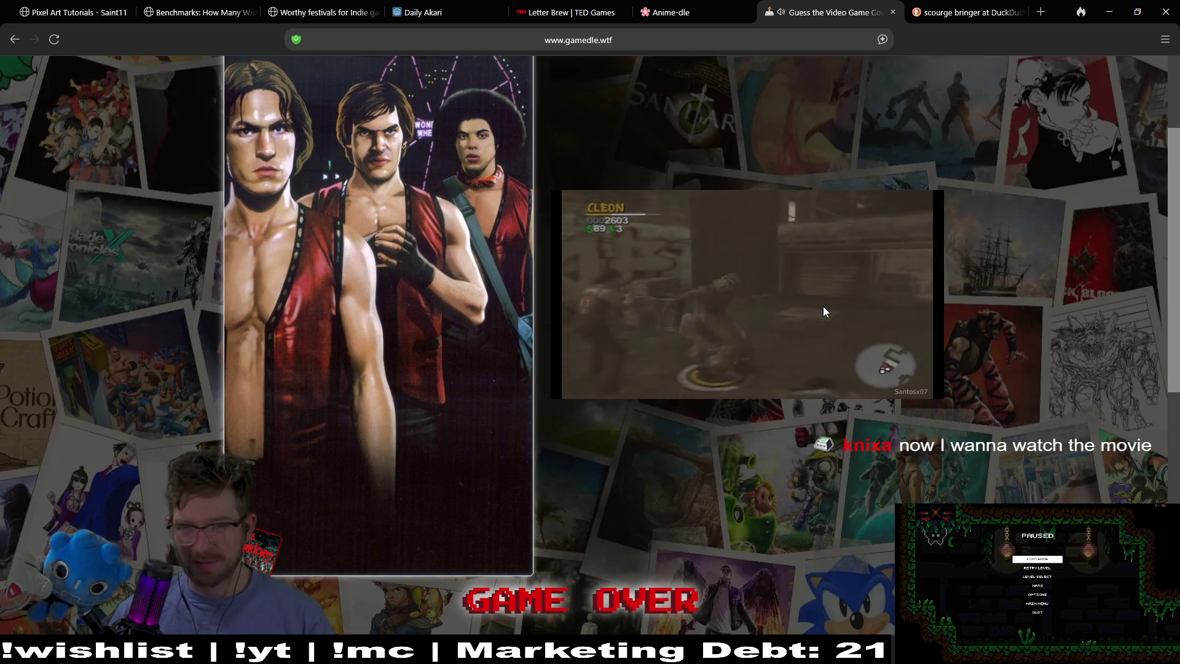
mouse_move(816, 311)
left_click(756, 306)
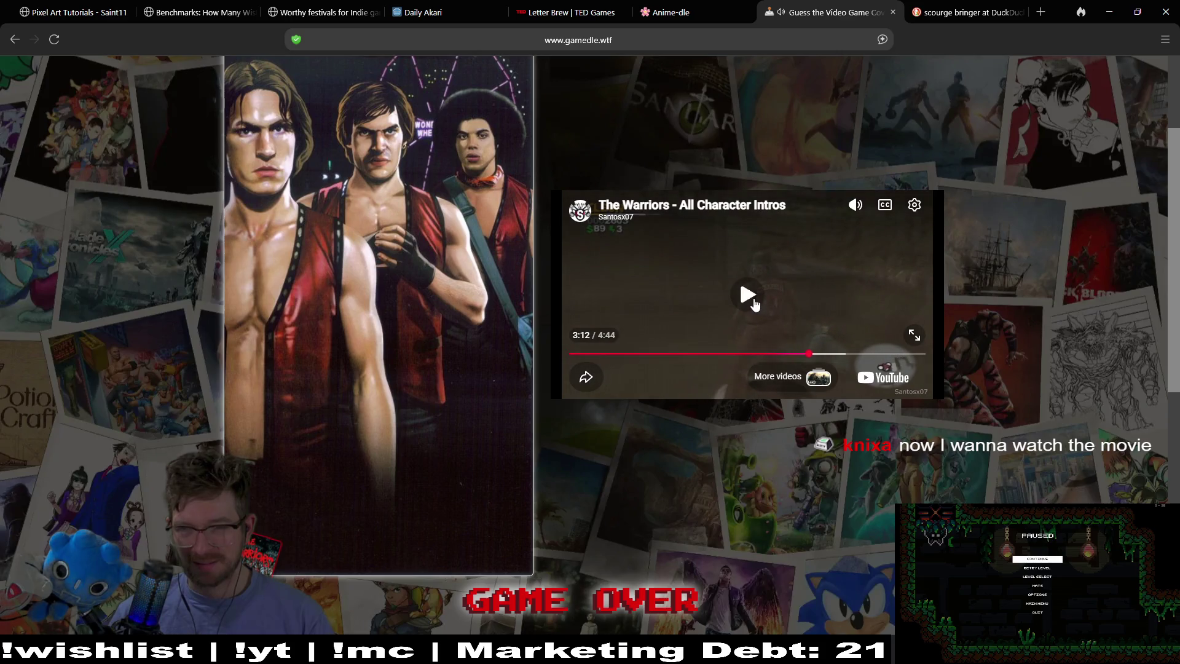
scroll(628, 177, "up", 3)
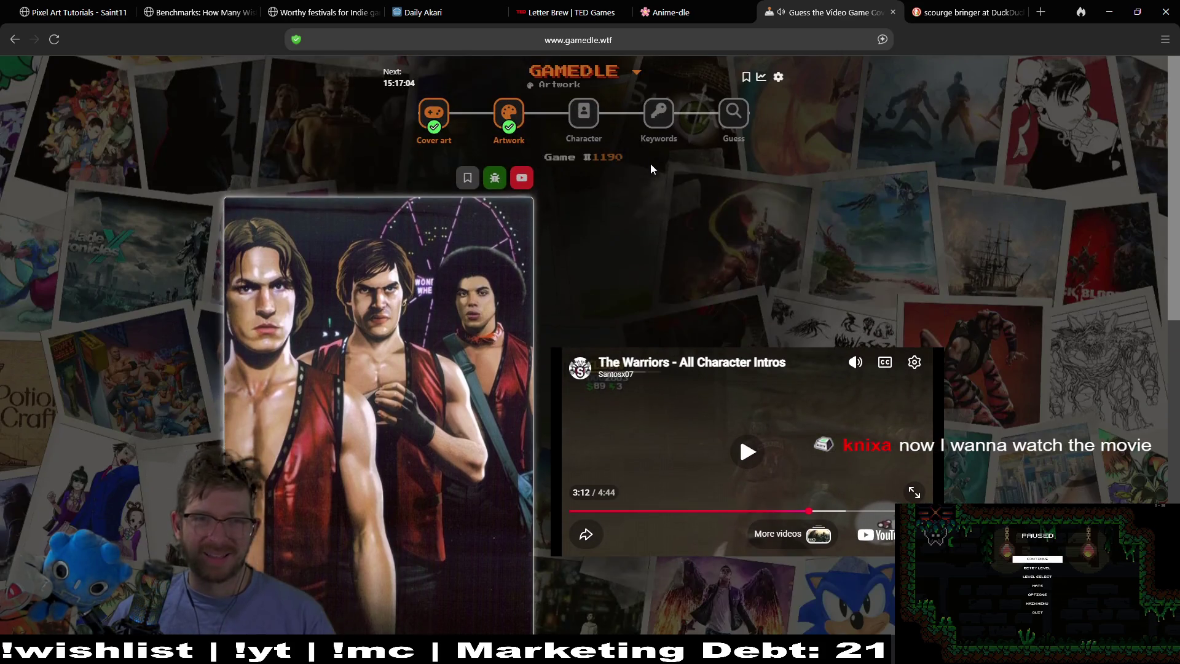
left_click(583, 111)
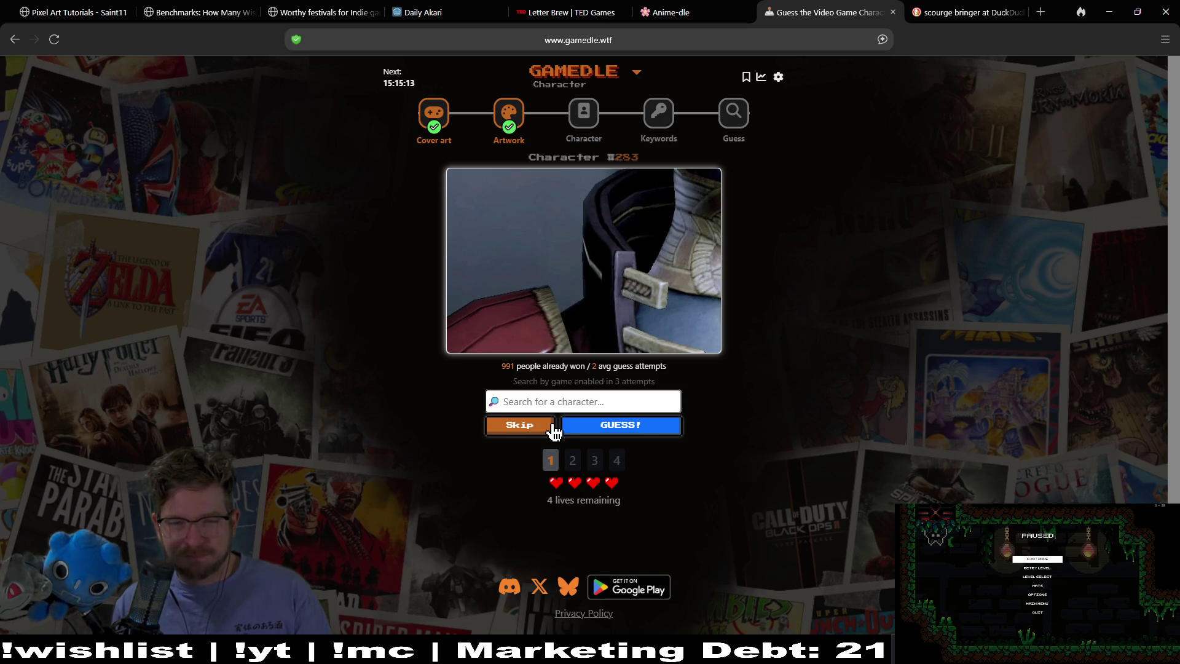
Start skipping the first attempt of Character puzzle #253
left_click(552, 428)
Confirm the skip, then search 'samara' and guess Samara (Mass Effect)
left_click(552, 428)
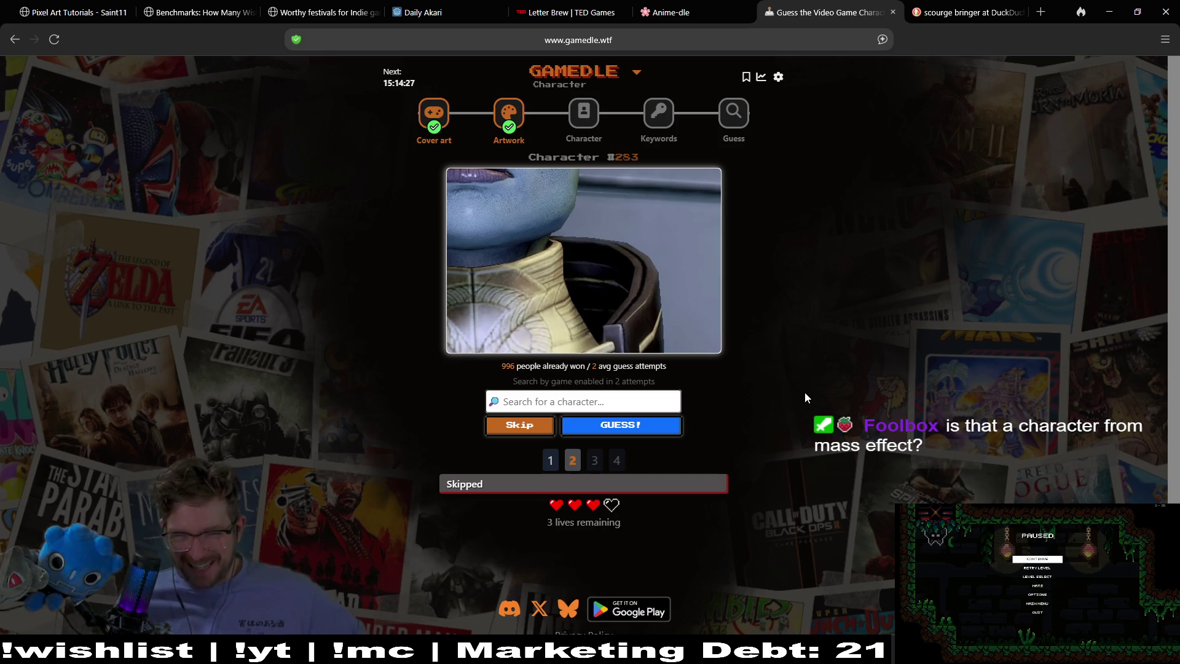
left_click(584, 401)
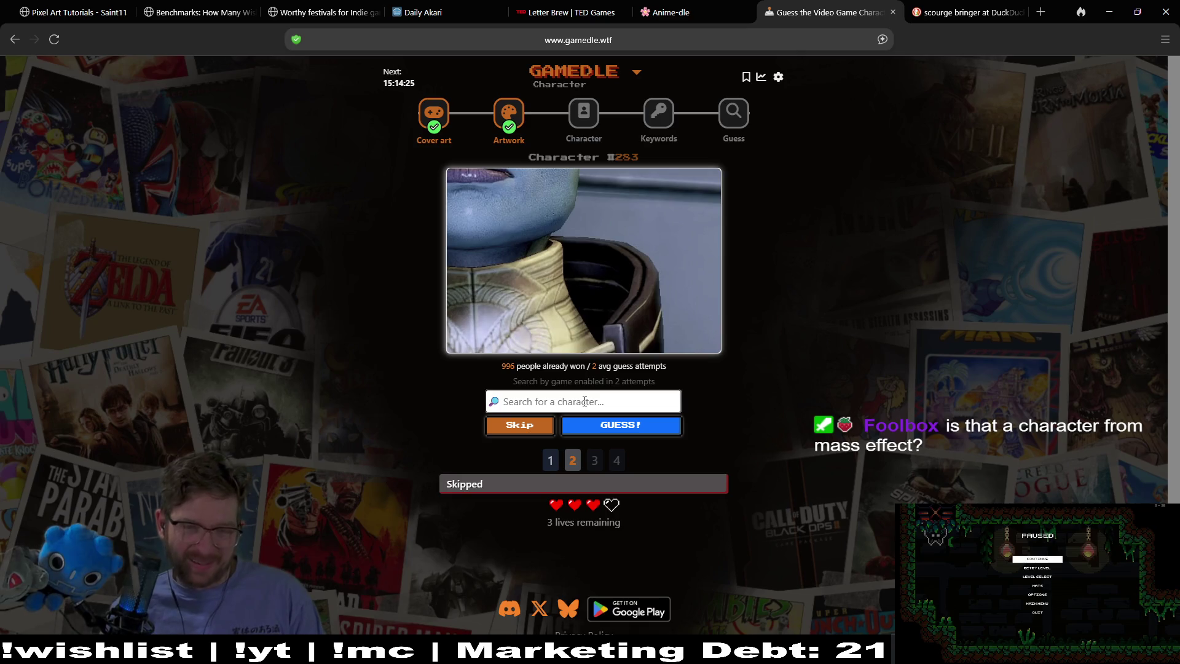
type("mes")
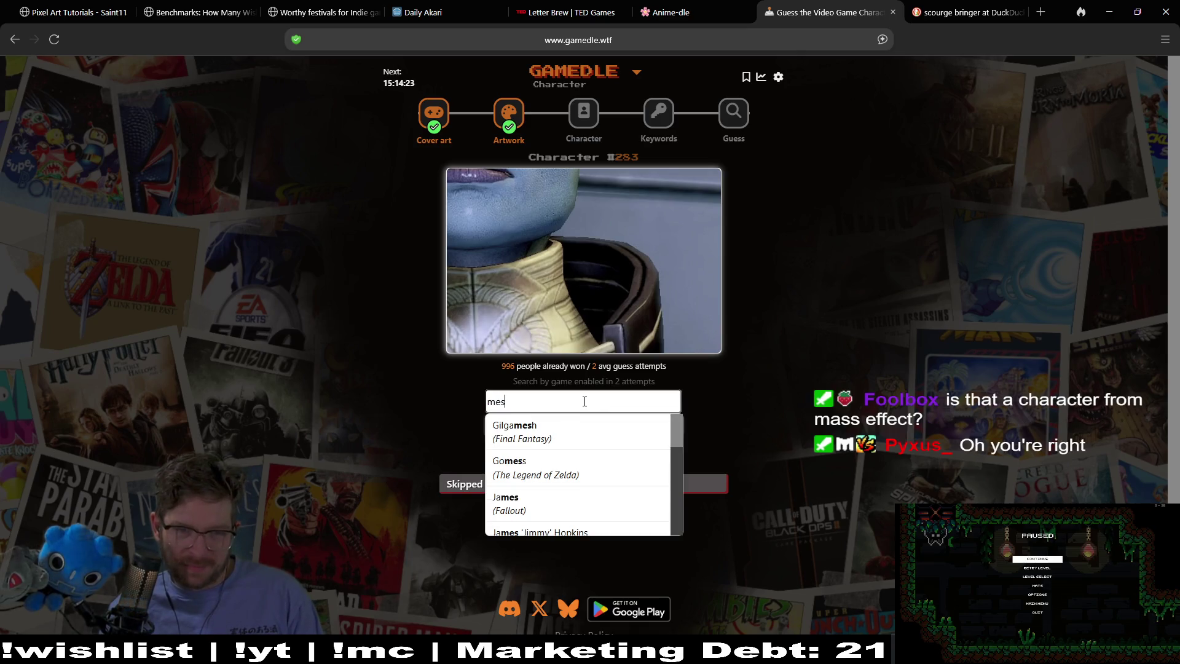
type("s")
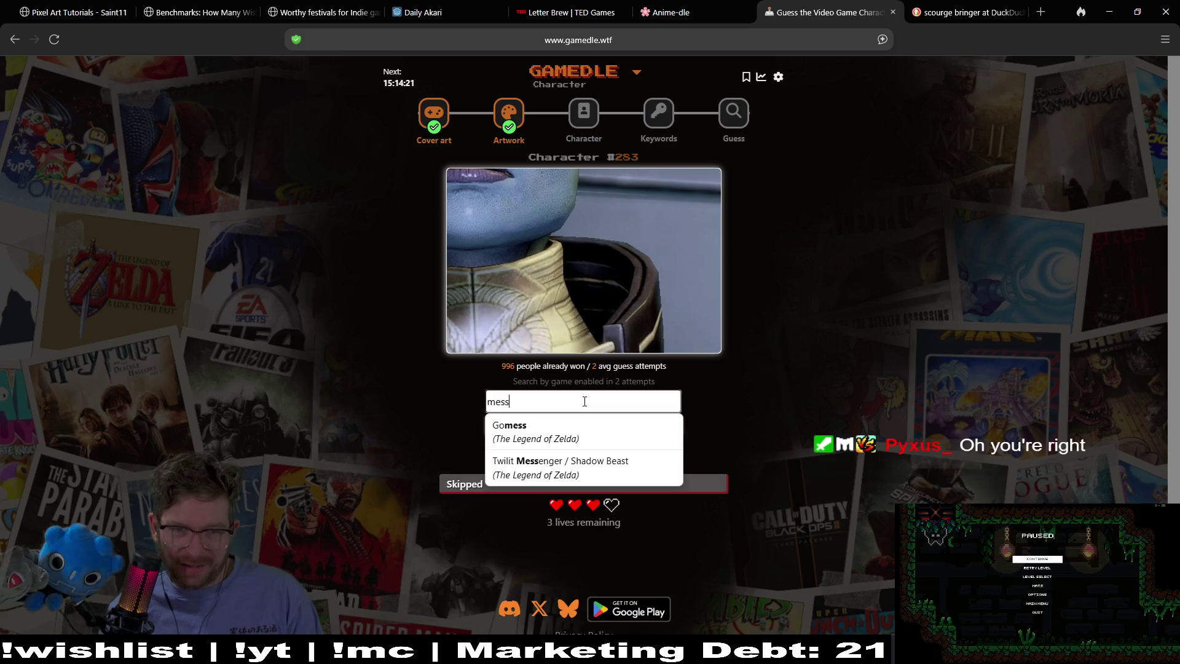
key("BackSpace")
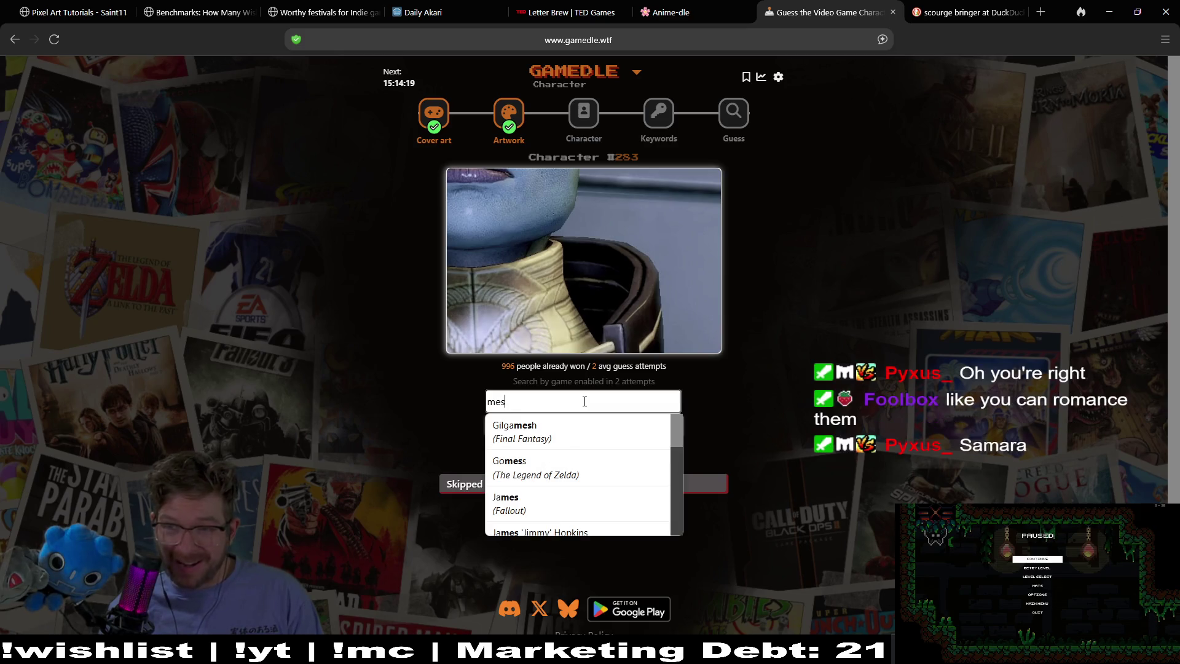
key("BackSpace")
key("BackSpace")
key("BackSpace")
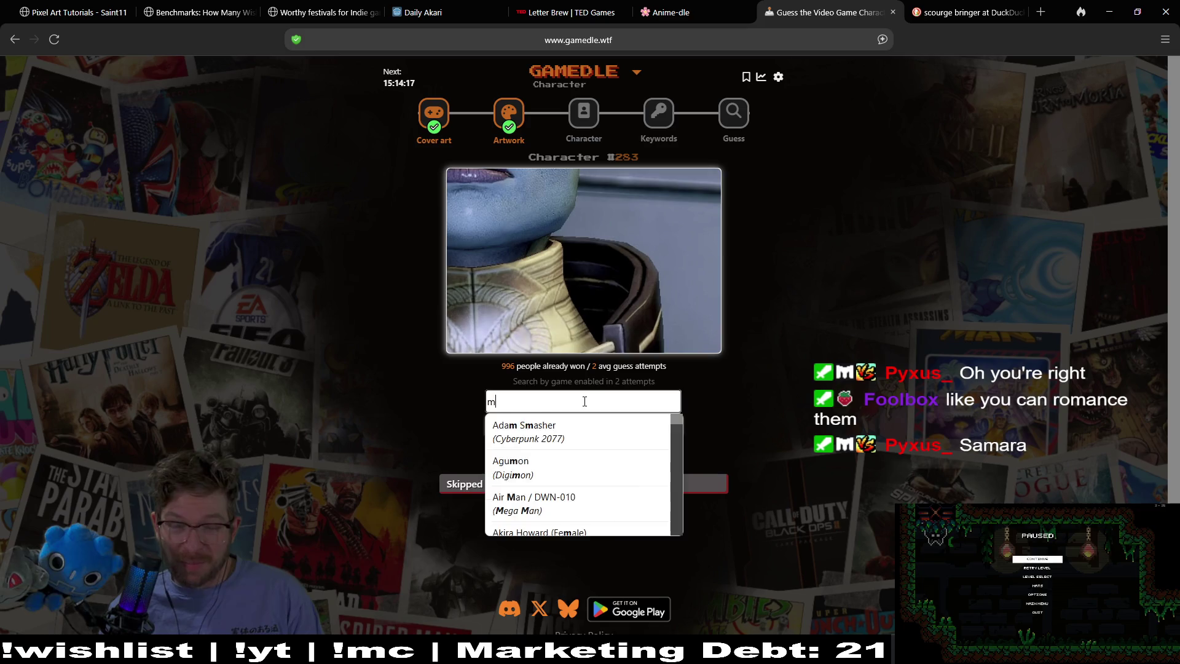
type("samara")
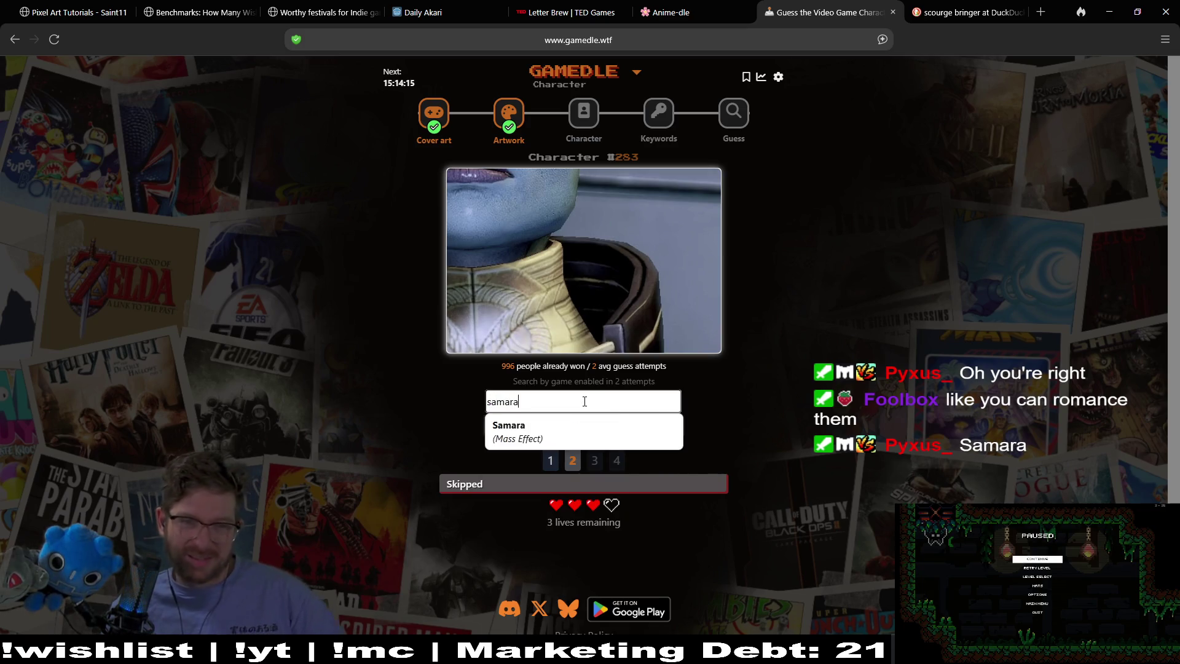
left_click(589, 430)
left_click(598, 429)
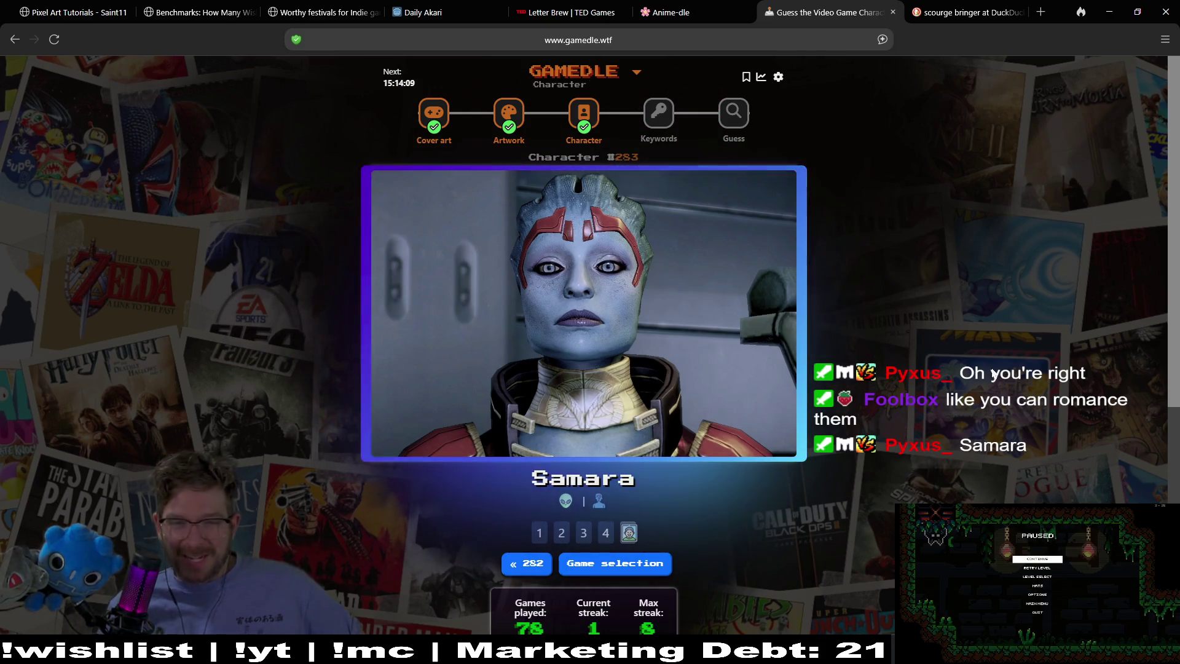
Scroll down to check the Gamedle stats, then scroll back up
scroll(980, 278, "down", 2)
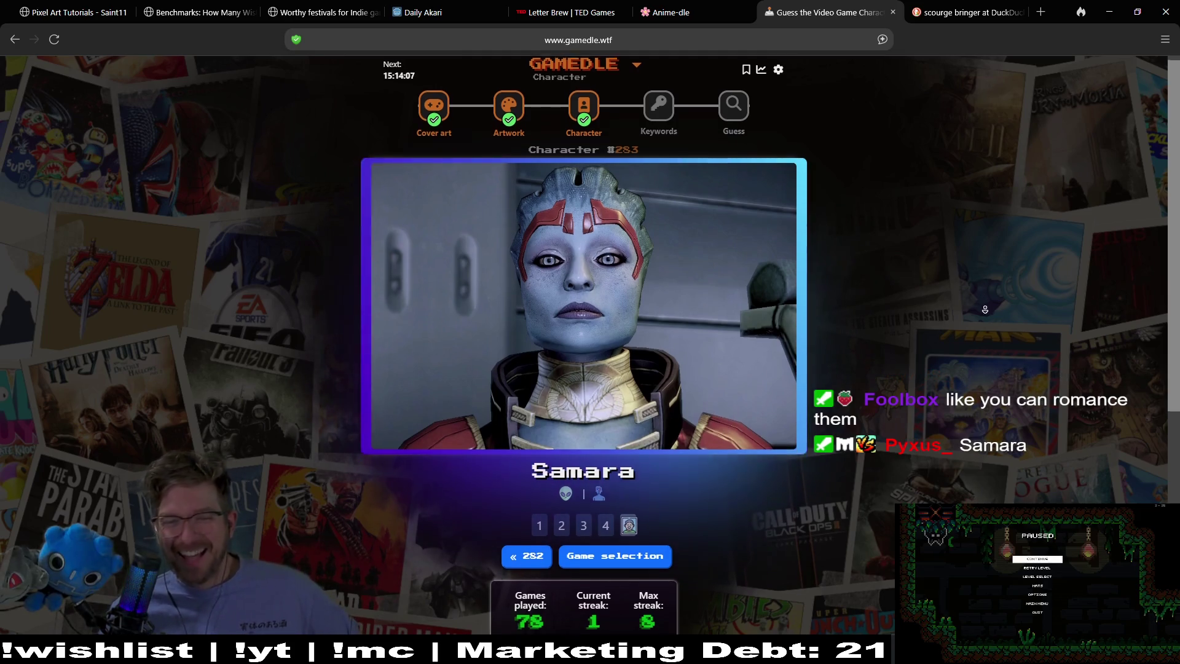
scroll(981, 221, "up", 2)
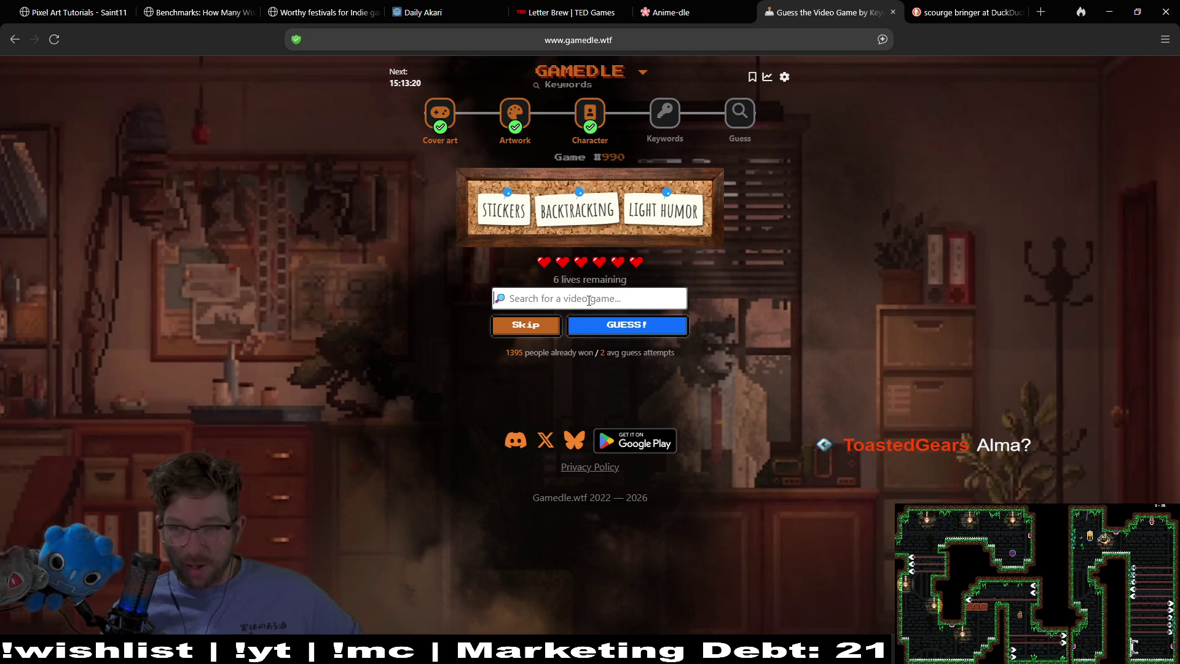
Guess Jet Set Radio HD, revealing No Partners, Battle Spins and Overworld Map keywords
left_click(587, 299)
type("alma")
key("BackSpace")
key("BackSpace")
key("BackSpace")
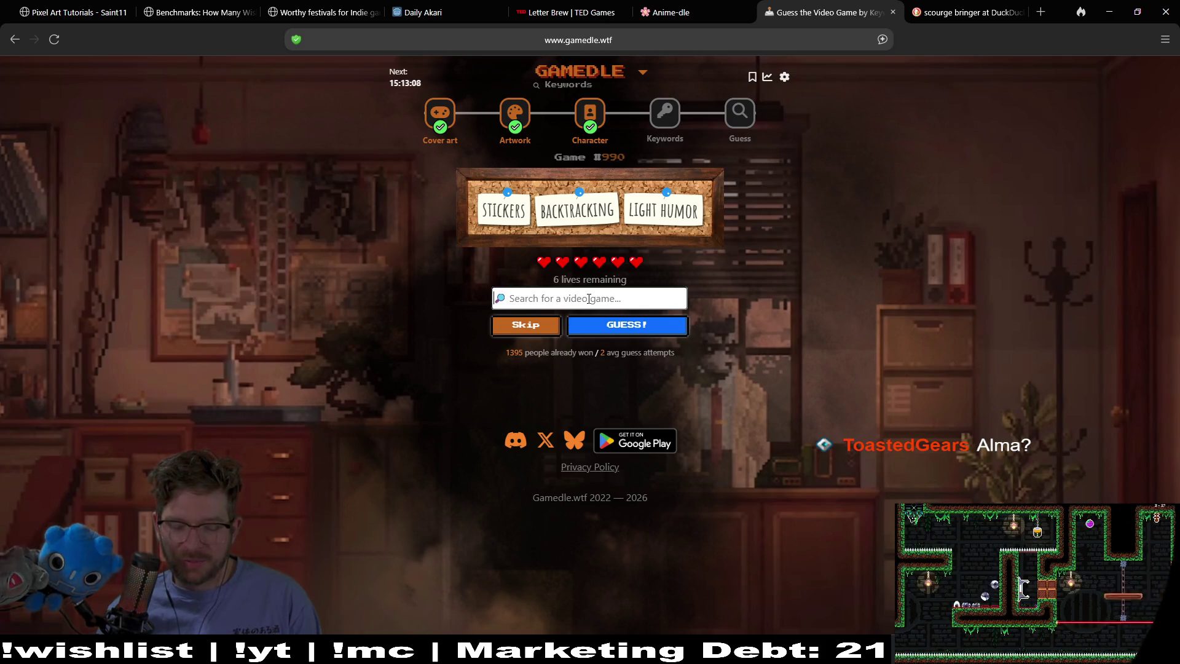
type("i")
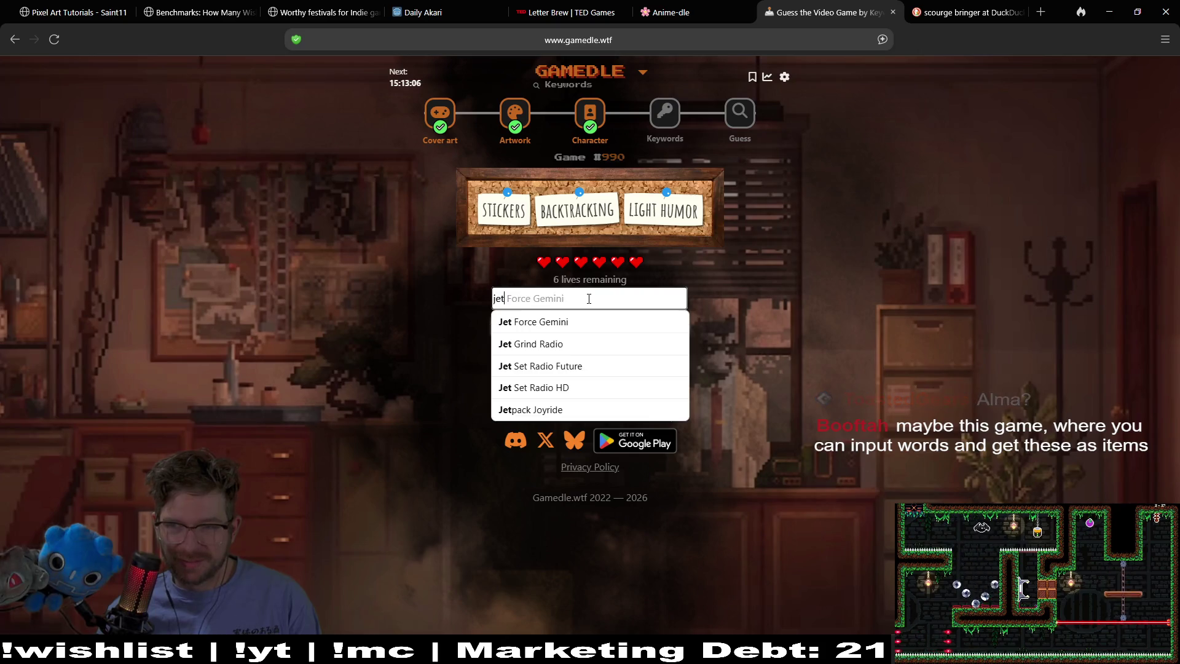
type("set")
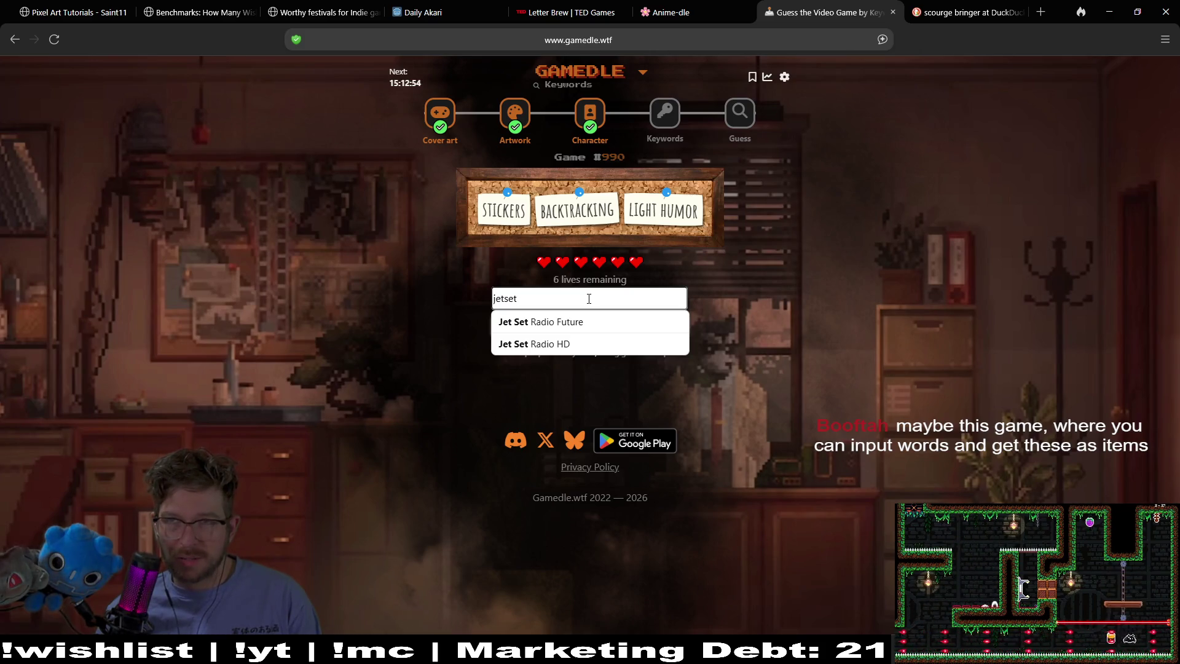
left_click(575, 344)
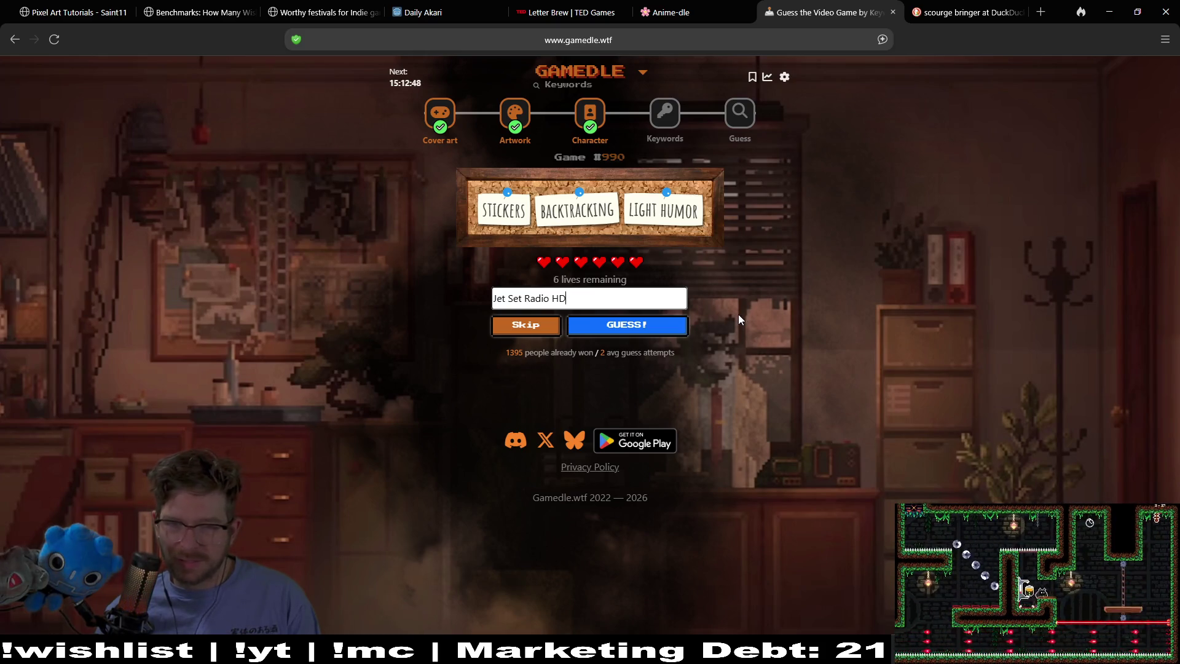
left_click(656, 325)
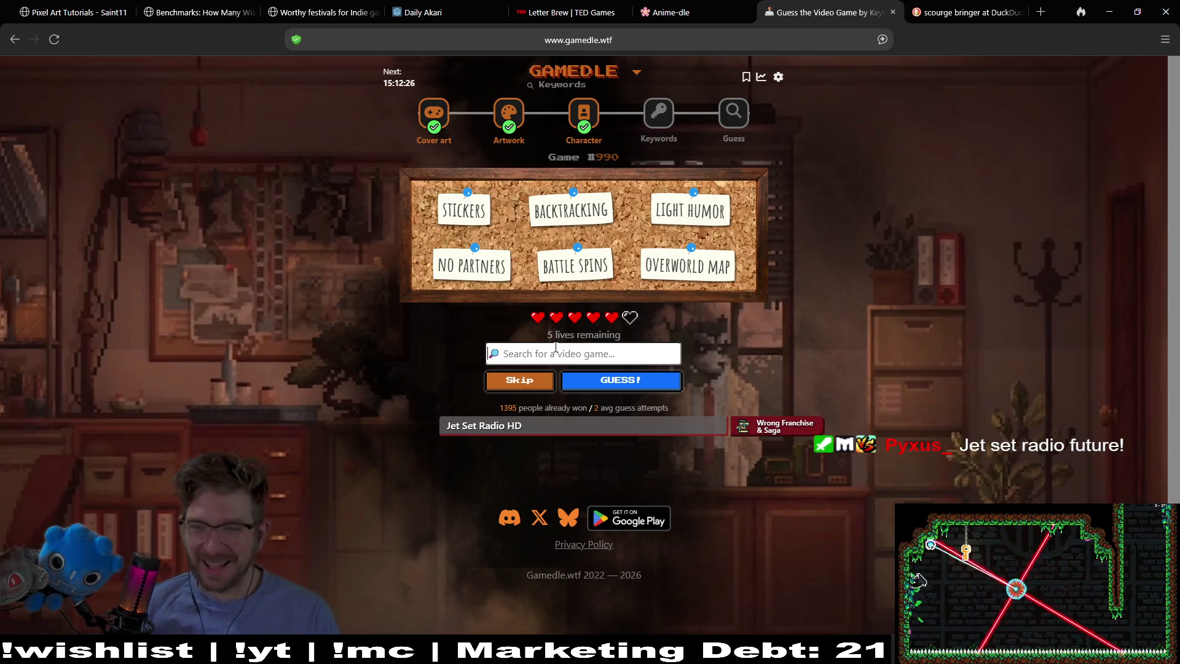
left_click(575, 350)
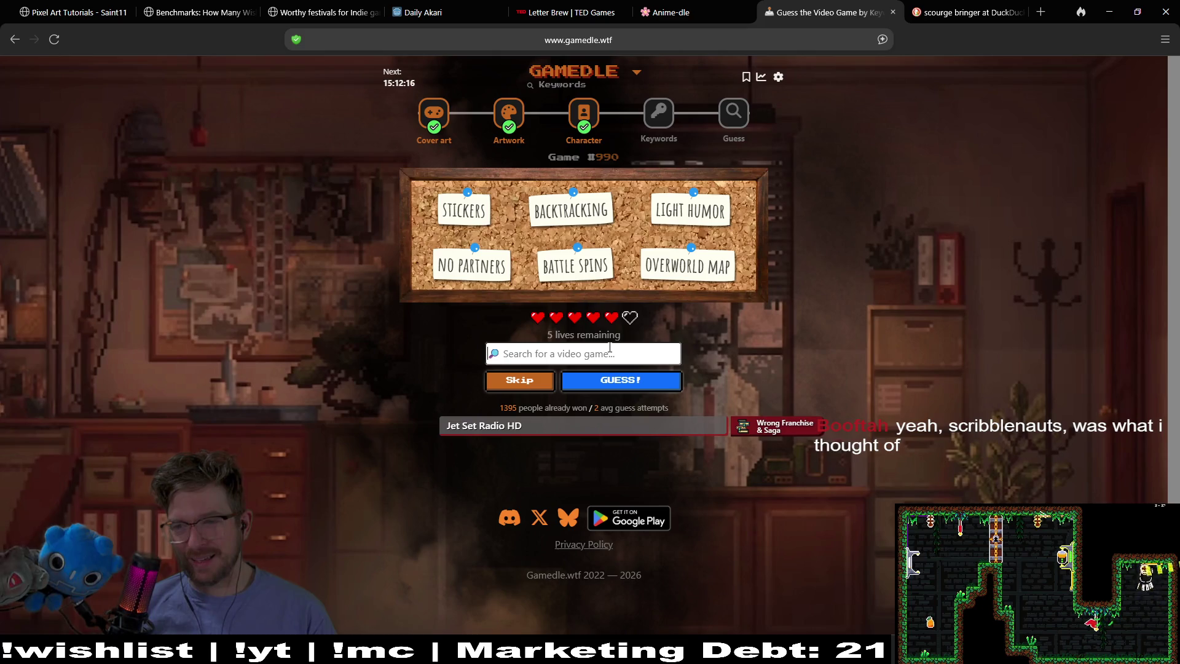
Guess Scribblenauts from the 'scri' suggestions, costing a life and revealing three new keywords
type("scri")
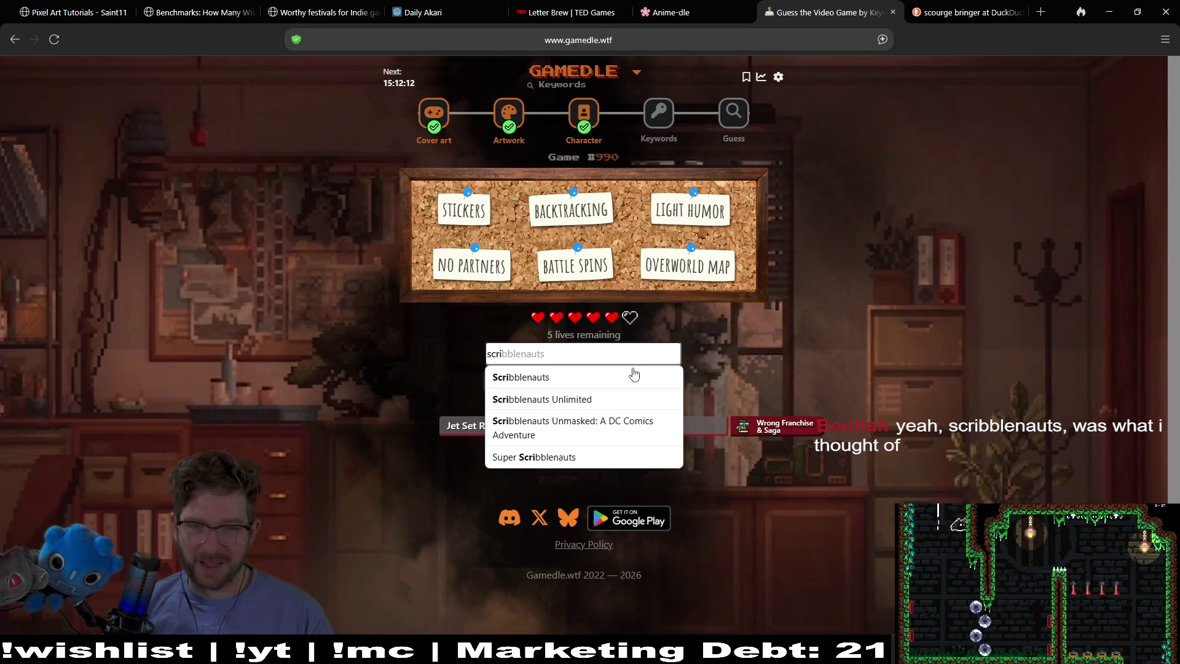
left_click(633, 375)
left_click(650, 378)
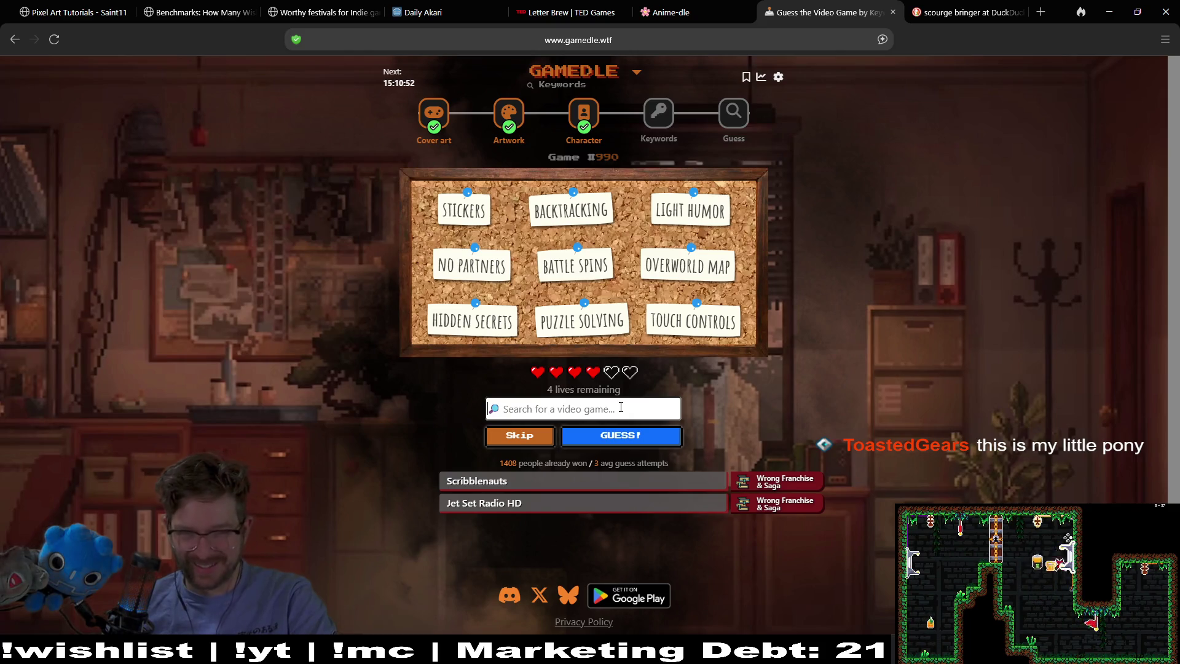
Try searching 'beynd', 'ayb' and 'beyblad', clear the guess field, then skip this guess
type("be")
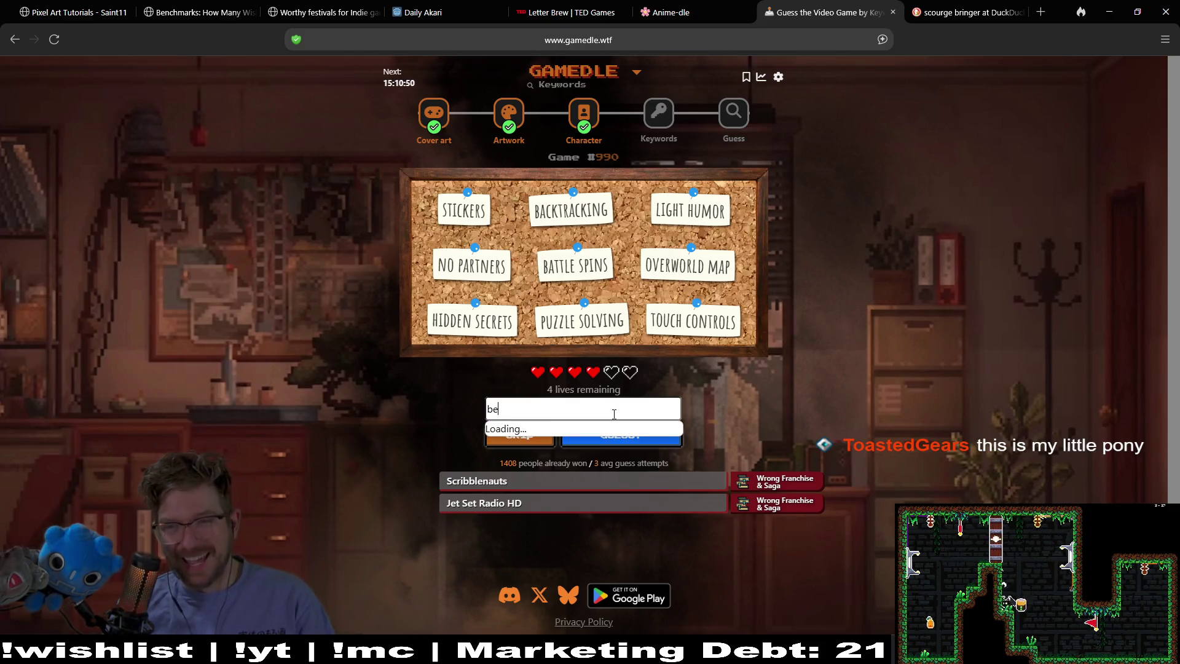
type("ynd")
key("BackSpace")
key("BackSpace")
key("BackSpace")
key("BackSpace")
type("ayb")
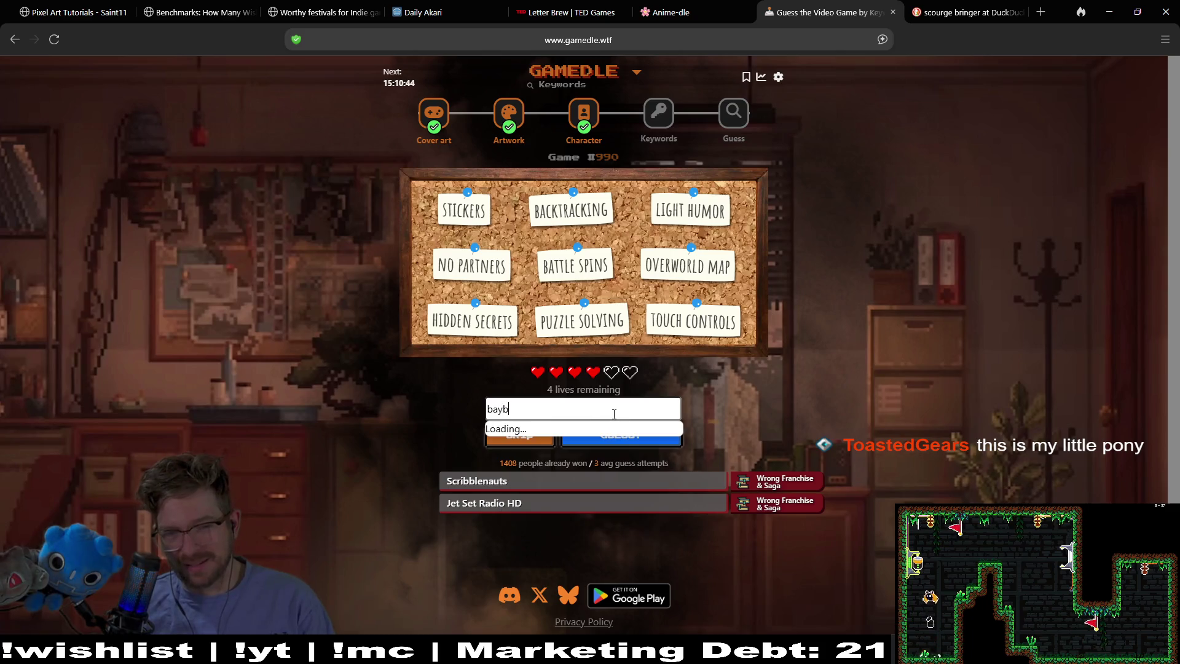
key("BackSpace")
key("BackSpace")
key("BackSpace")
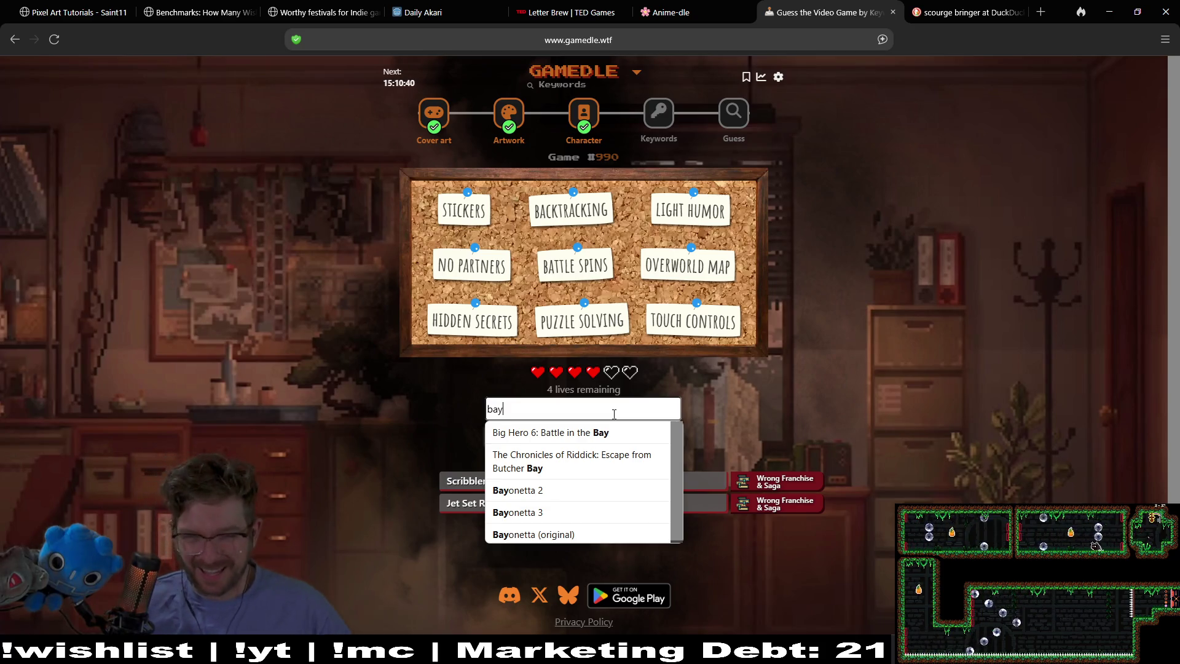
key("BackSpace")
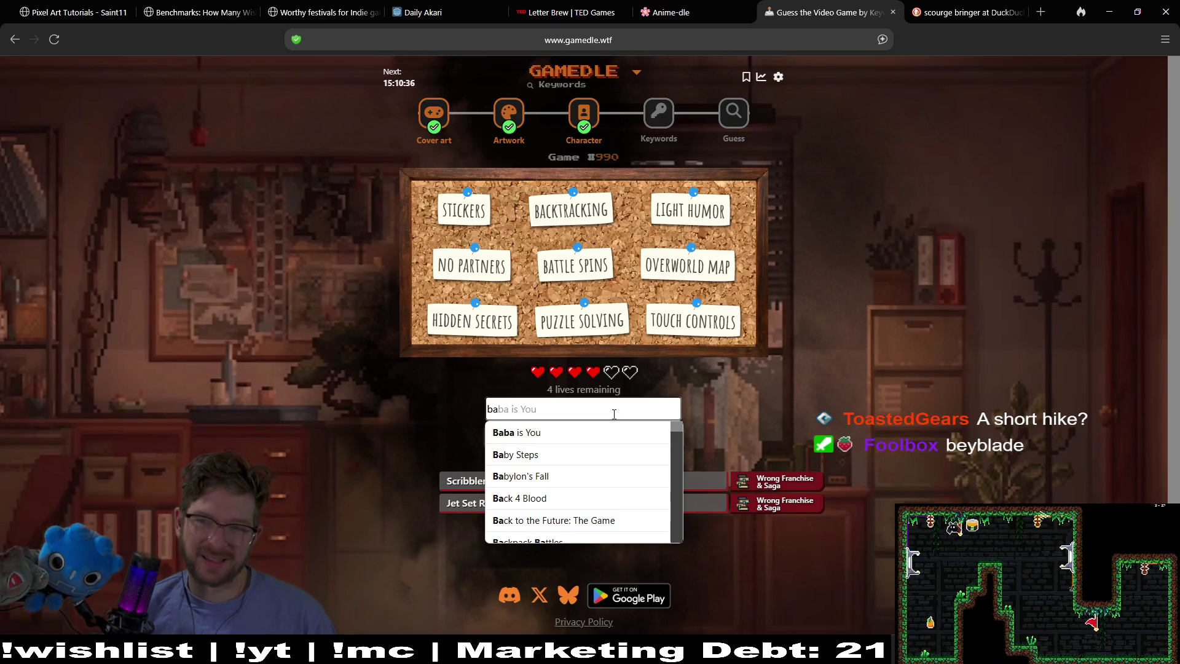
key("BackSpace")
type("beyblad")
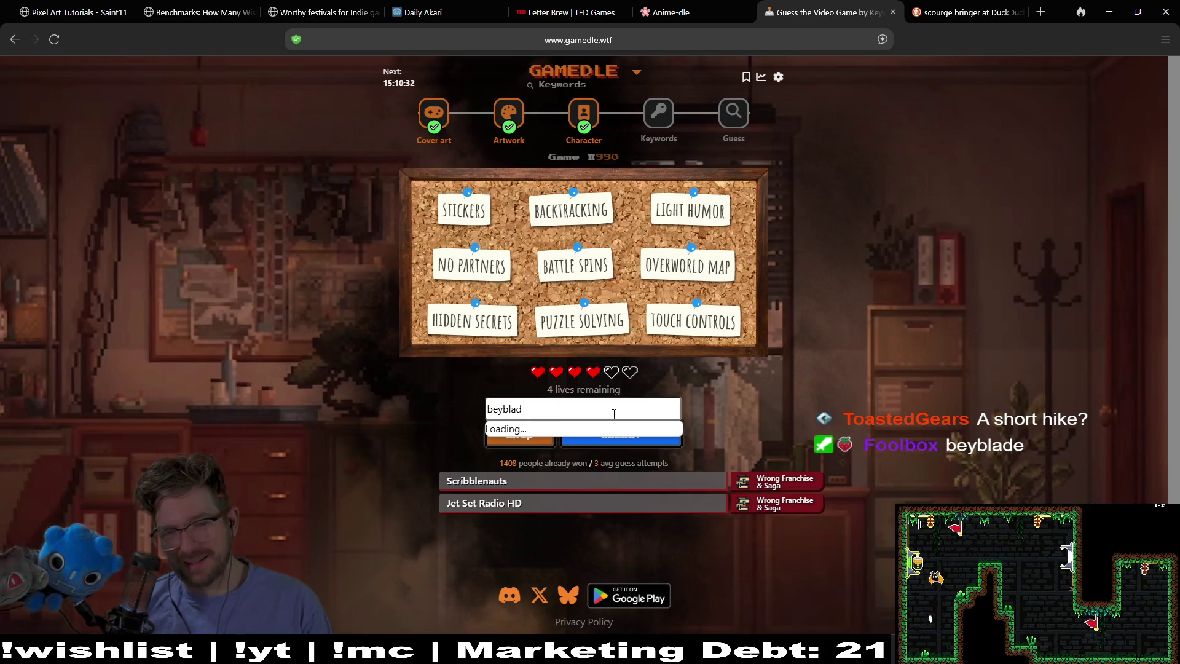
key("ctrl+a")
key("BackSpace")
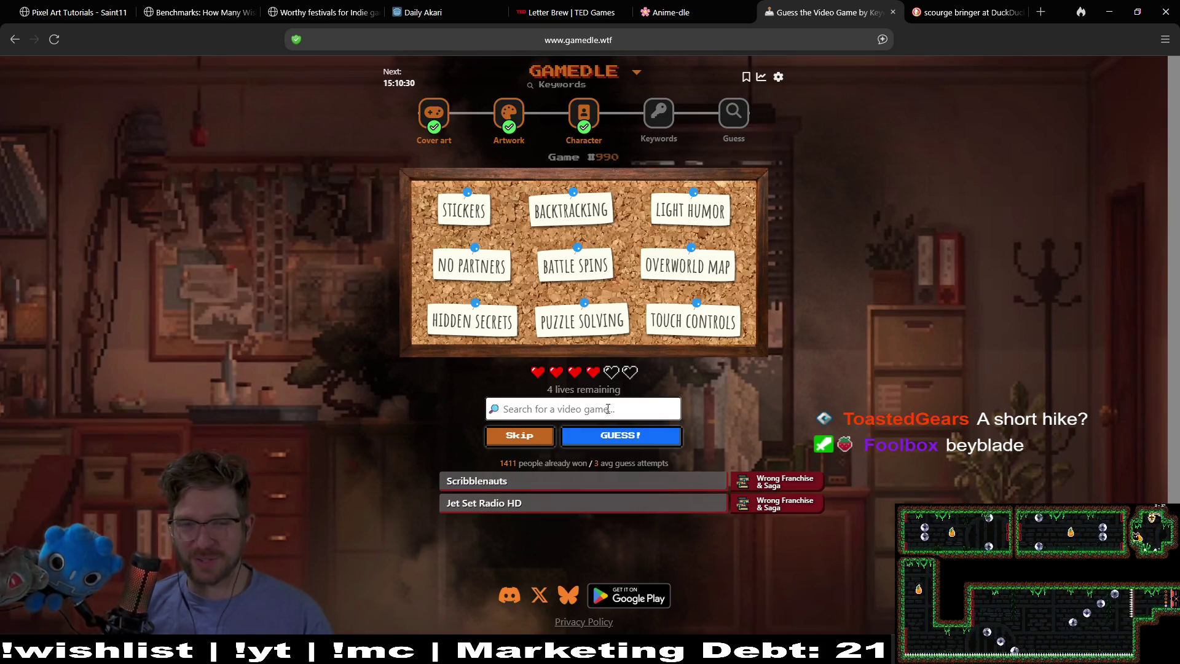
left_click(543, 440)
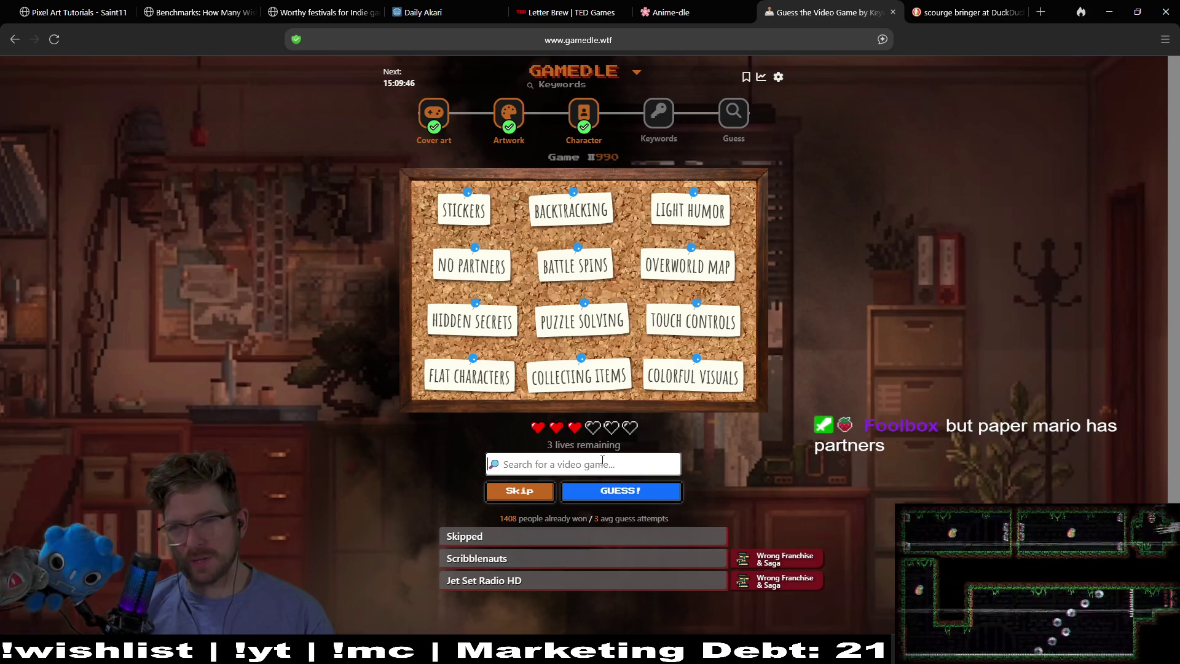
Guess Paper Mario: Sticker Star from the 'paper' suggestions to solve Keywords puzzle #990
type("paper")
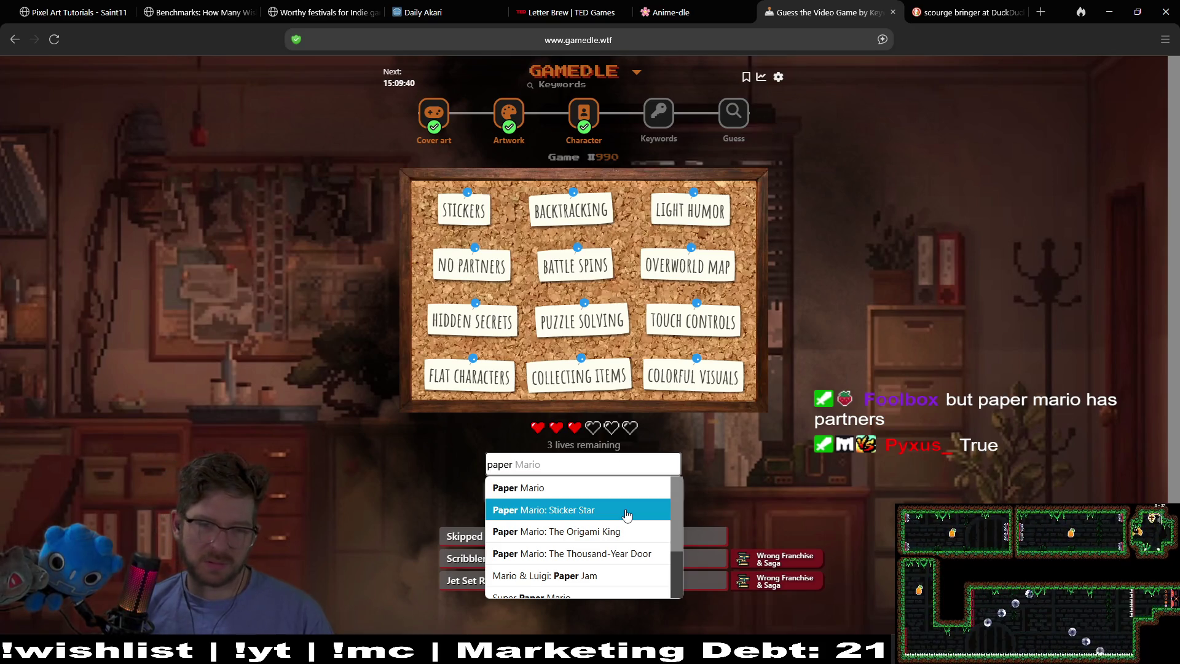
scroll(626, 514, "down", 2)
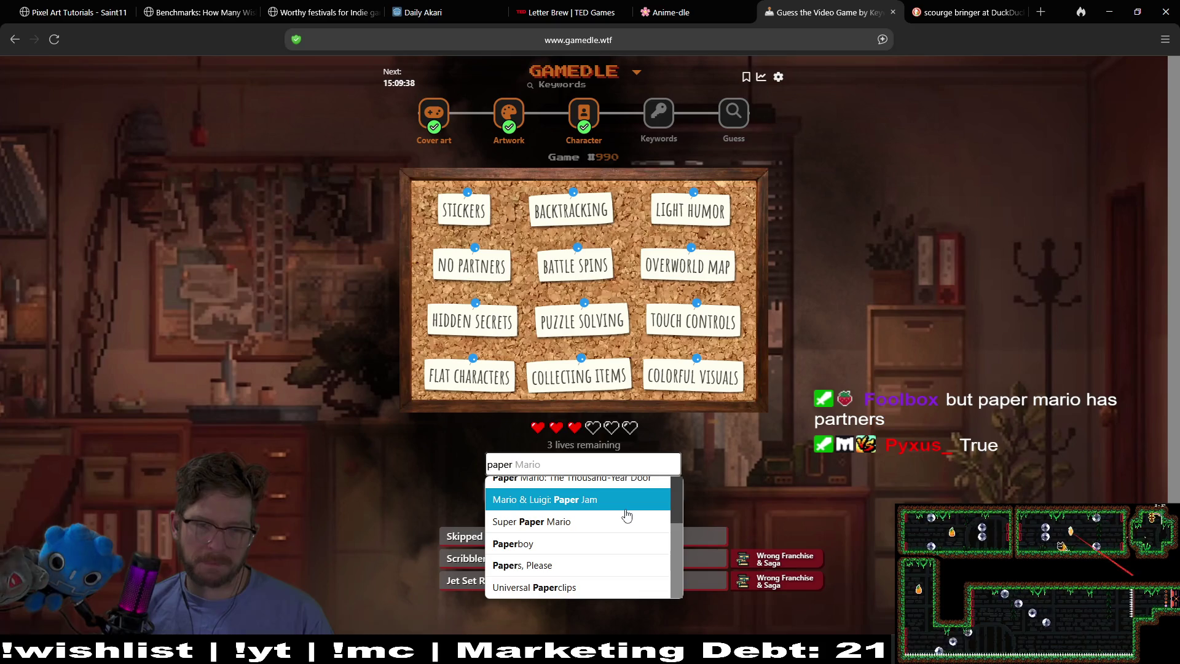
scroll(627, 515, "down", 3)
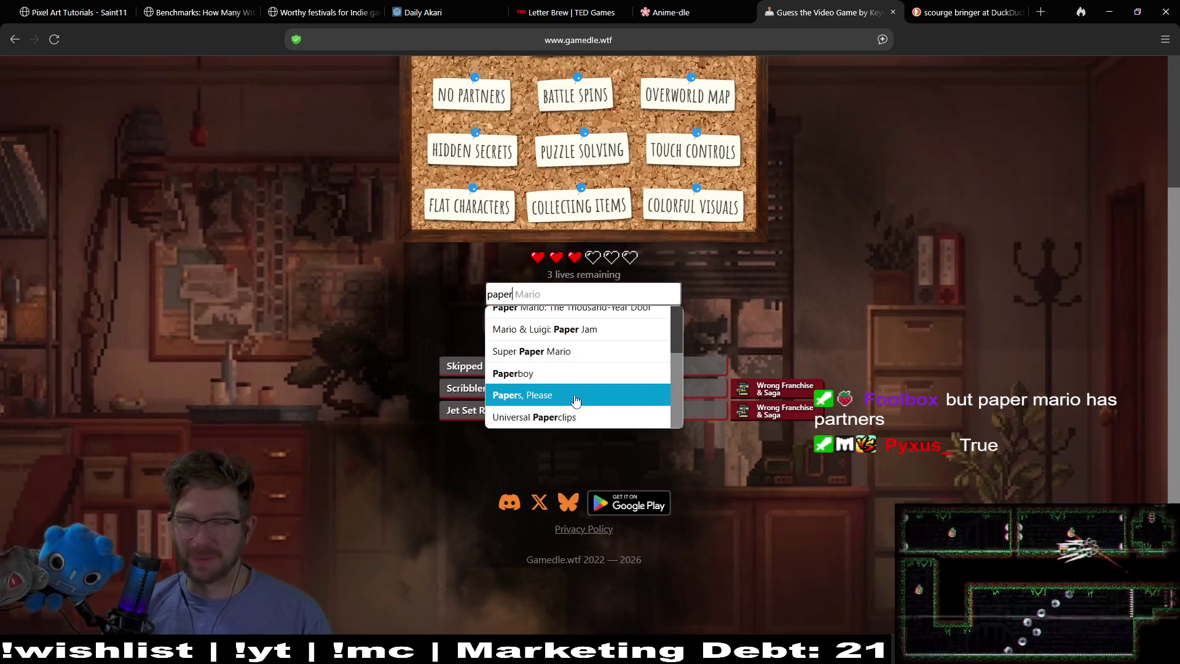
scroll(619, 407, "up", 3)
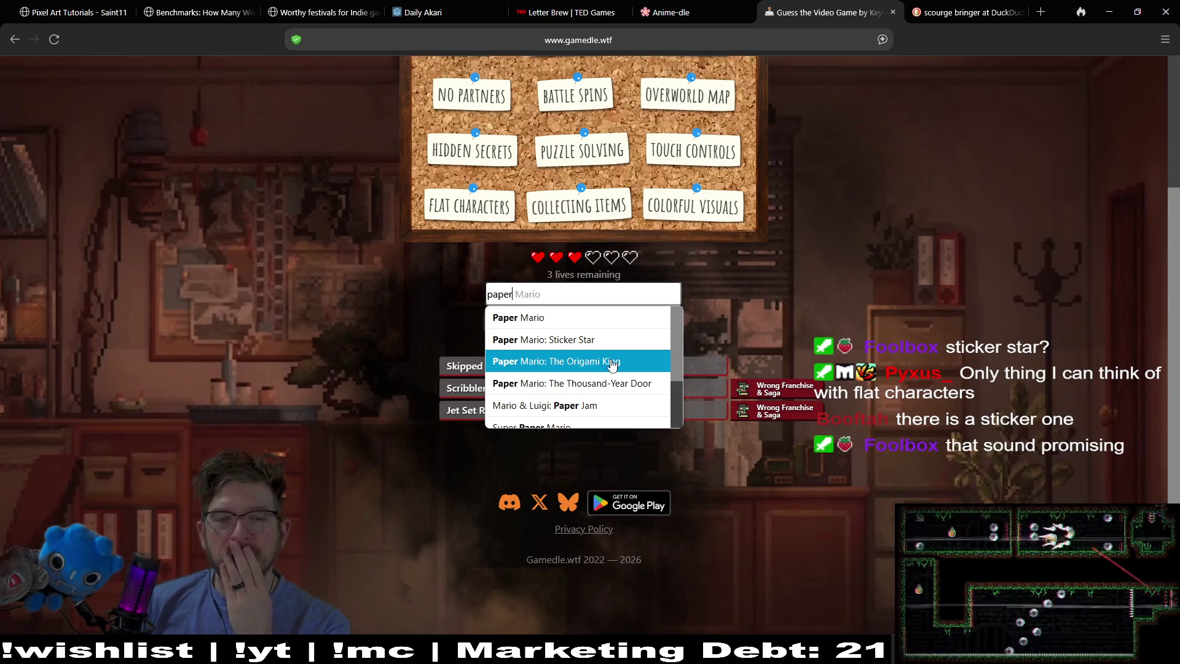
left_click(640, 339)
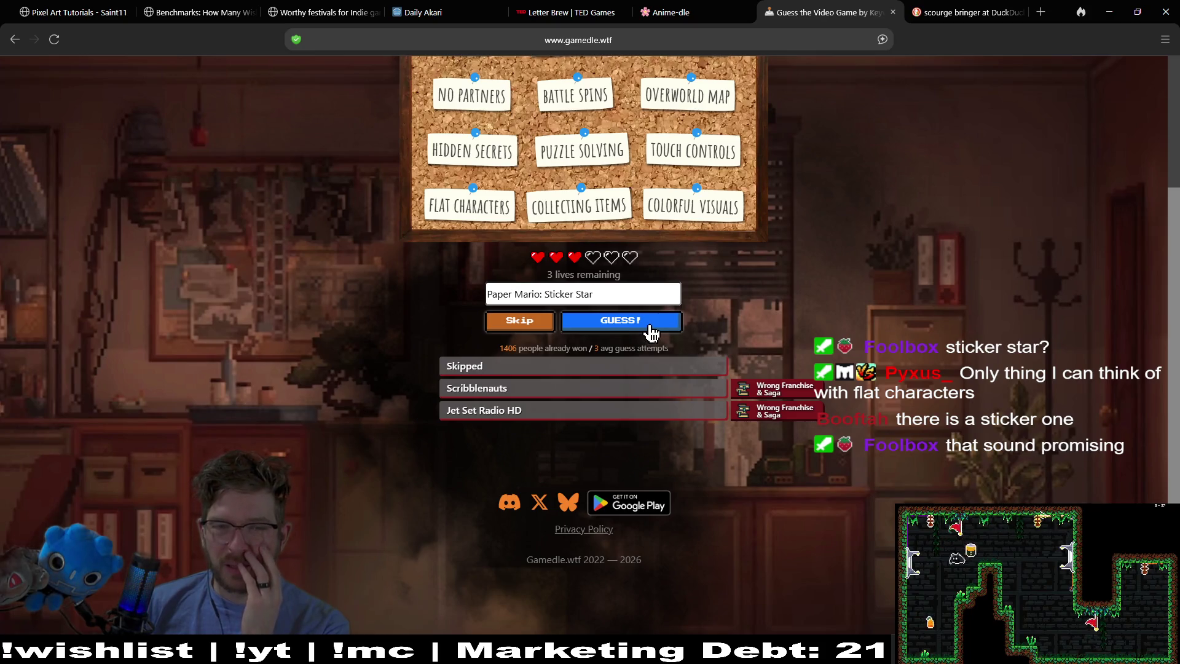
left_click(658, 326)
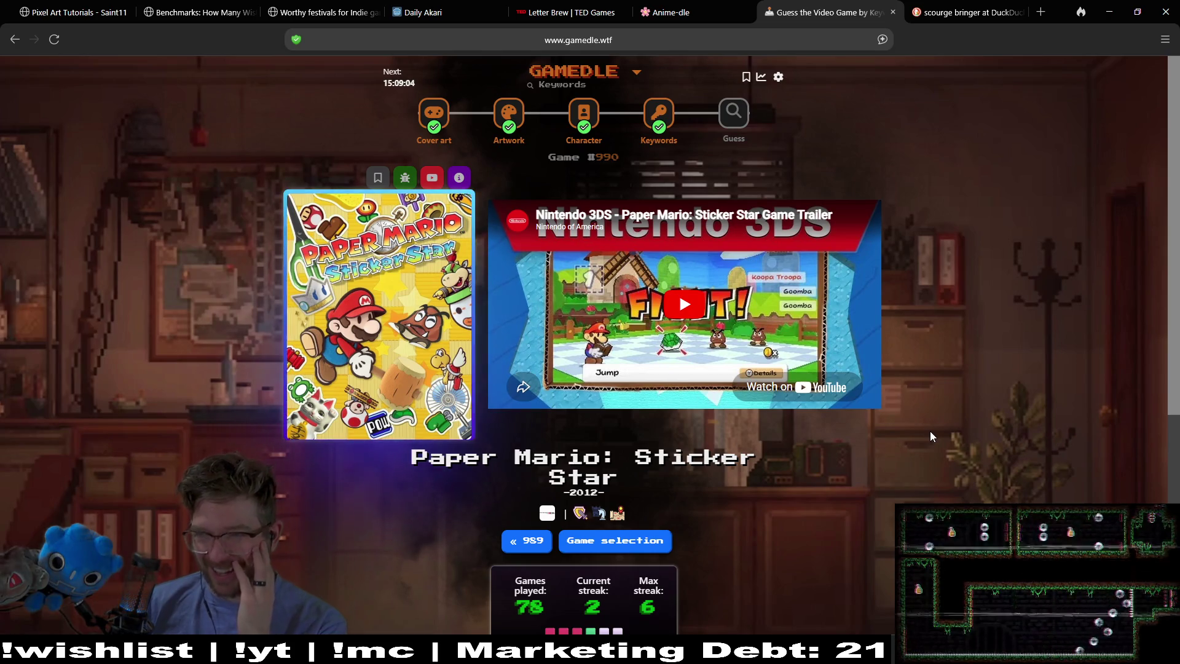
Play the Sticker Star trailer, pause it at 0:55, then switch to Guess mode
left_click(710, 296)
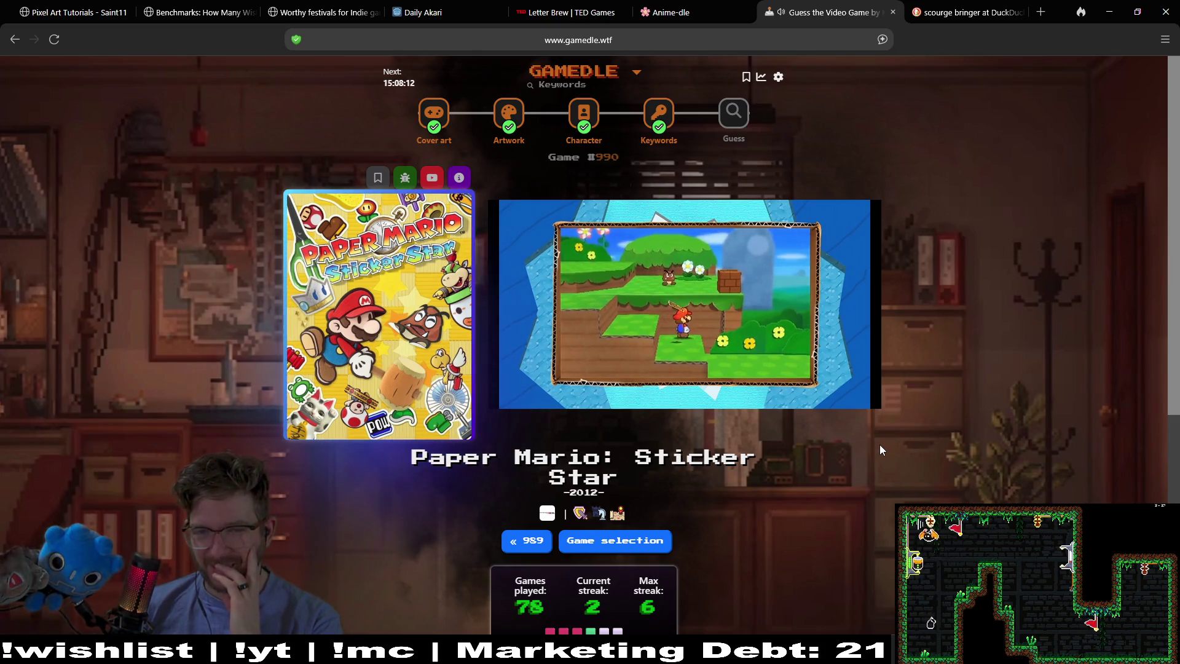
mouse_move(733, 308)
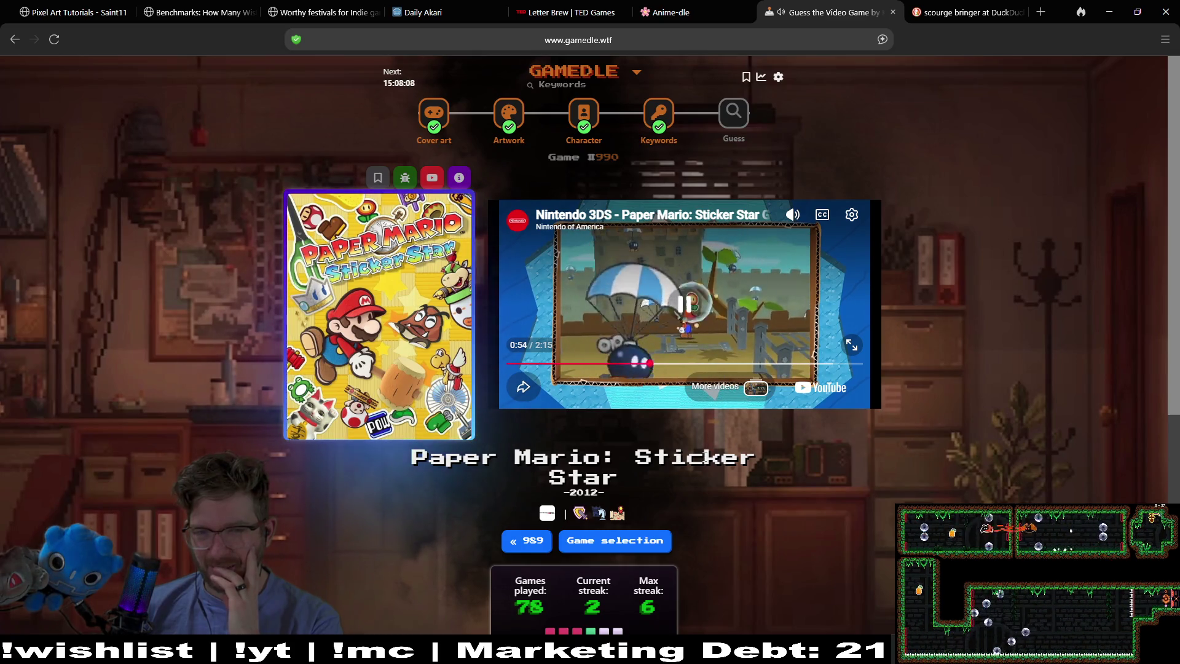
left_click(750, 315)
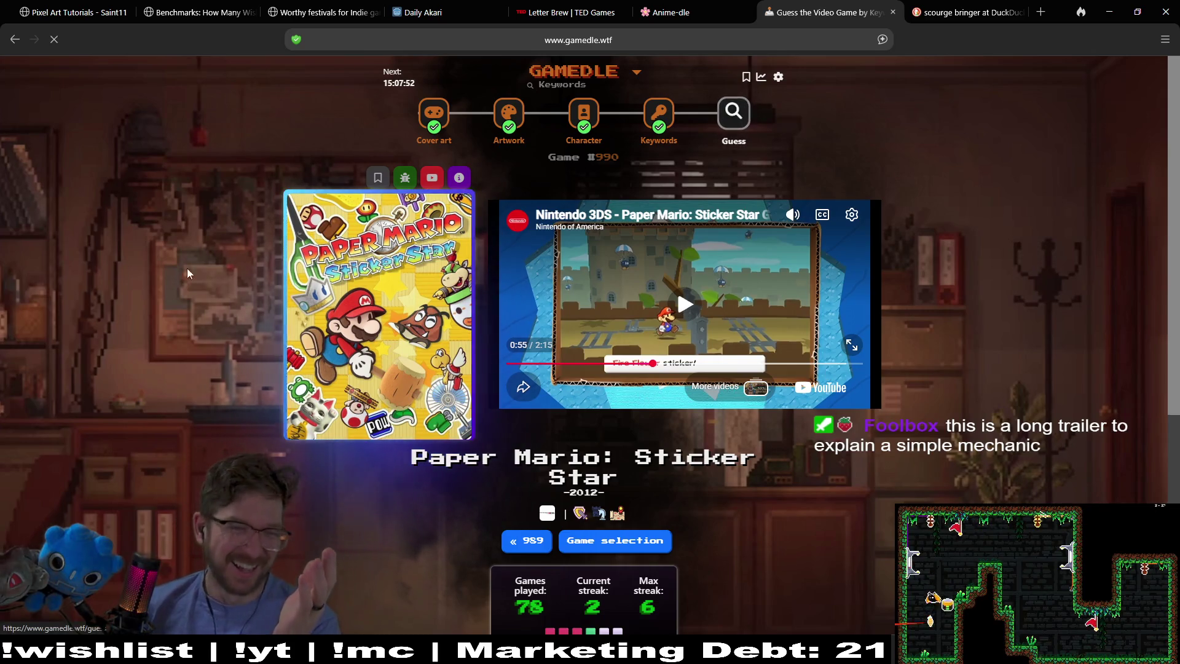
left_click(733, 112)
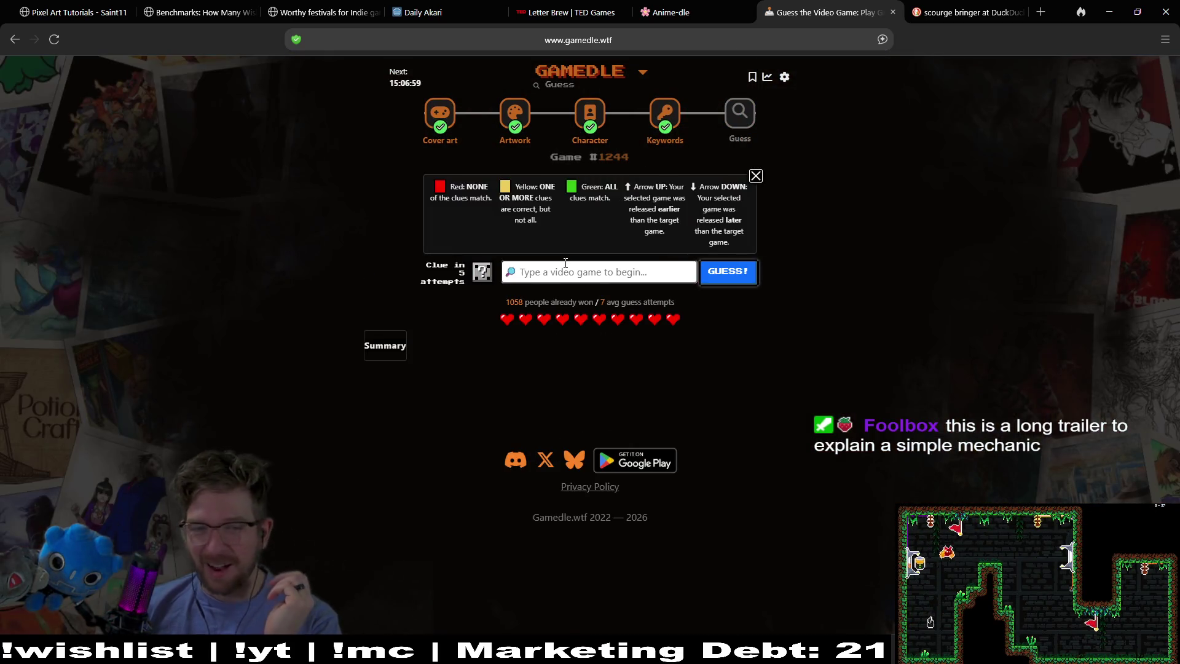
Guess Stellar Blade for Game #1244 via the 'stel' suggestions
type("stellar blade")
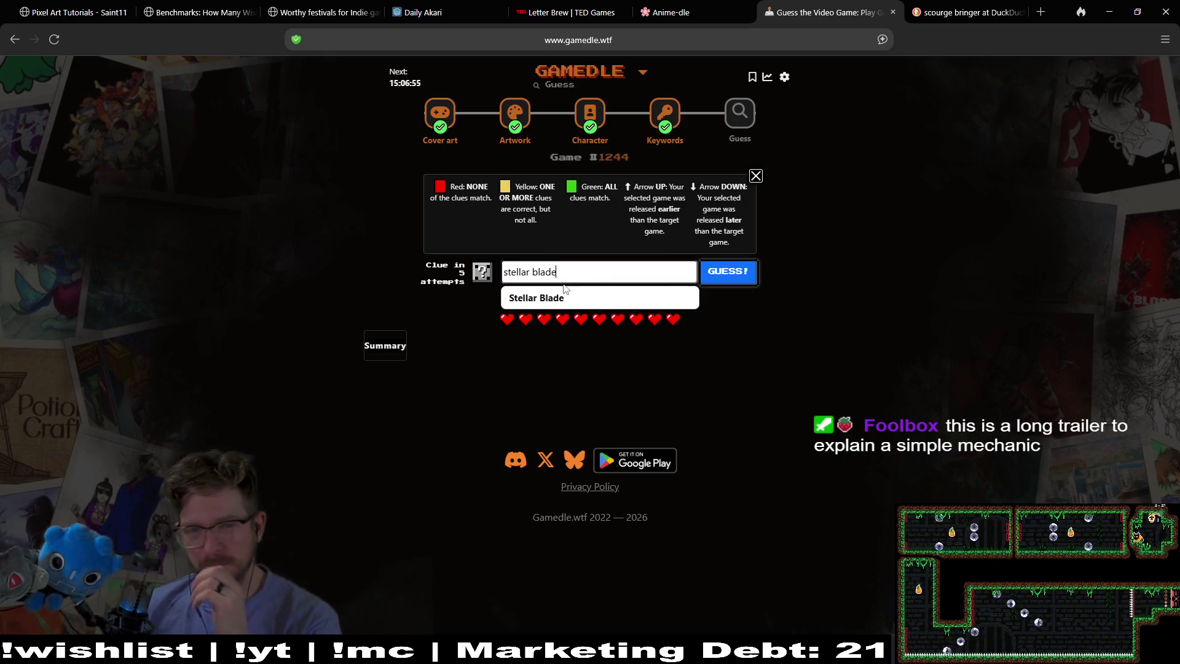
left_click(566, 294)
left_click(743, 271)
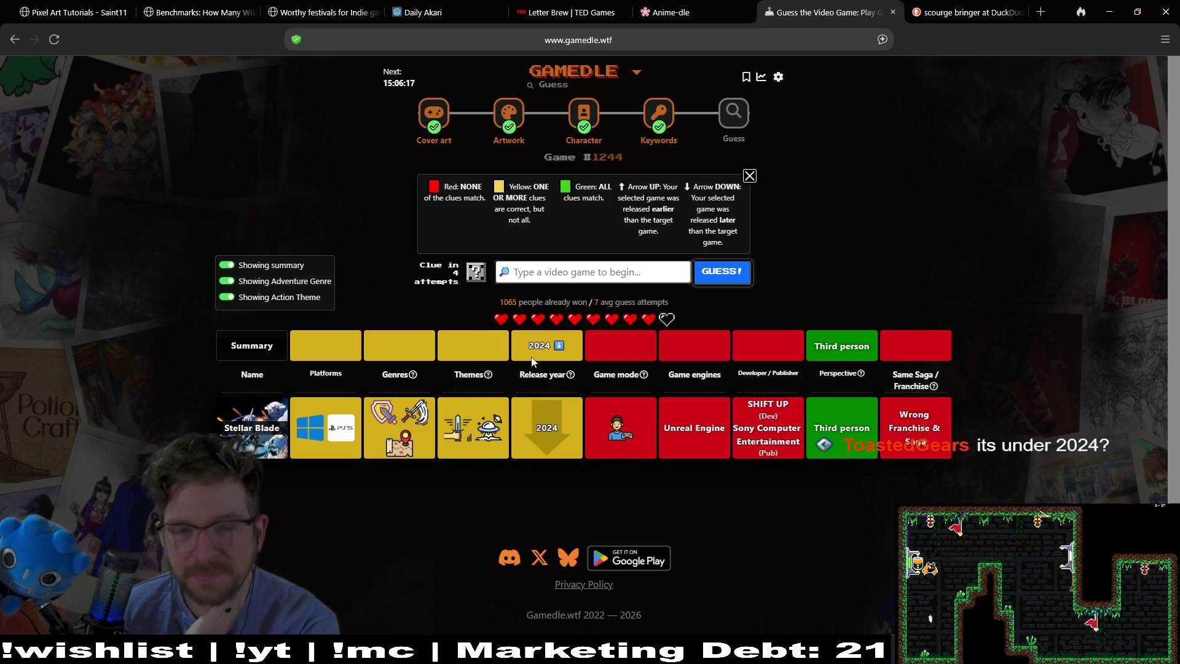
right_click(558, 282)
left_click(543, 278)
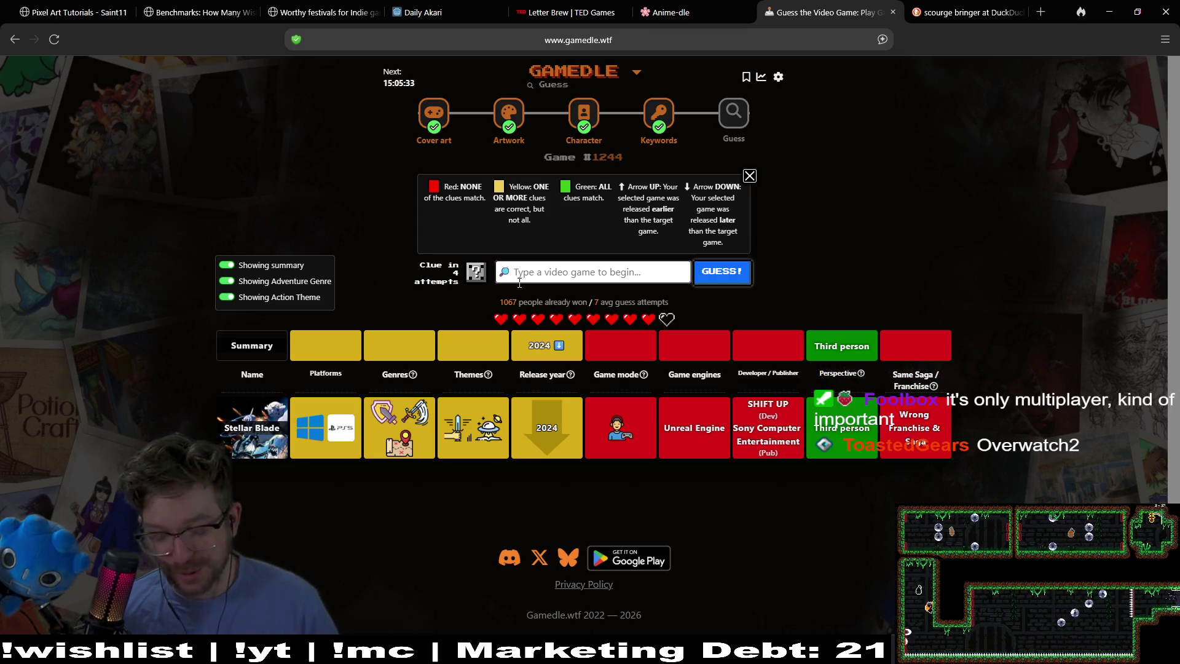
Guess Fortnite, narrowing the release year to 2018–2023
type("overw")
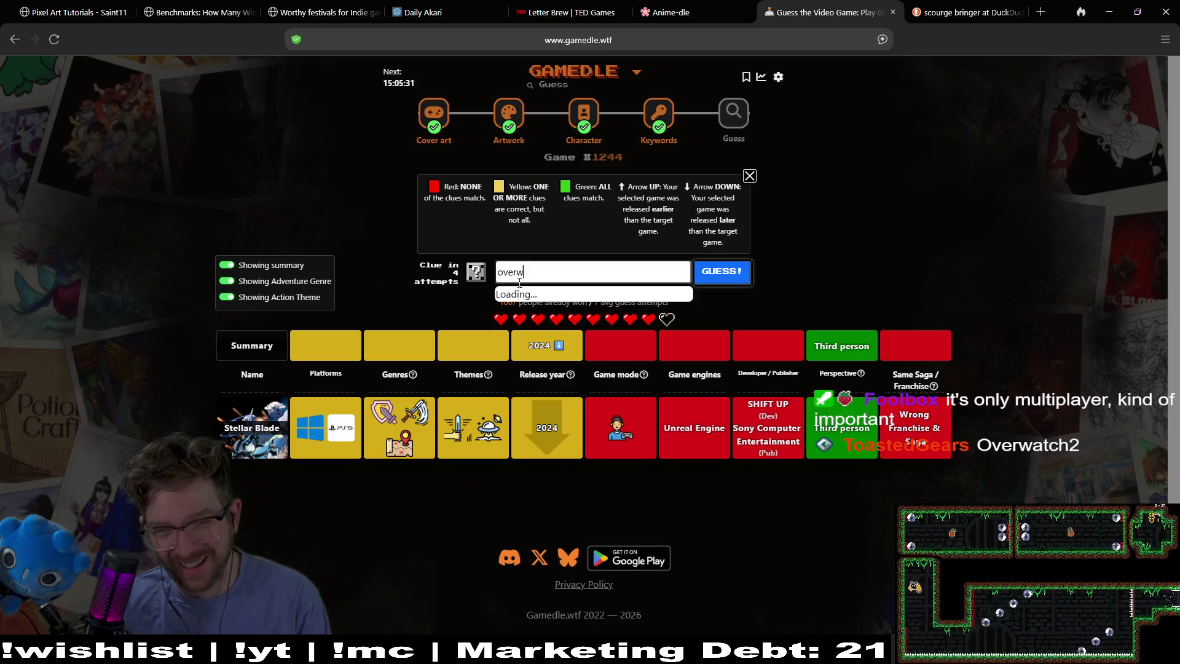
key("BackSpace")
key("BackSpace")
key("BackSpace")
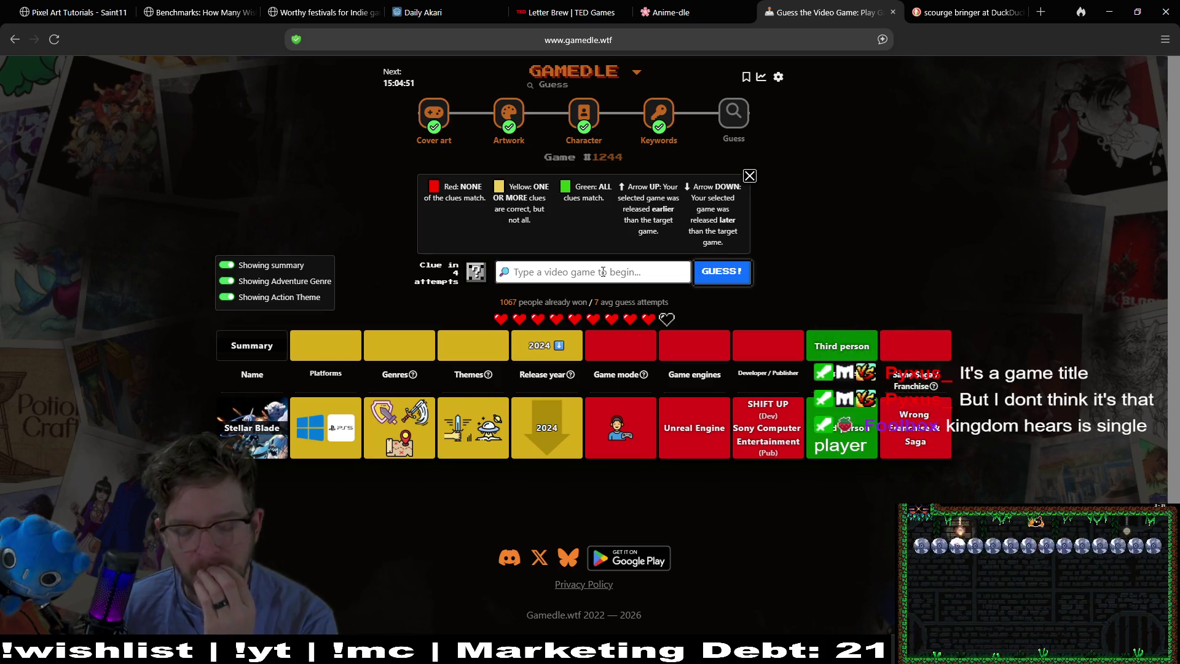
type("fortn")
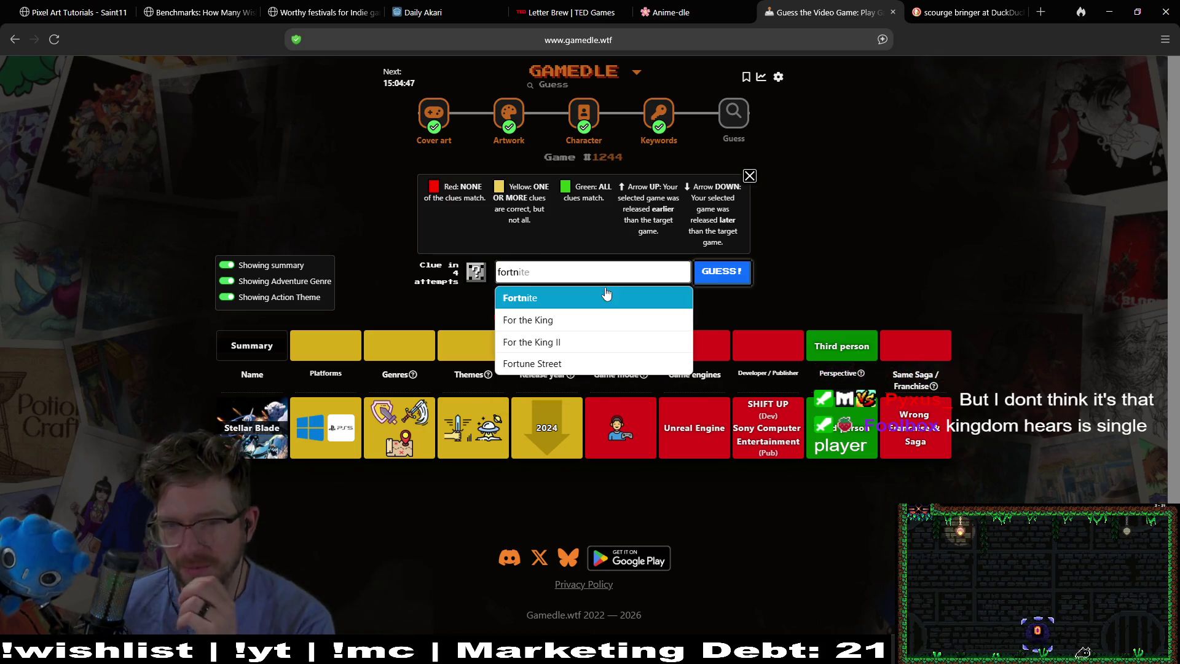
left_click(606, 298)
left_click(717, 271)
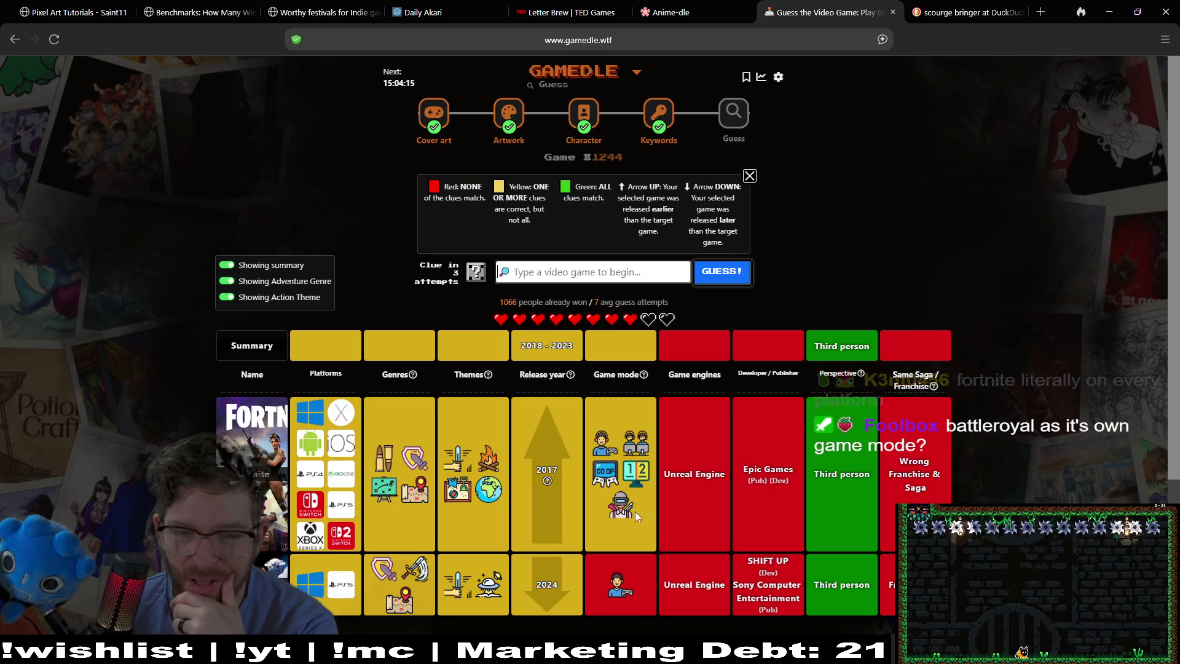
mouse_move(627, 507)
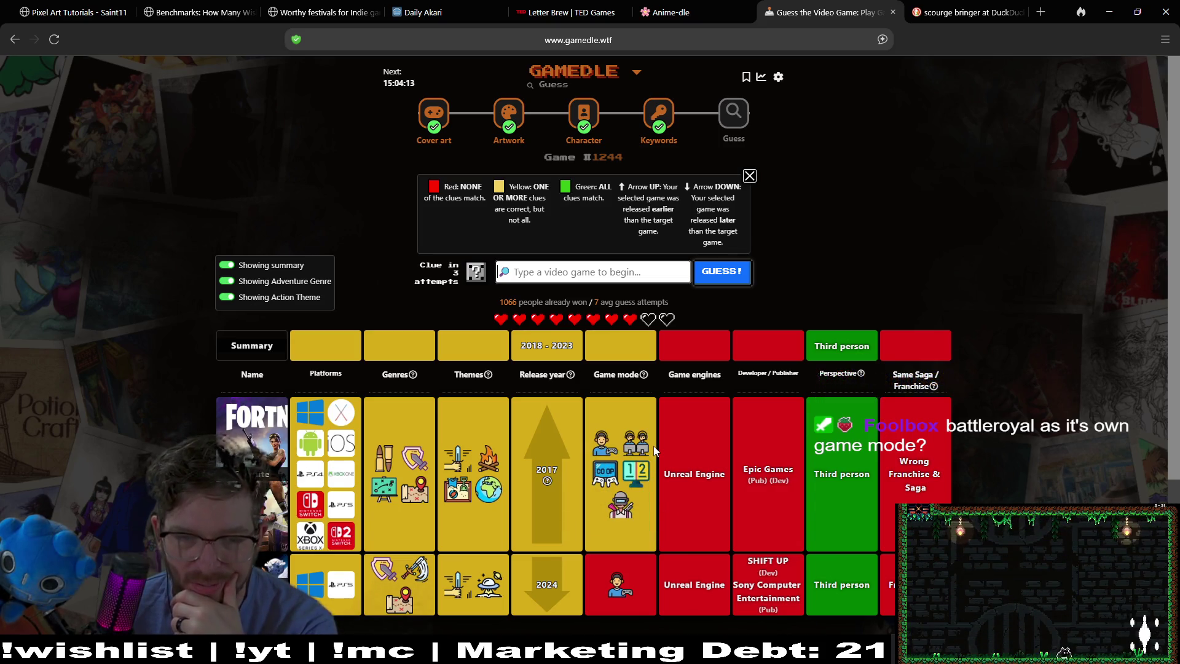
mouse_move(644, 456)
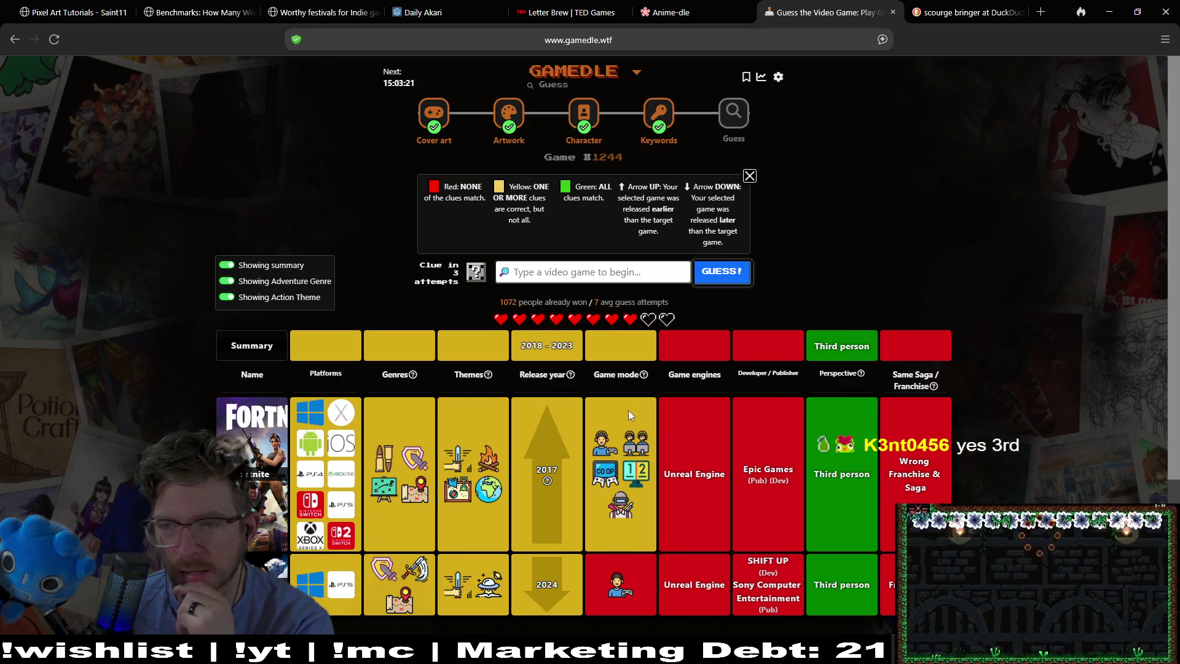
mouse_move(633, 382)
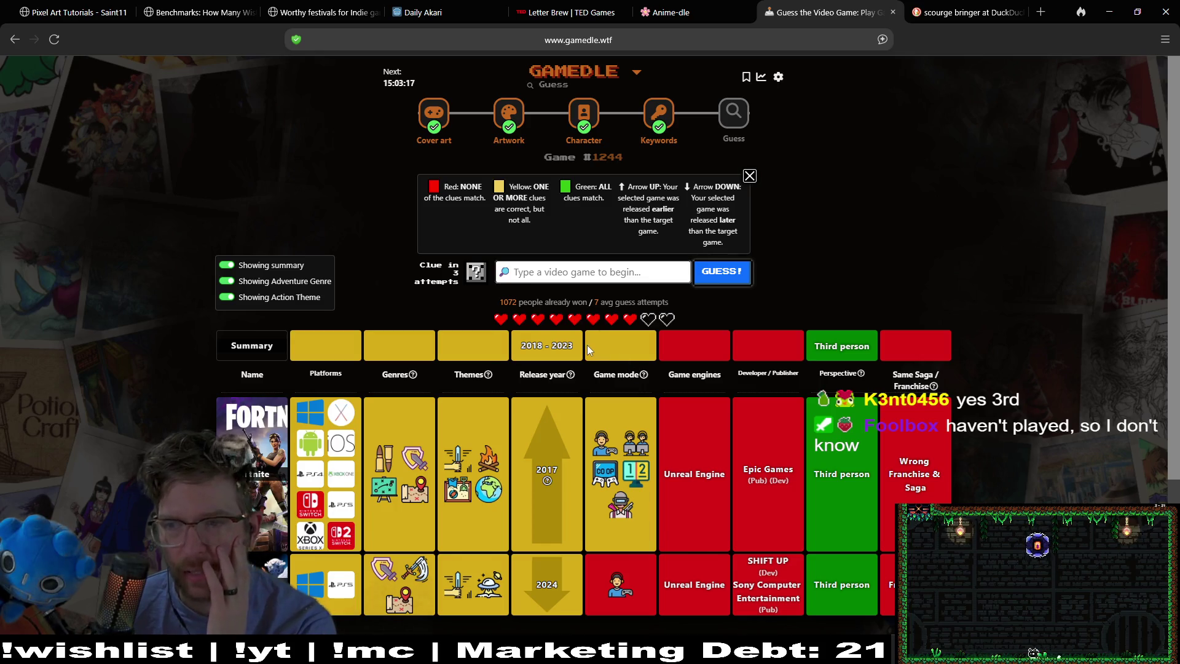
left_click(581, 273)
type("it takes")
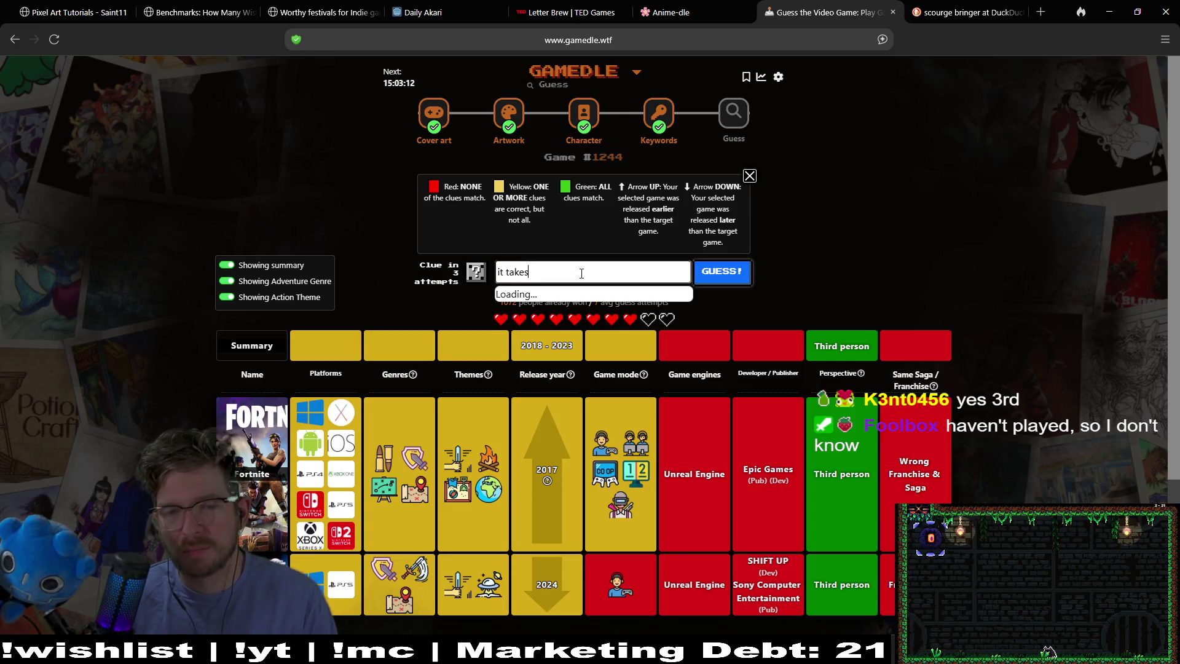
Guess It Takes Two, matching the 2021 release year and third-person perspective
type("2")
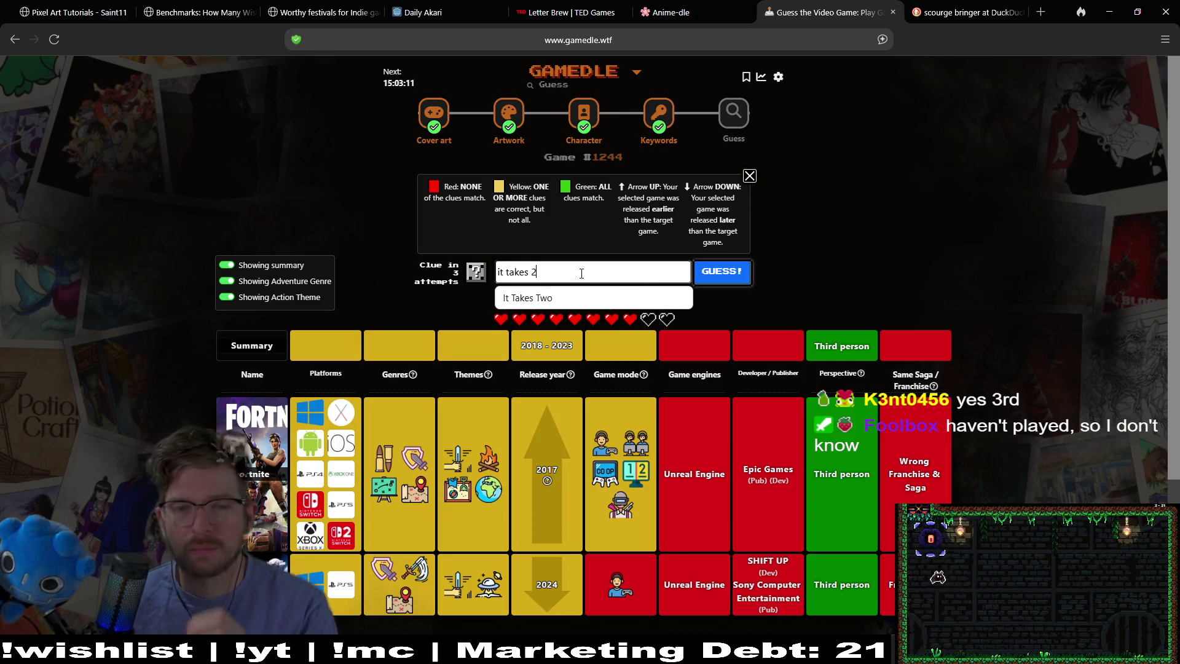
key("Return")
left_click(707, 270)
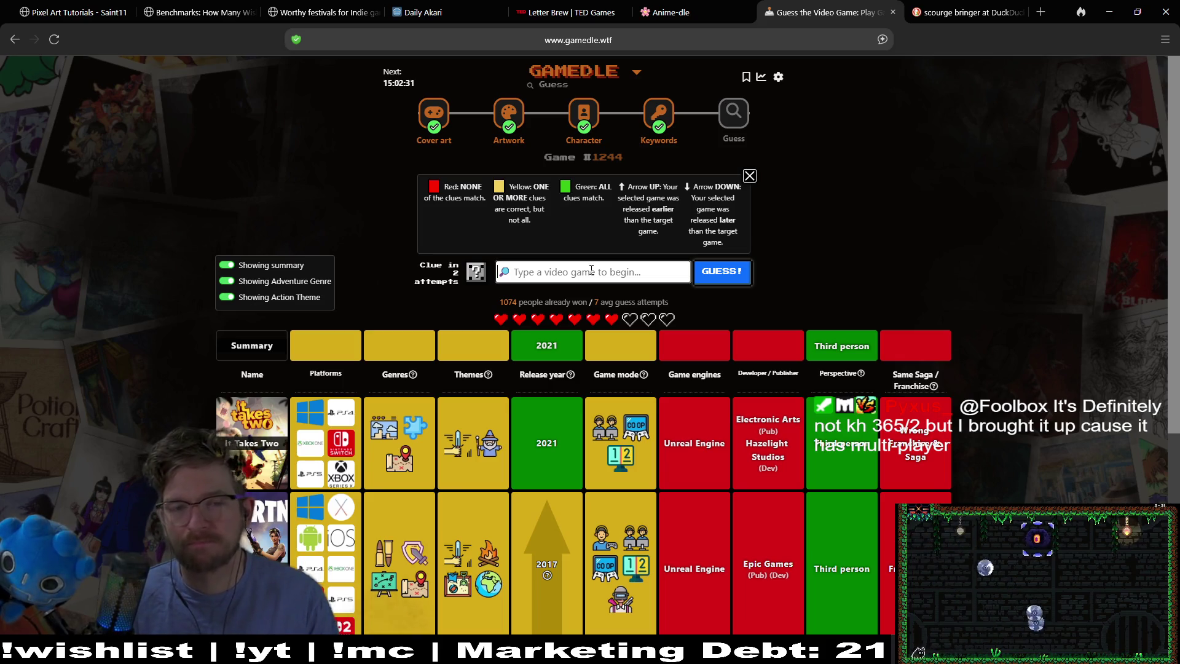
type("world of war")
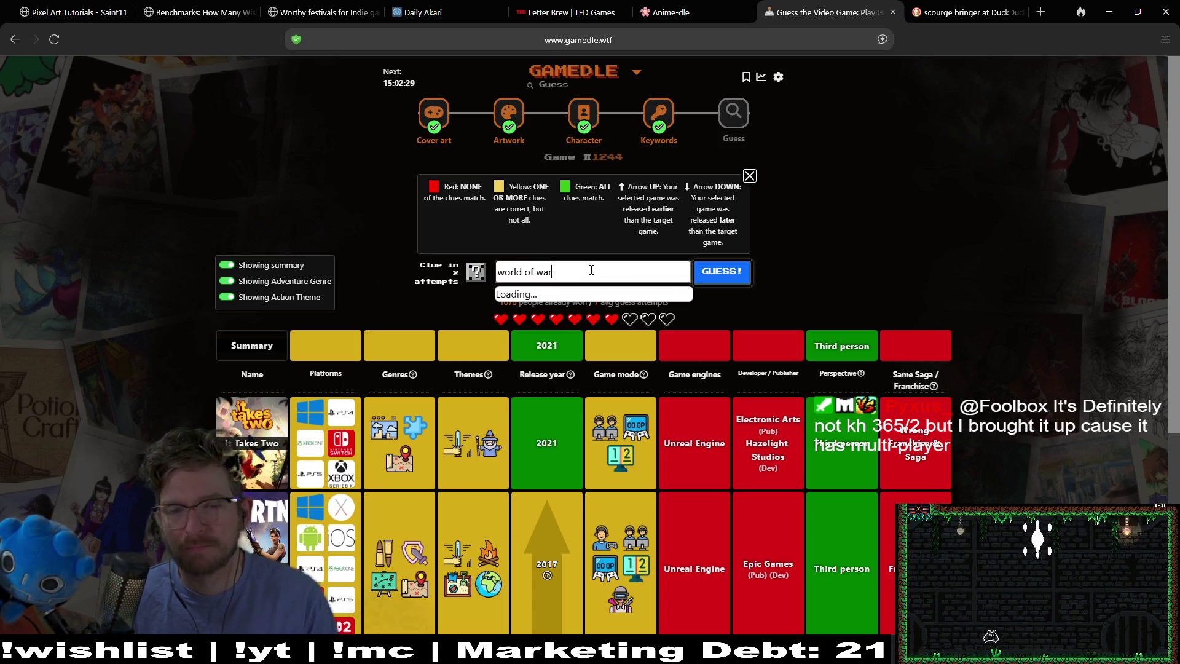
type("c")
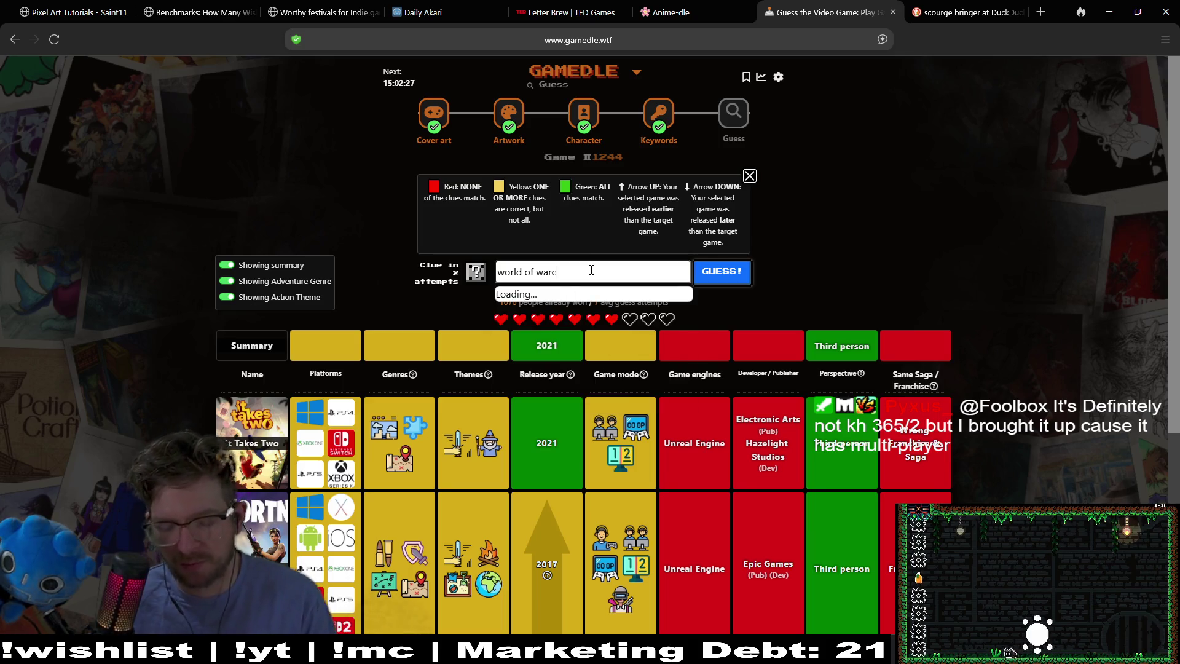
type("raft classic")
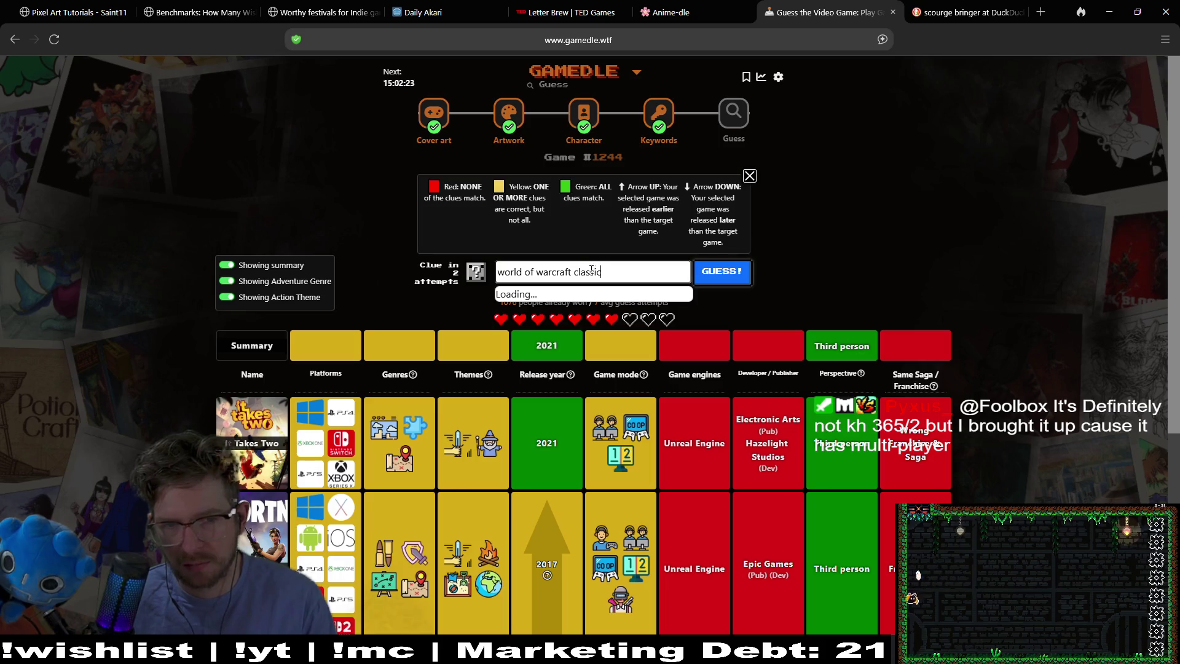
type("s")
key("BackSpace")
key("BackSpace")
key("BackSpace")
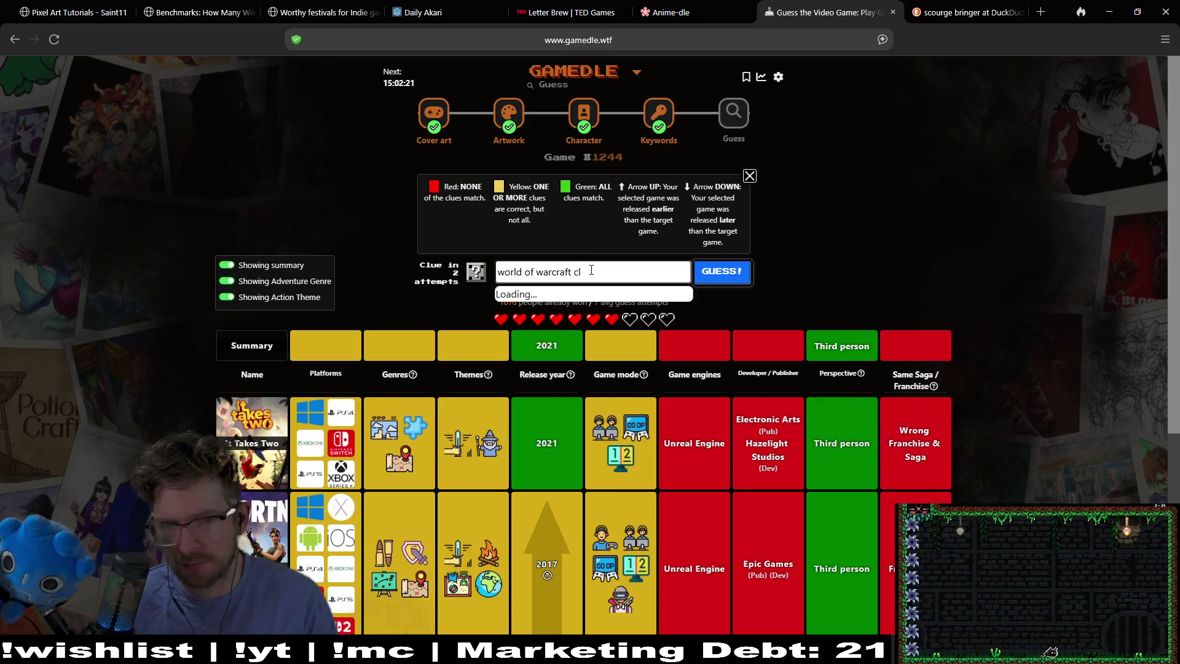
scroll(639, 324, "down", 3)
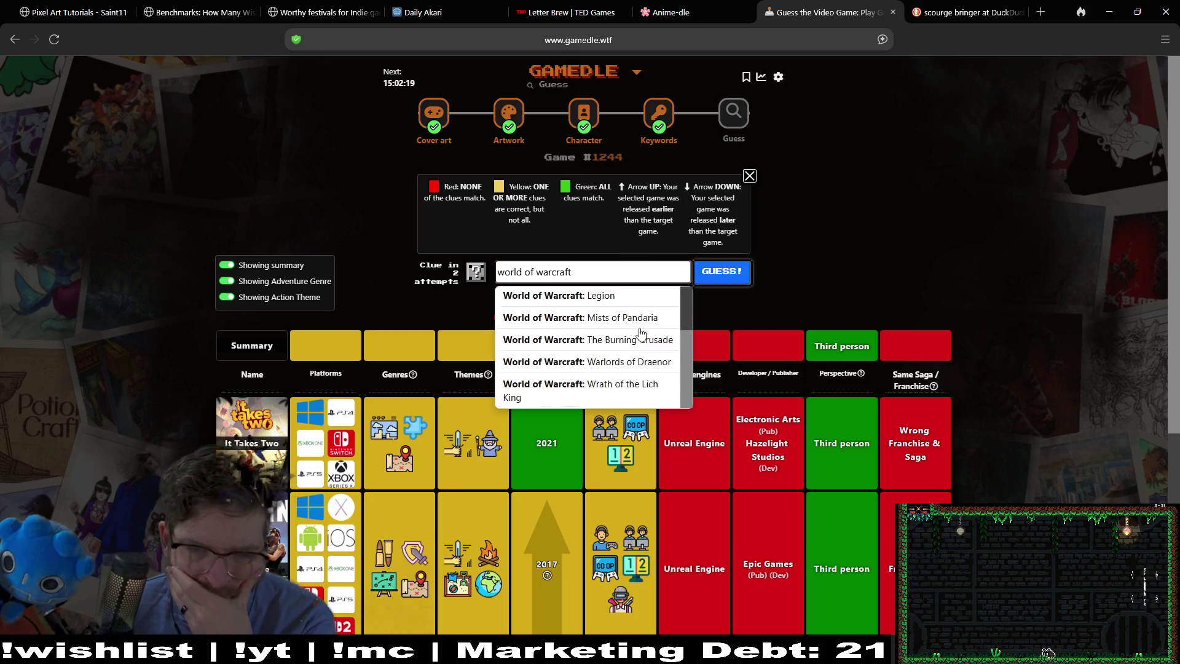
scroll(645, 329, "down", 5)
scroll(648, 331, "up", 5)
scroll(614, 353, "up", 2)
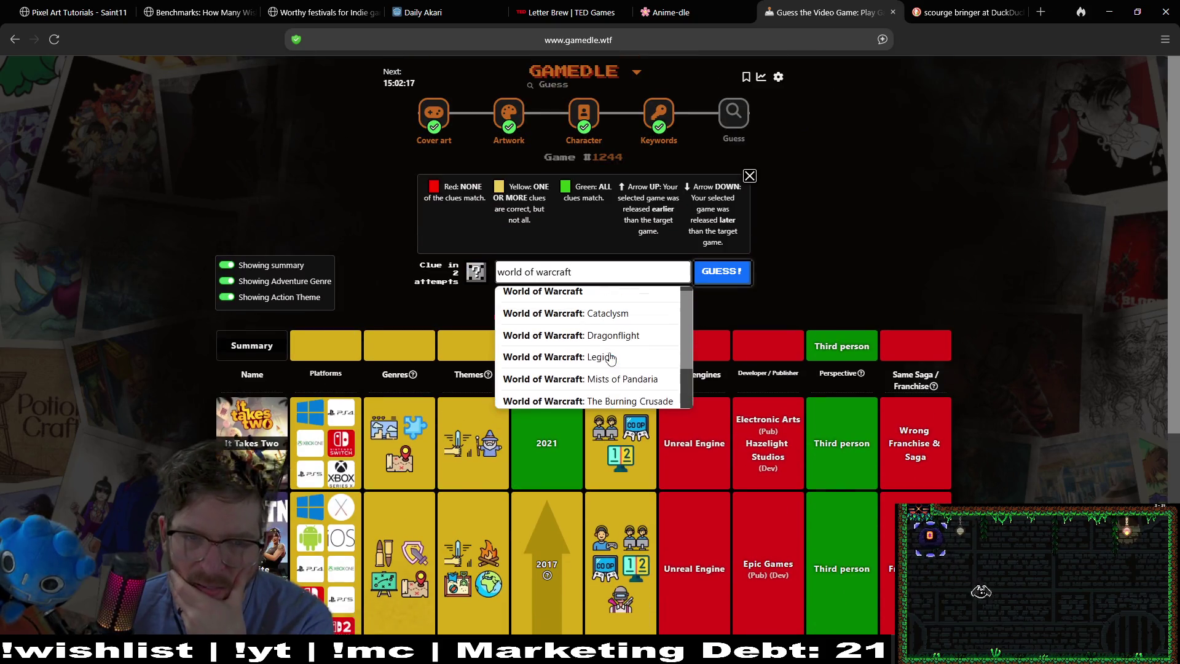
left_click(618, 301)
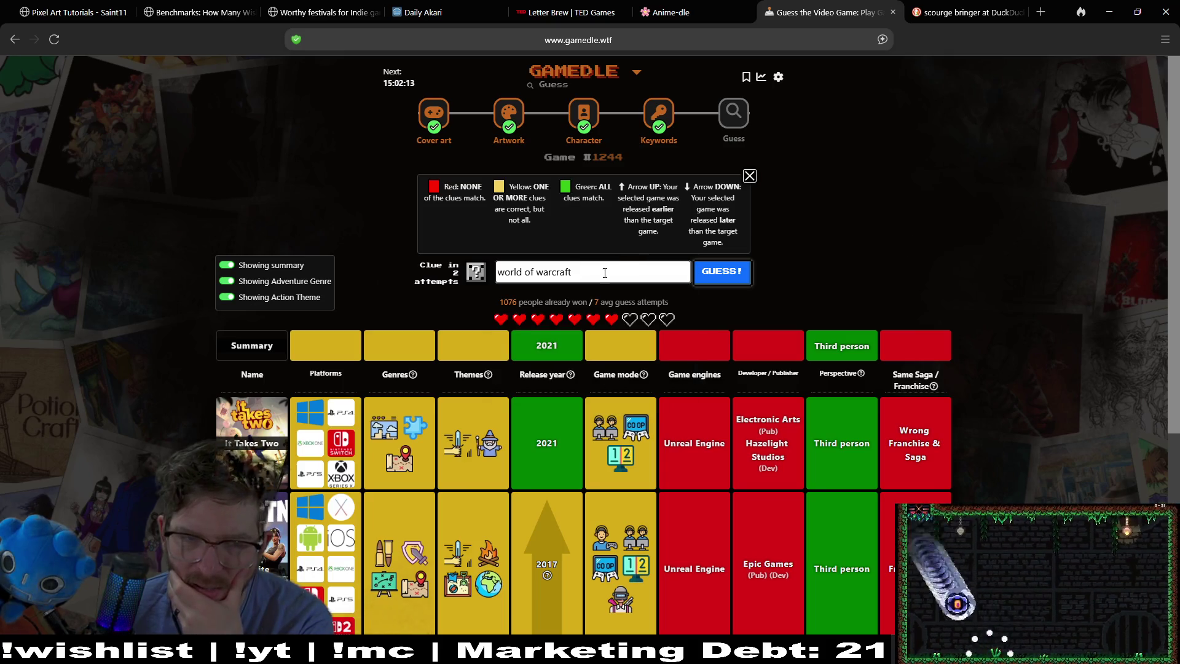
key("BackSpace")
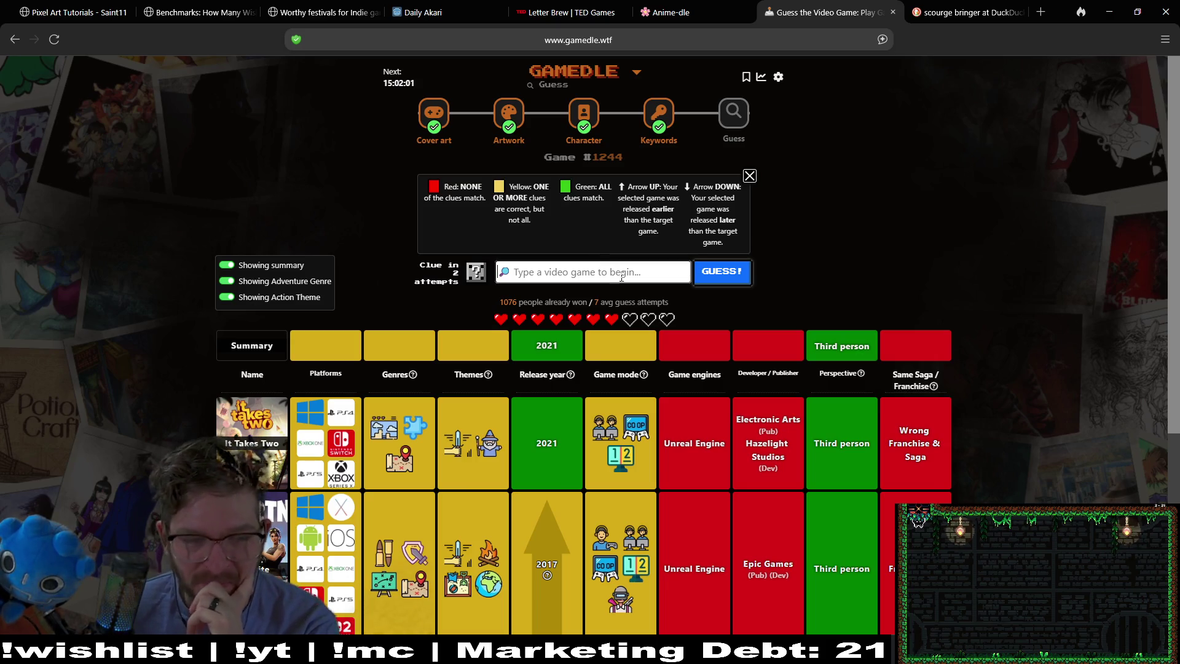
mouse_move(399, 430)
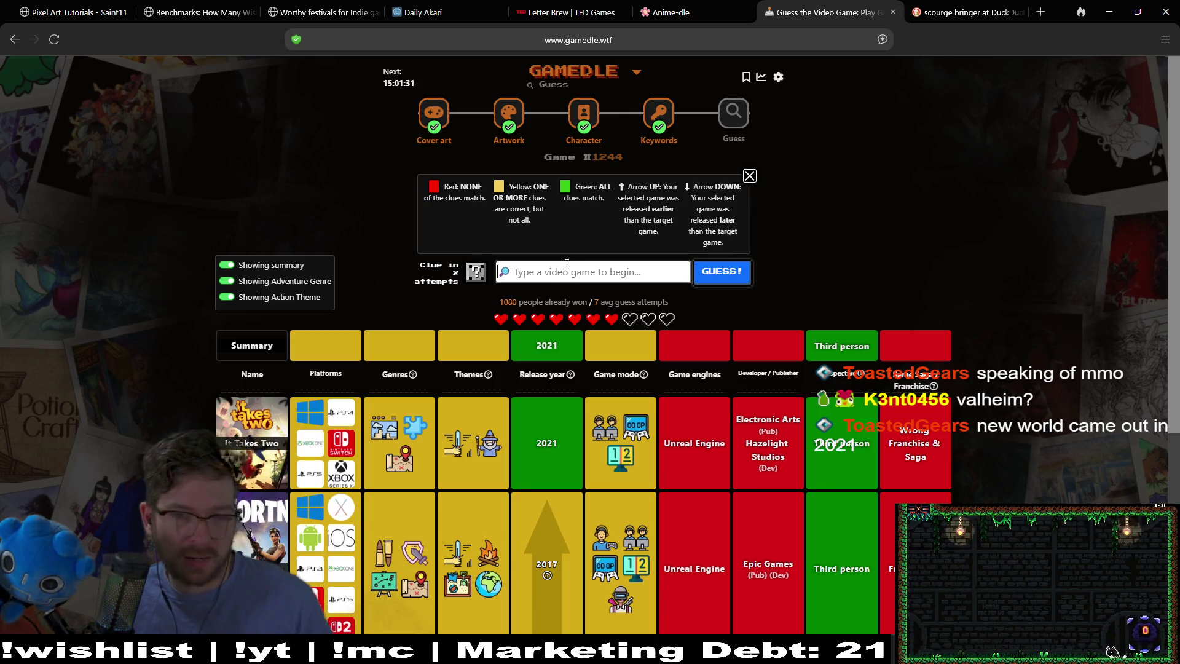
type("valh")
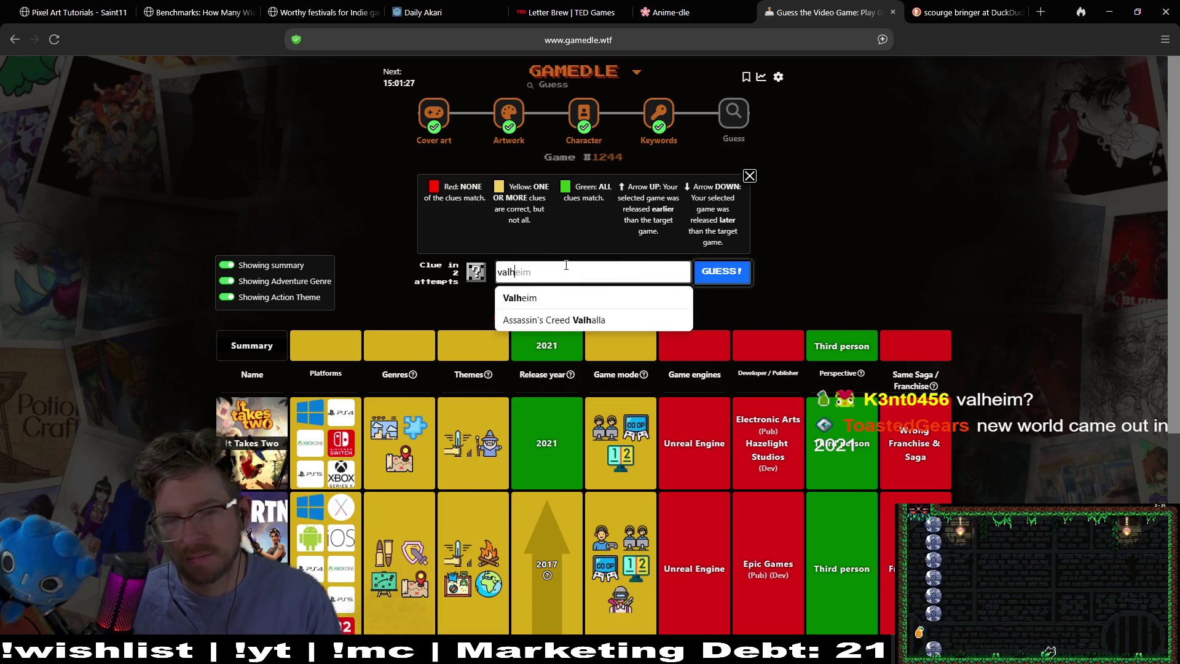
Guess Valheim from the suggestion list
key("Down")
key("Return")
left_click(723, 276)
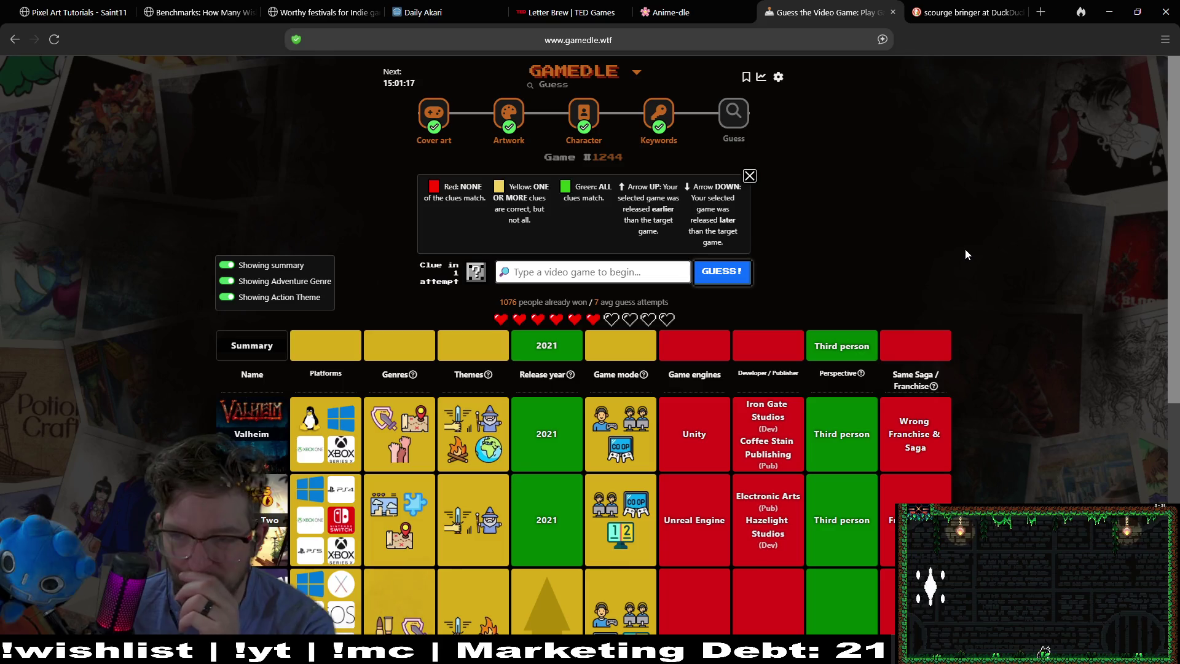
Guess New World: Aeternum from the 'new world' suggestions, solving Game #1244
left_click(574, 271)
type("new world")
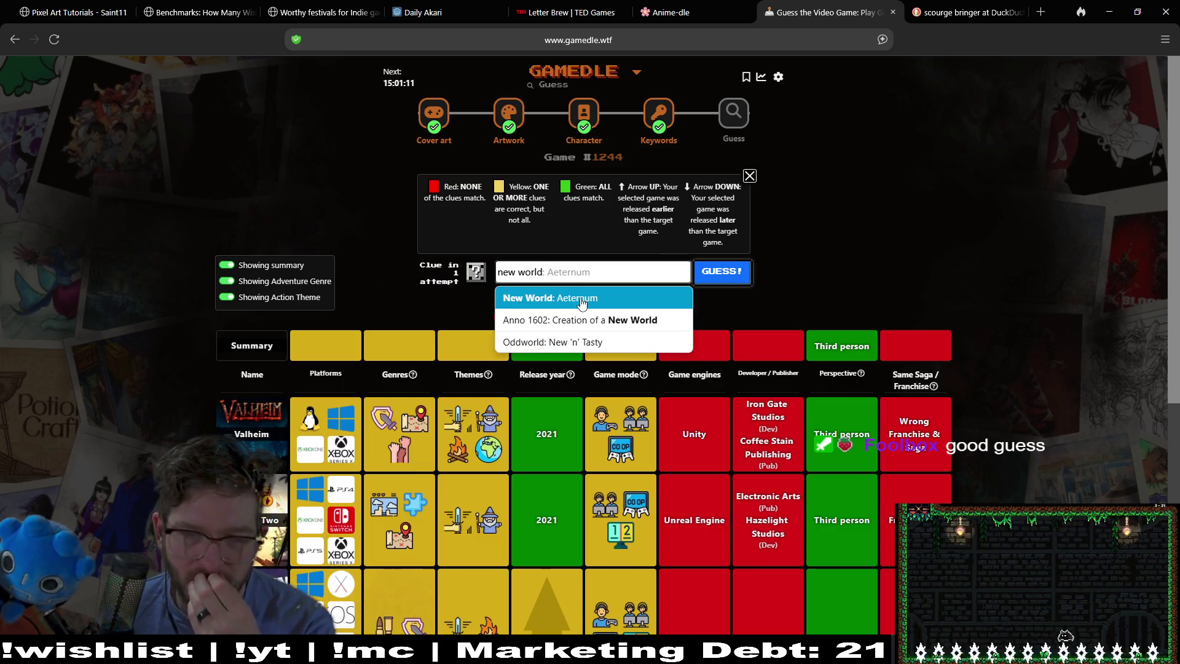
left_click(644, 299)
left_click(725, 273)
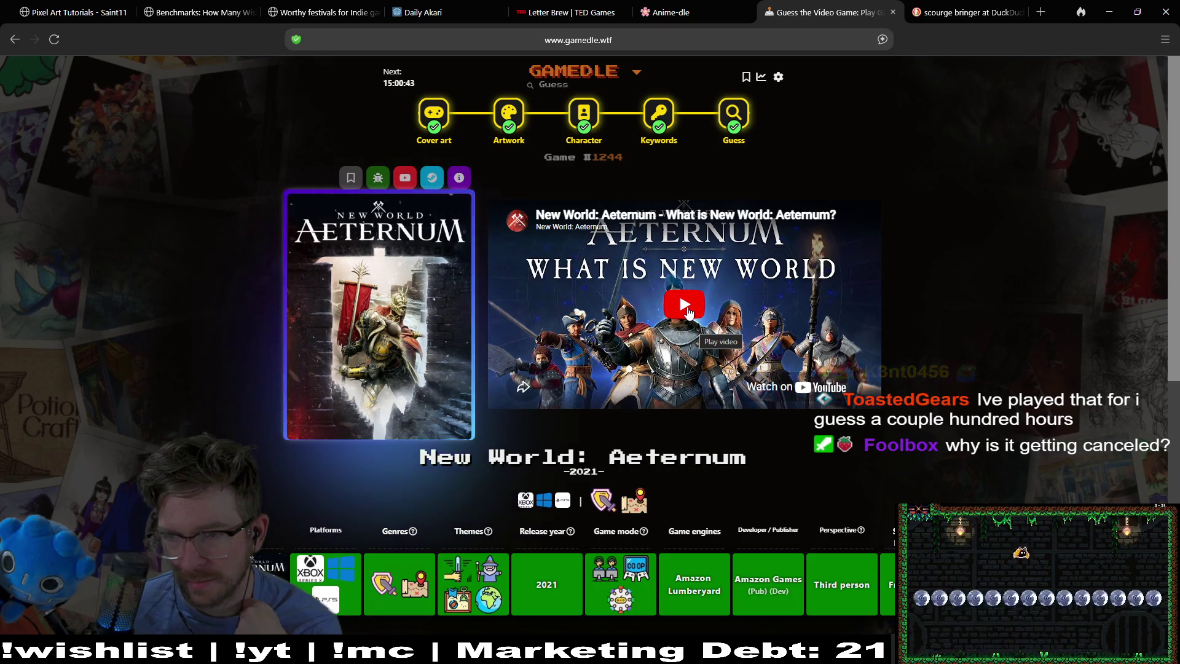
Play the New World: Aeternum trailer, skip ahead, pause it at 0:27, and minimize the browser
left_click(687, 310)
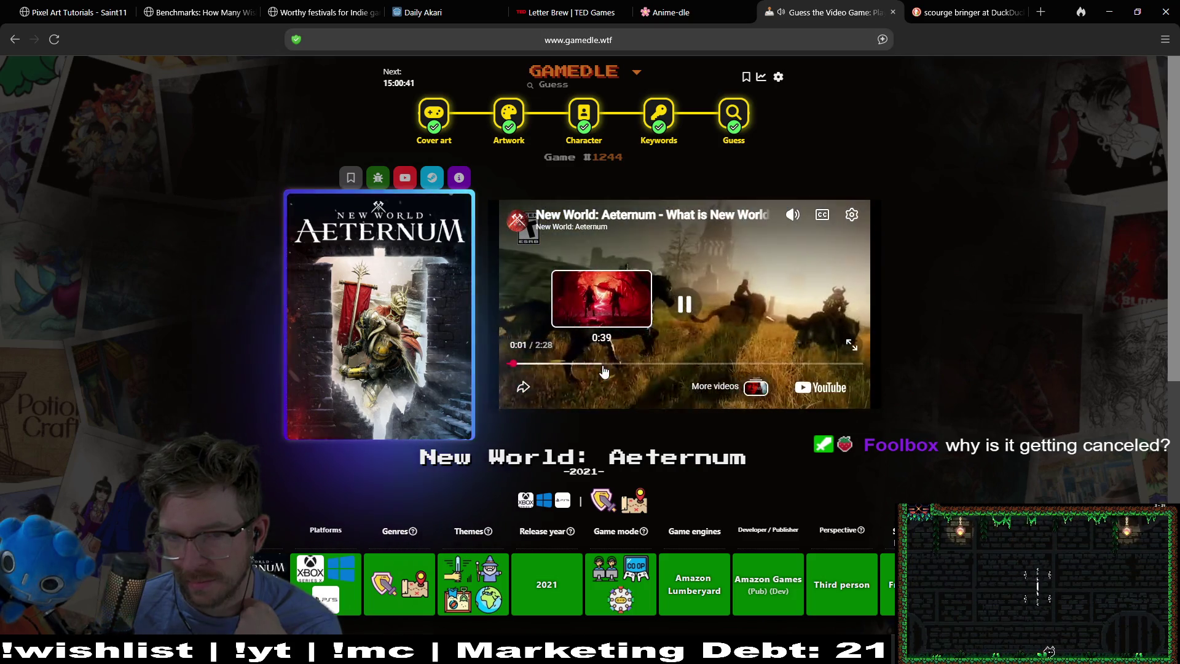
left_click(566, 364)
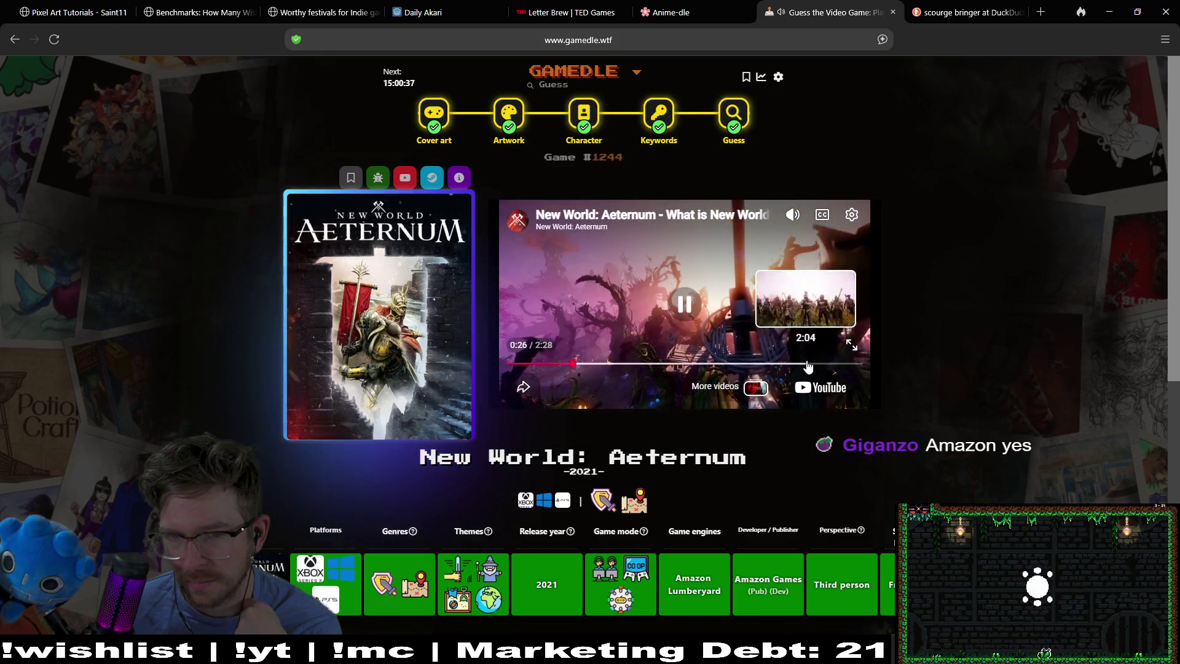
left_click(657, 279)
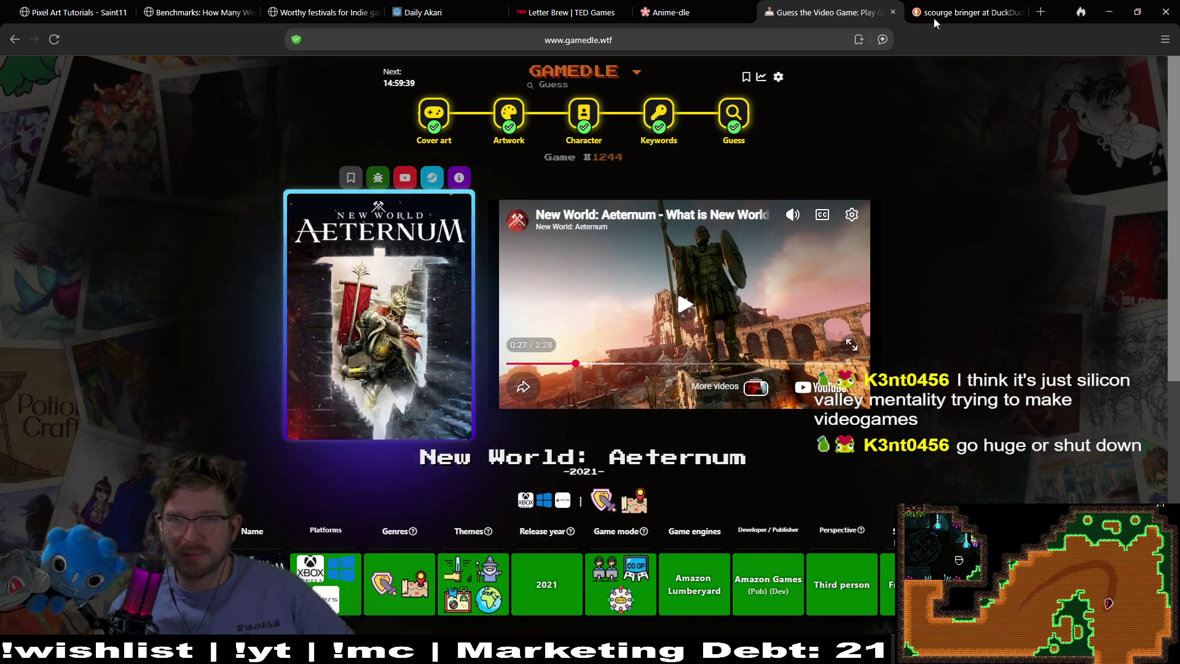
left_click(1109, 12)
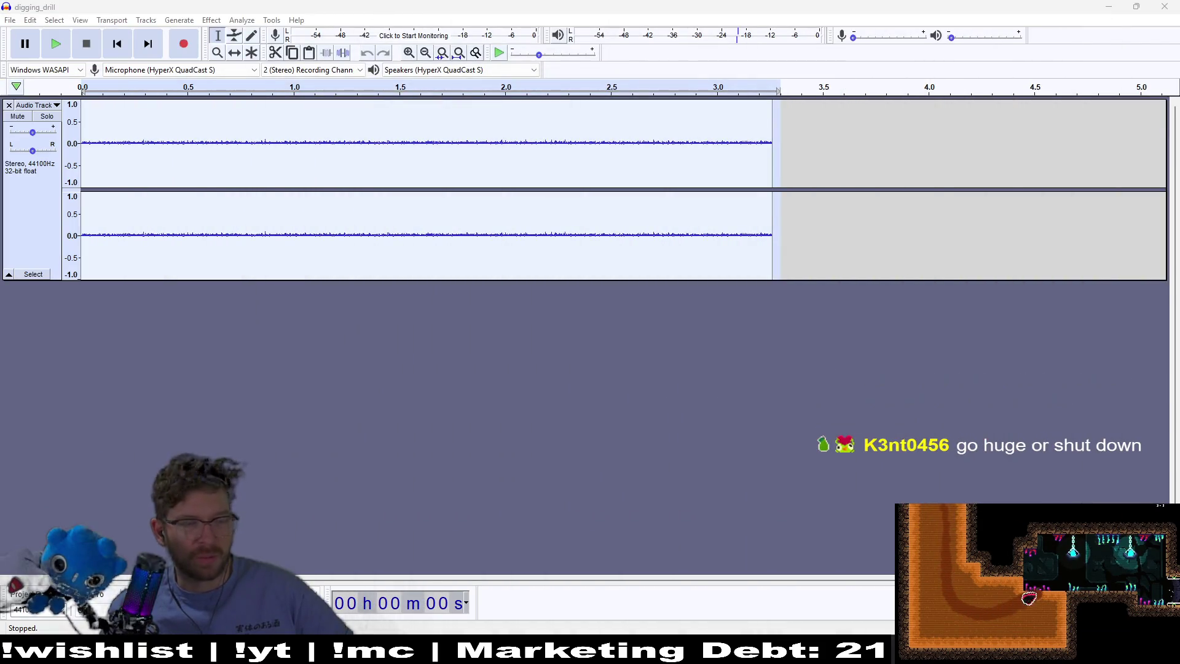
Listen to the roughly 3.2-second digging_drill recording in Audacity, then return to Godot
left_click(883, 408)
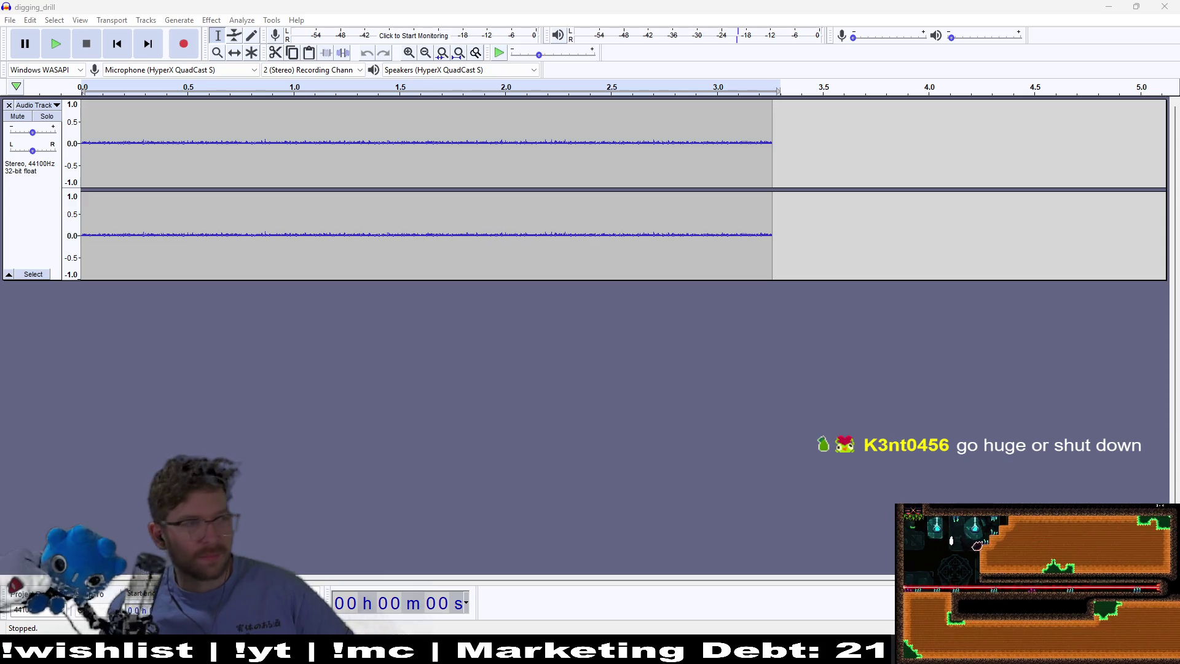
left_click(236, 245)
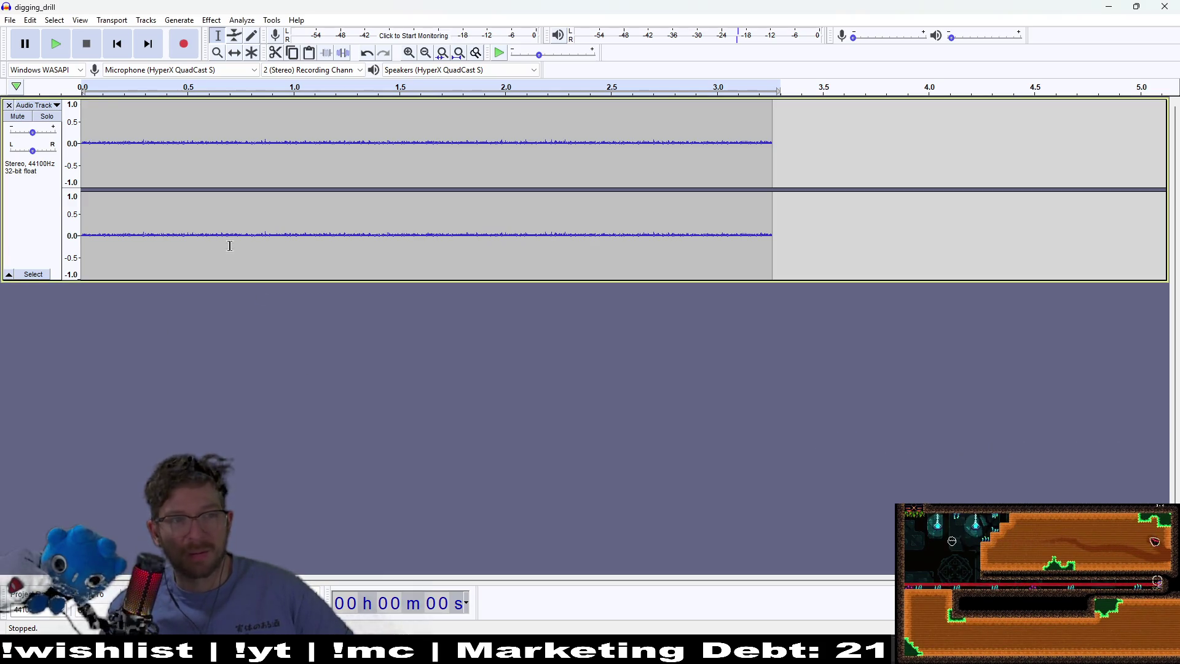
left_click(50, 54)
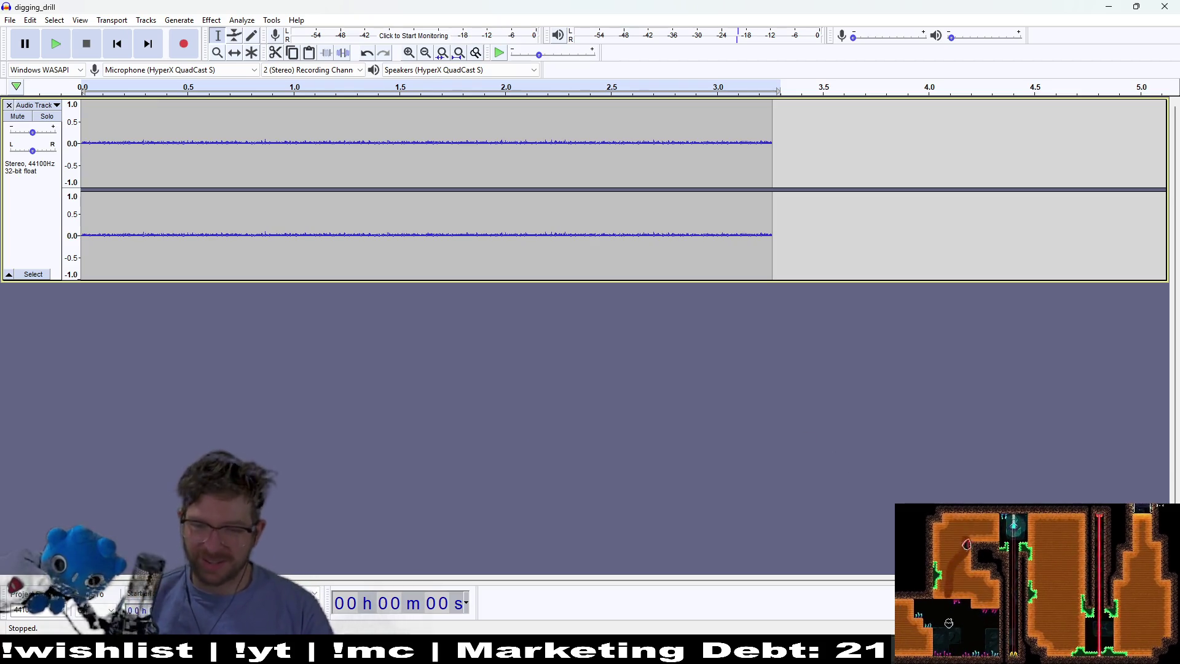
key("alt+Tab")
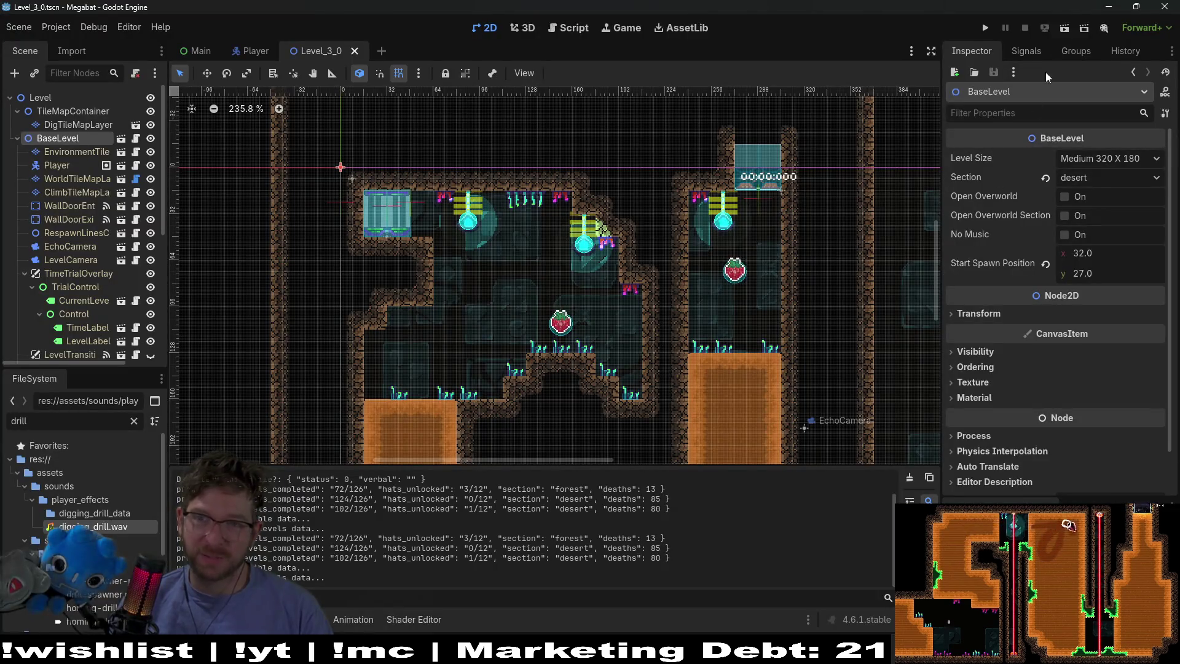
Test-run Level_3_0 by flying the bat through rooms, drilling through dirt to strawberries, then close the game
left_click(1064, 29)
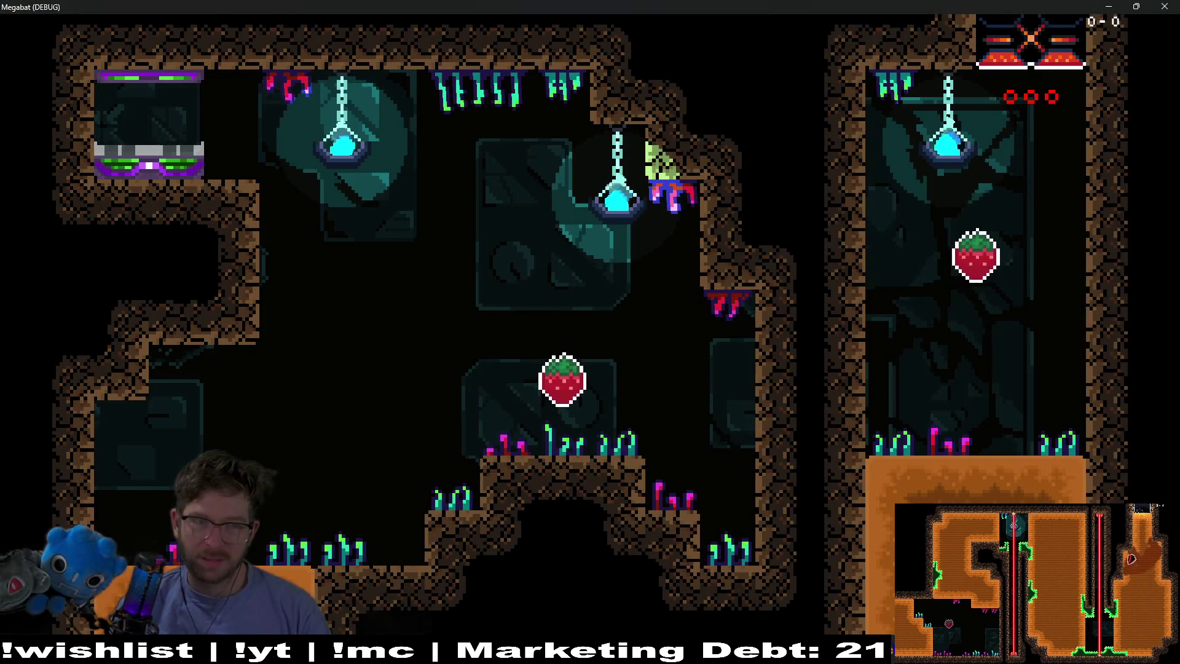
key("space")
key("Left")
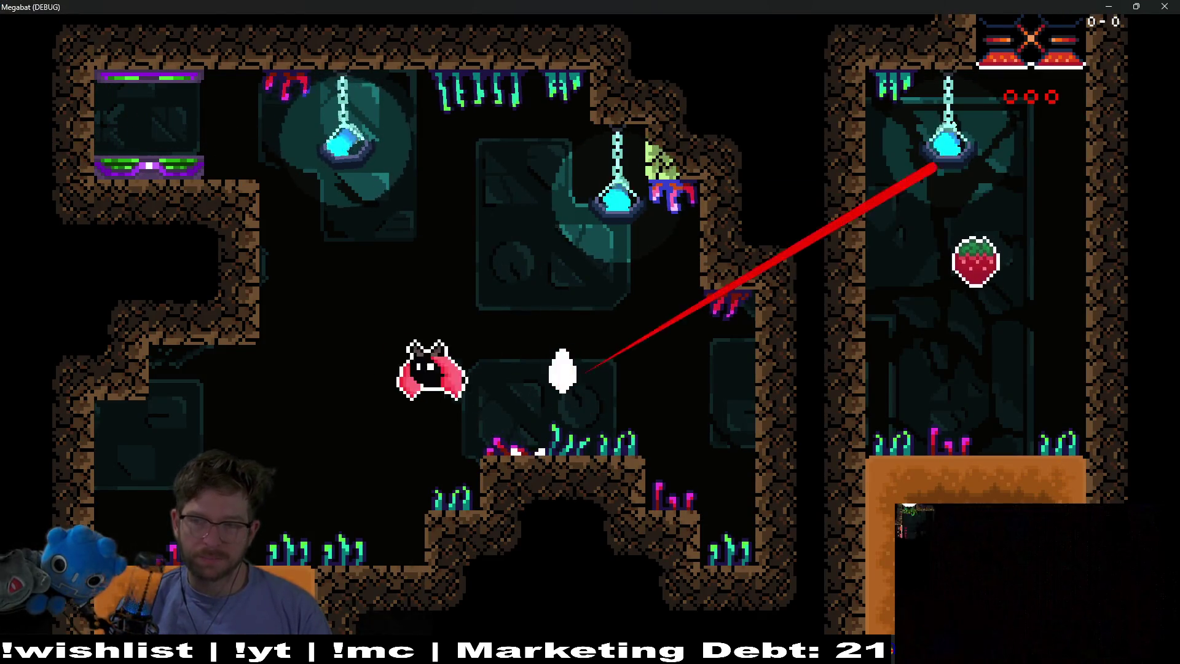
key("Right")
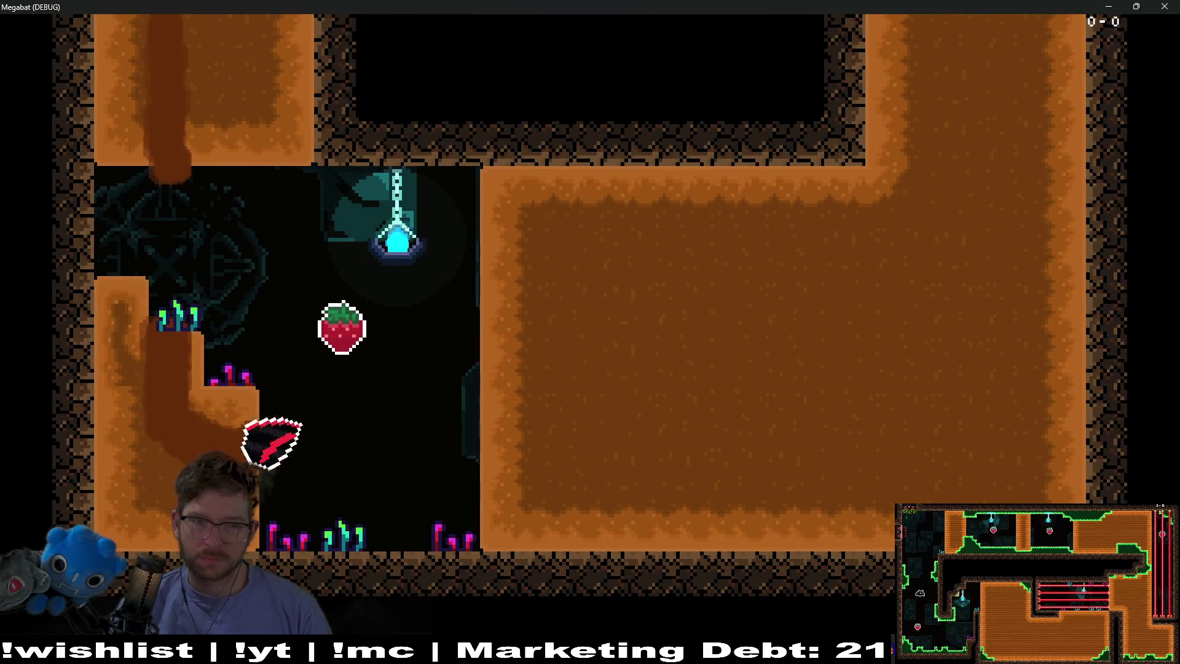
key("Right")
key("Up")
key("Left")
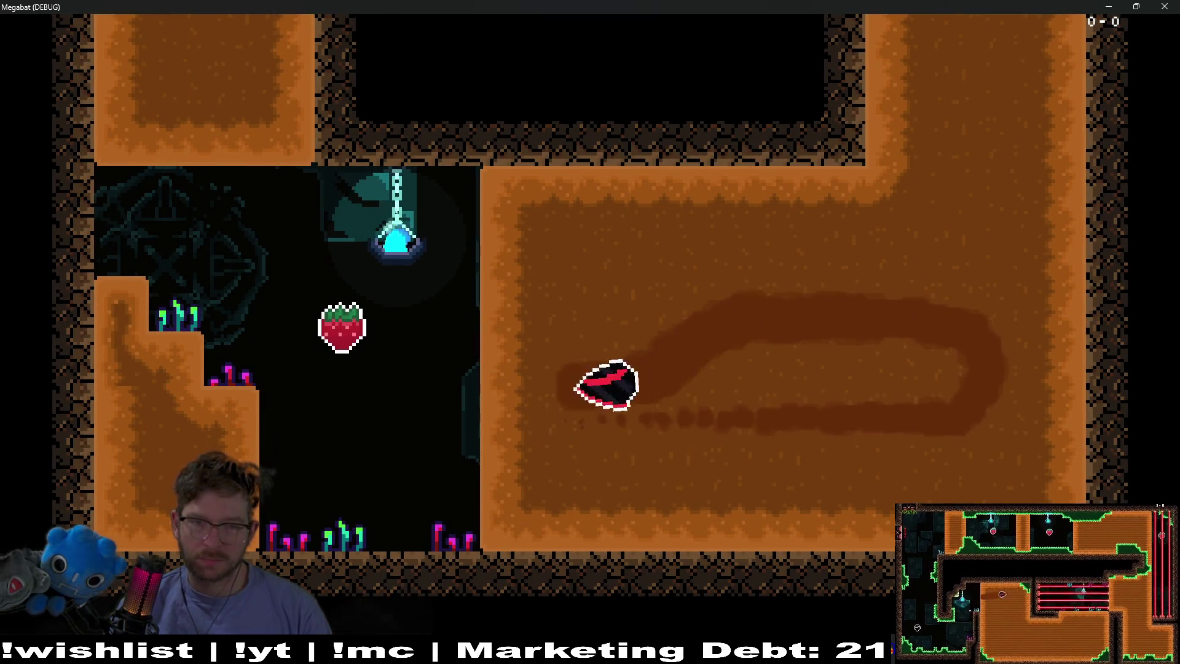
key("Left")
key("Up")
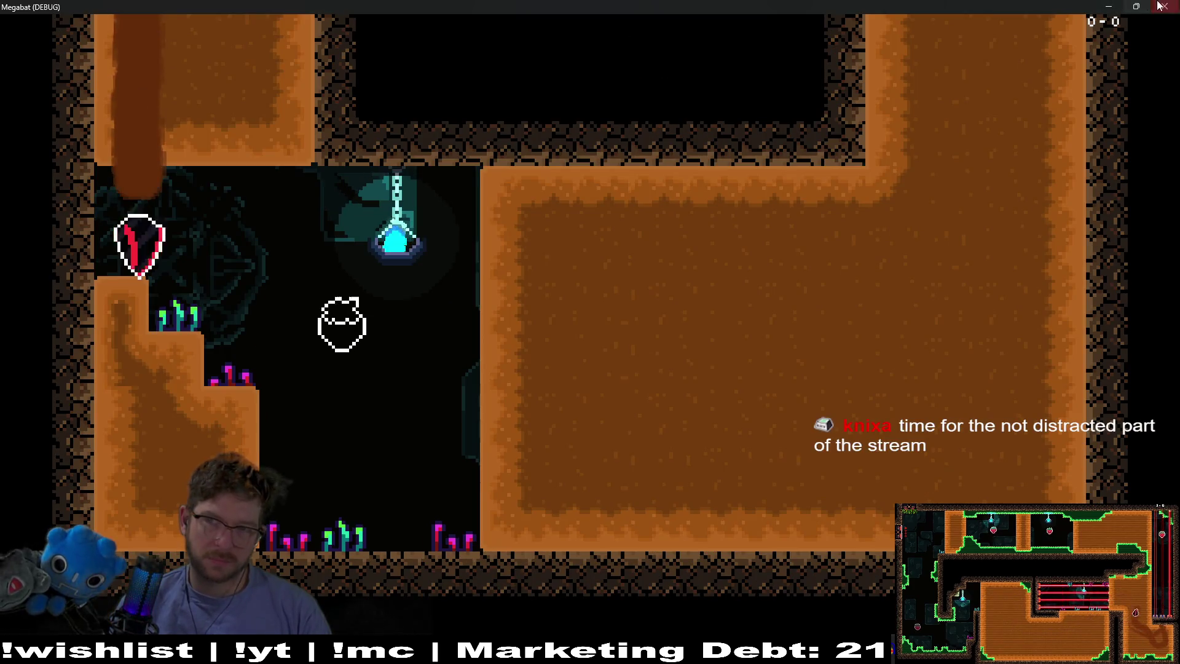
left_click(1164, 6)
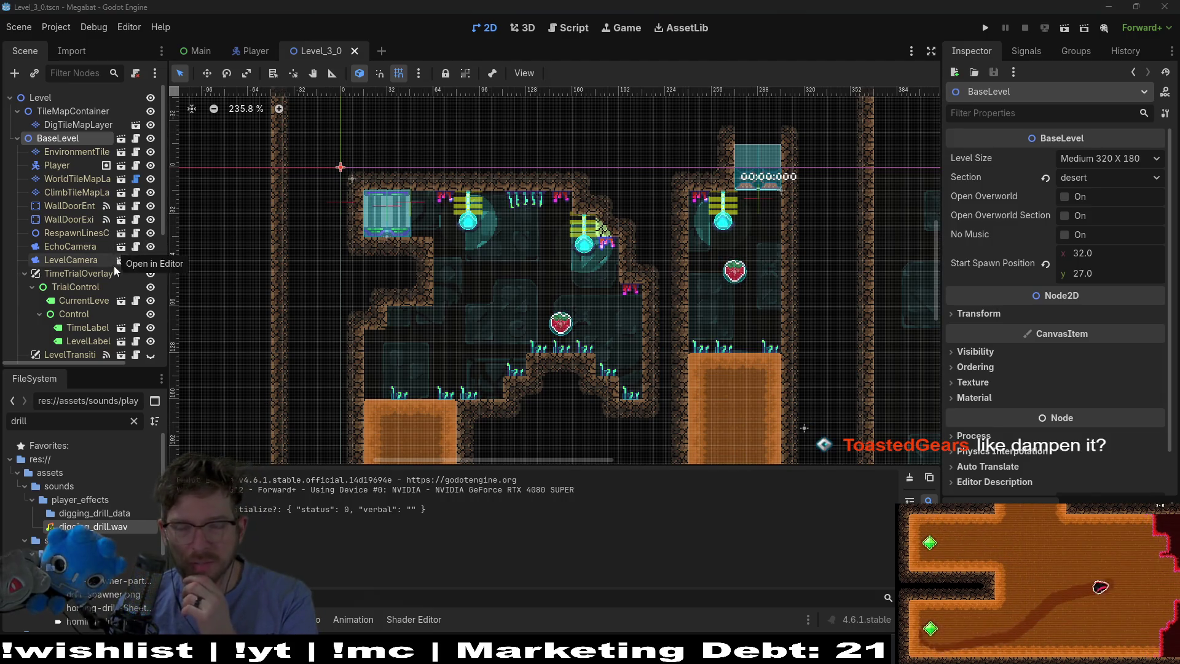
Open the Player scene and inspect the DrillAudio node, whose bus is still Master
scroll(120, 264, "down", 6)
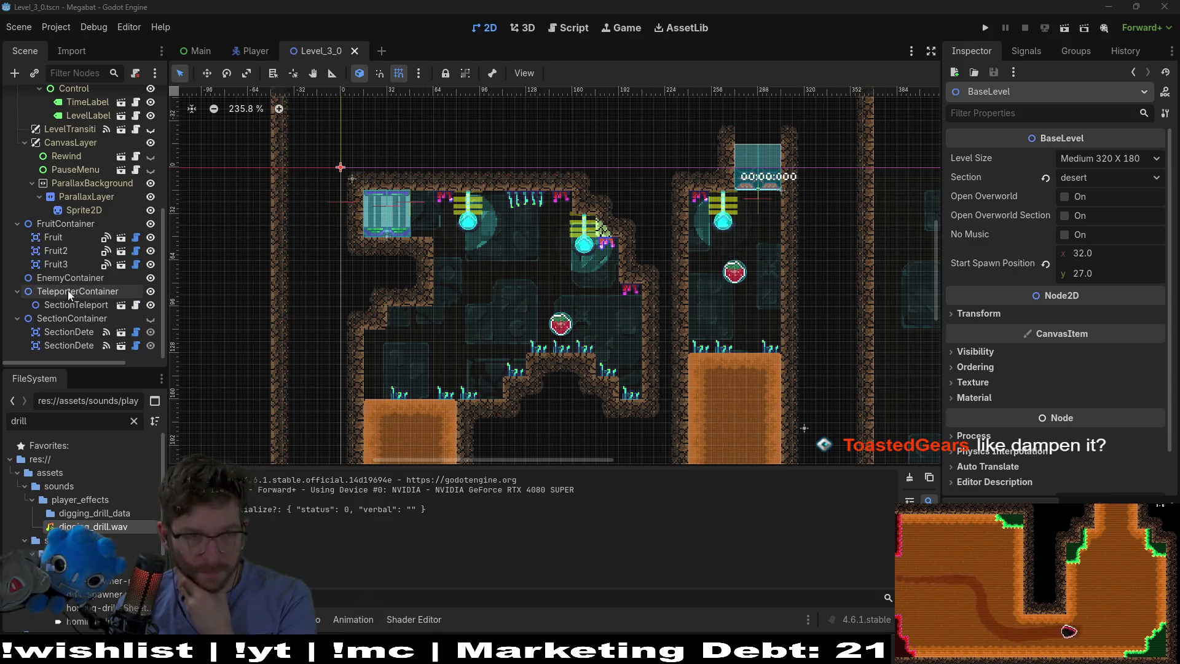
left_click(245, 55)
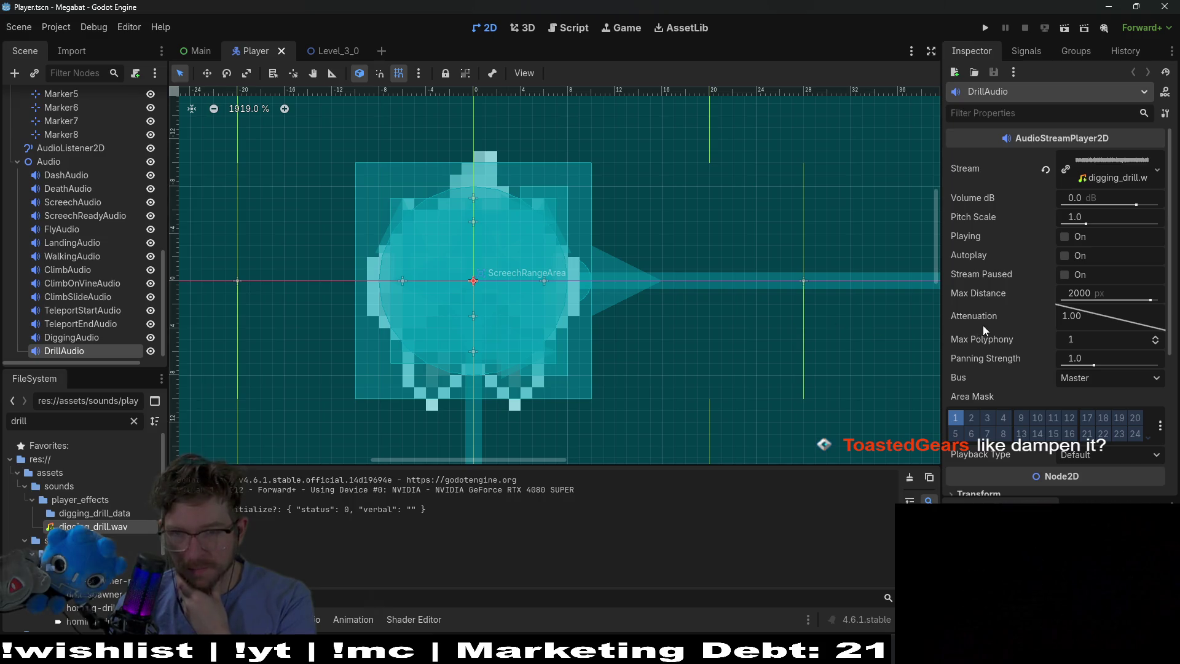
mouse_move(990, 340)
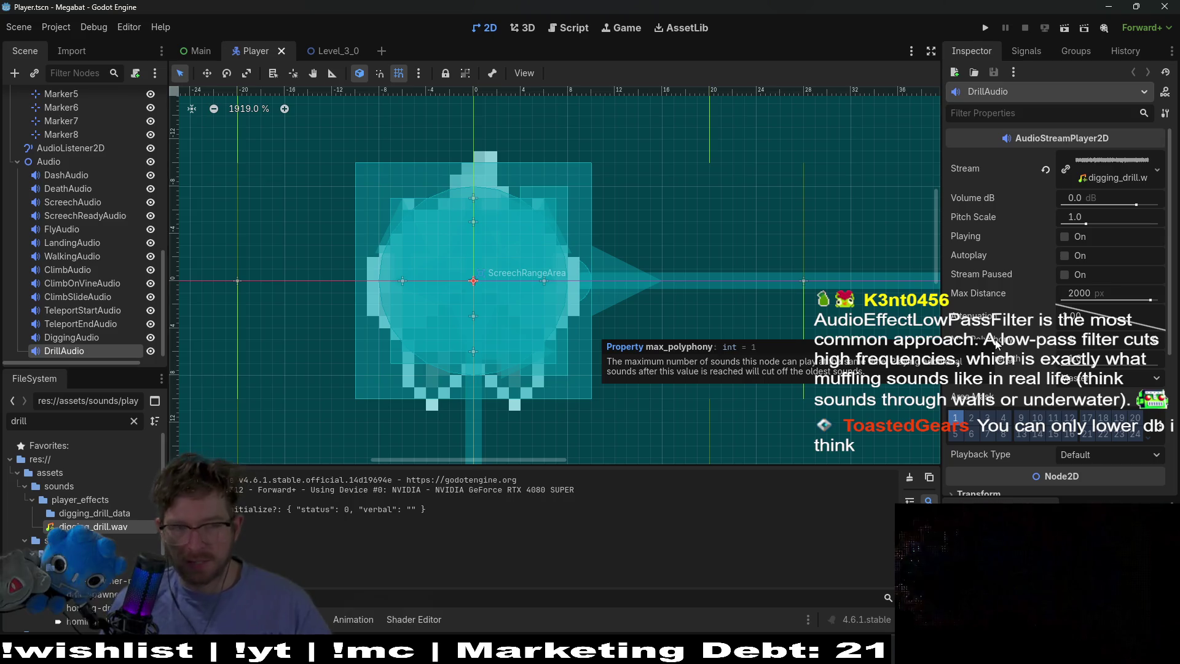
left_click(569, 28)
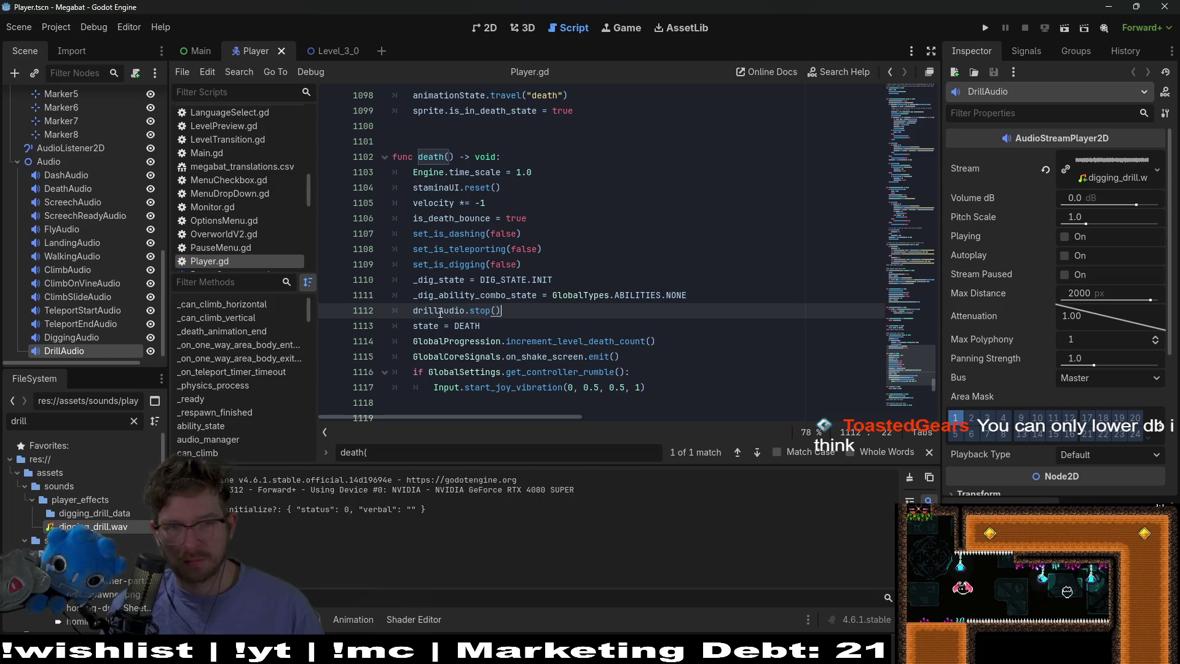
Search Player.gd for drillAudio and step to its check on line 750
double_click(440, 310)
key("ctrl+f")
key("Return")
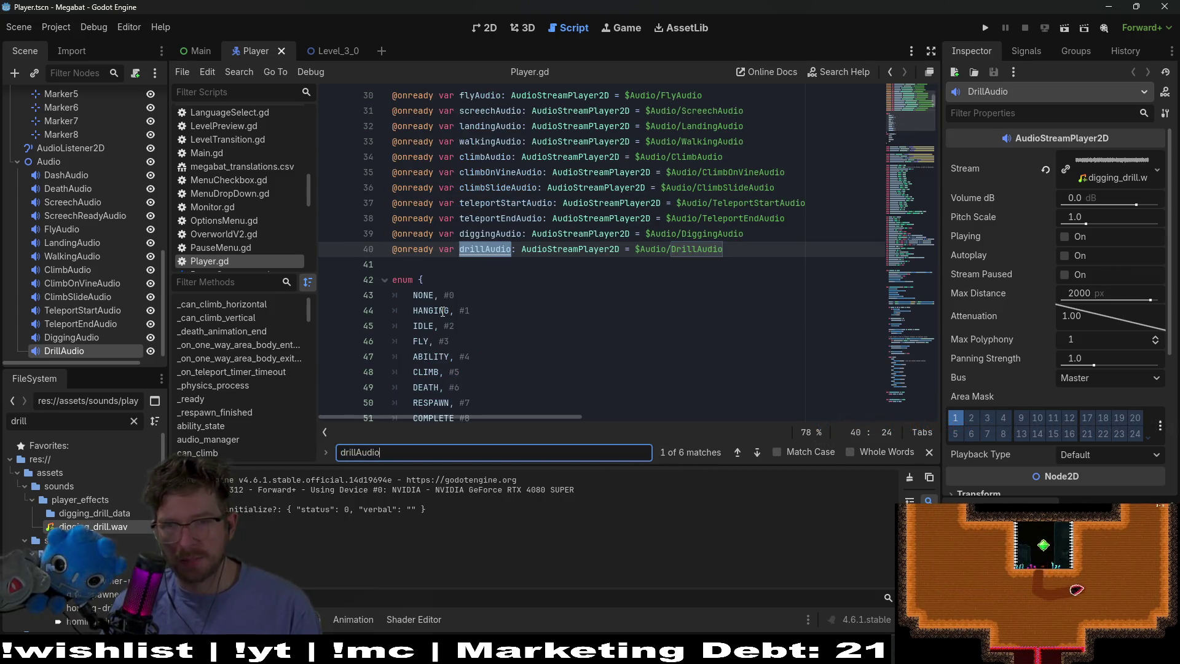
key("Return")
key("Return")
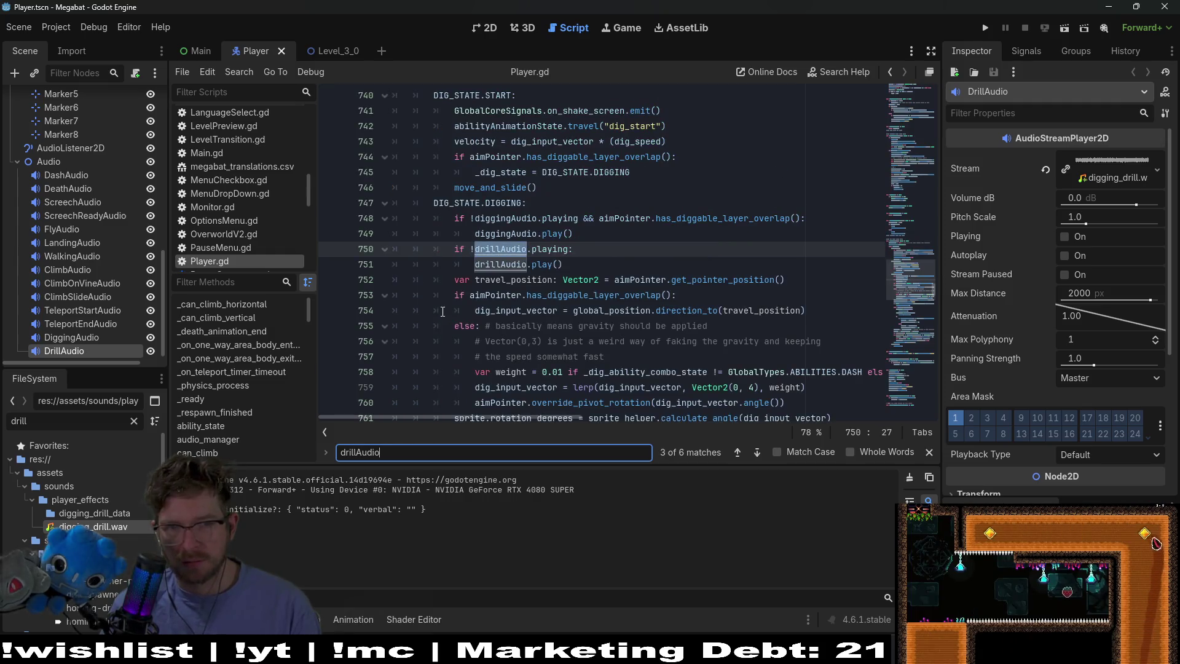
Add a trial drillAudio line after line 750, delete it again, and save the script
left_click(607, 246)
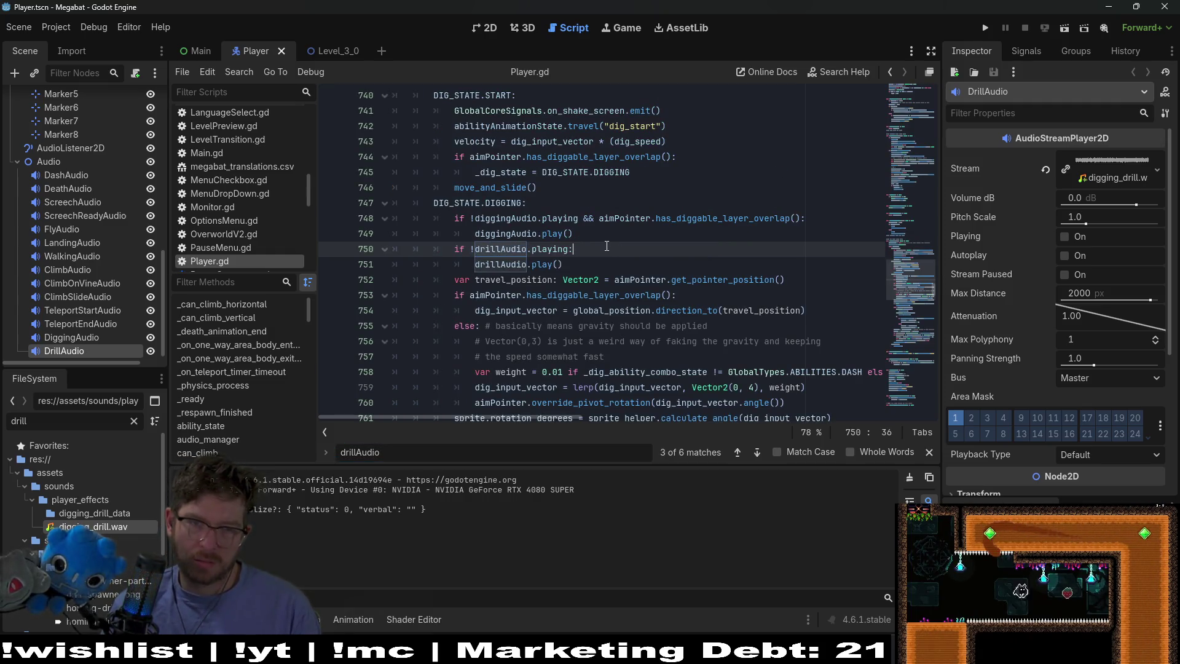
key("Return")
type("drillA")
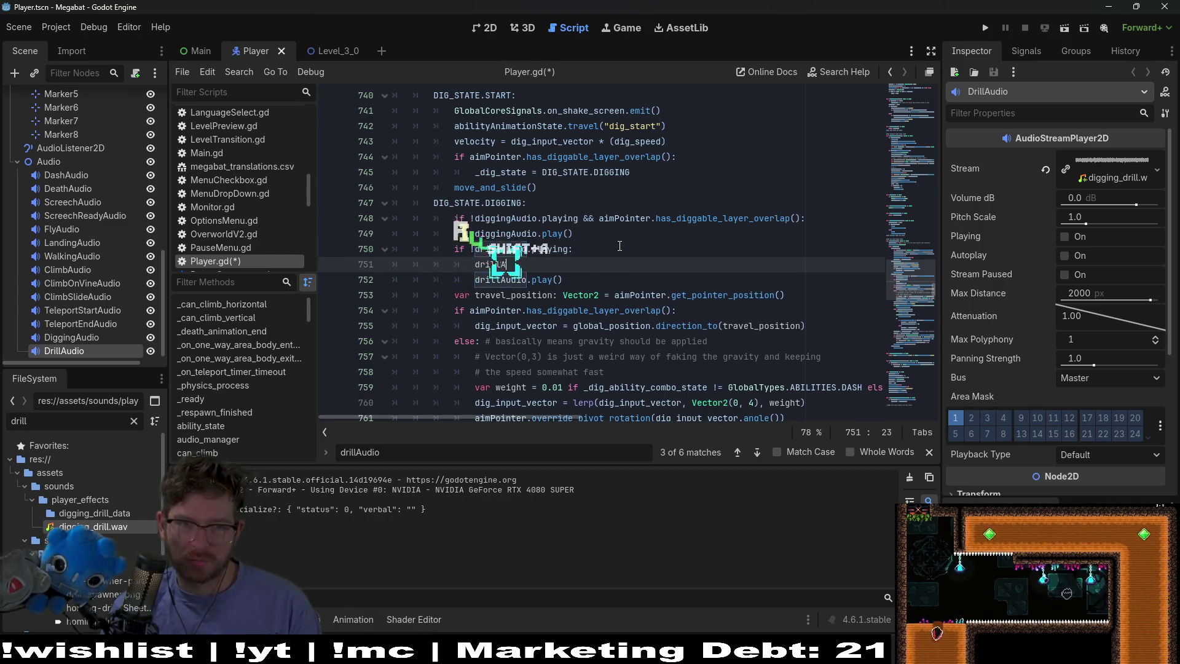
key("Return")
type(".")
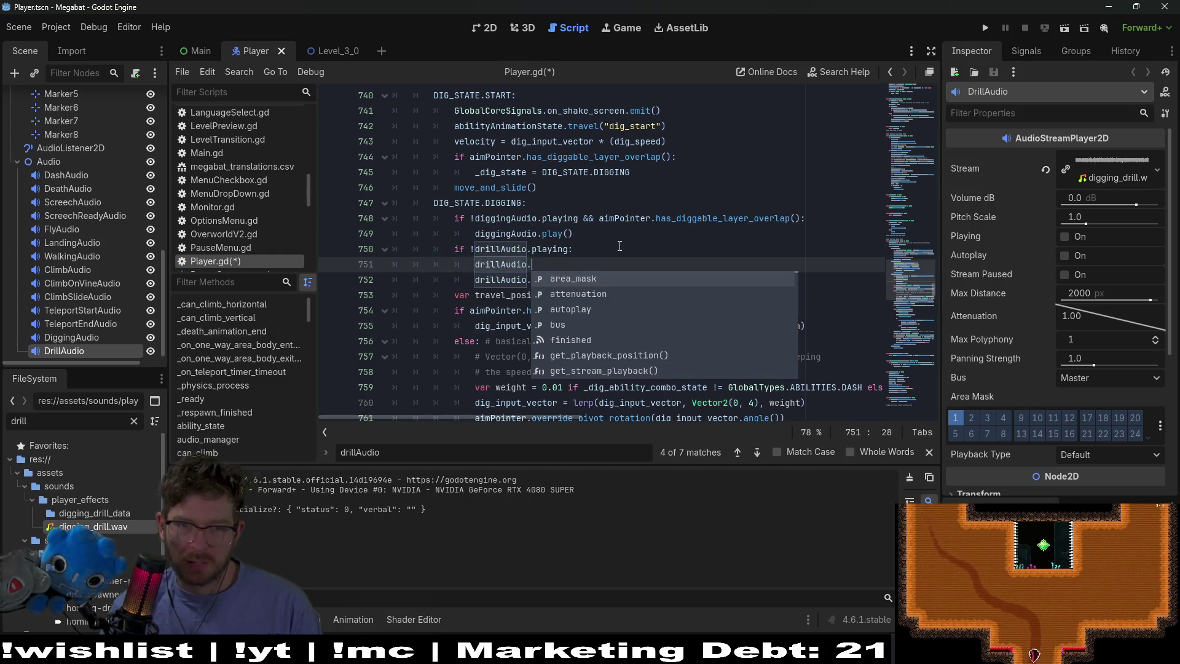
key("BackSpace")
key("BackSpace")
key("BackSpace")
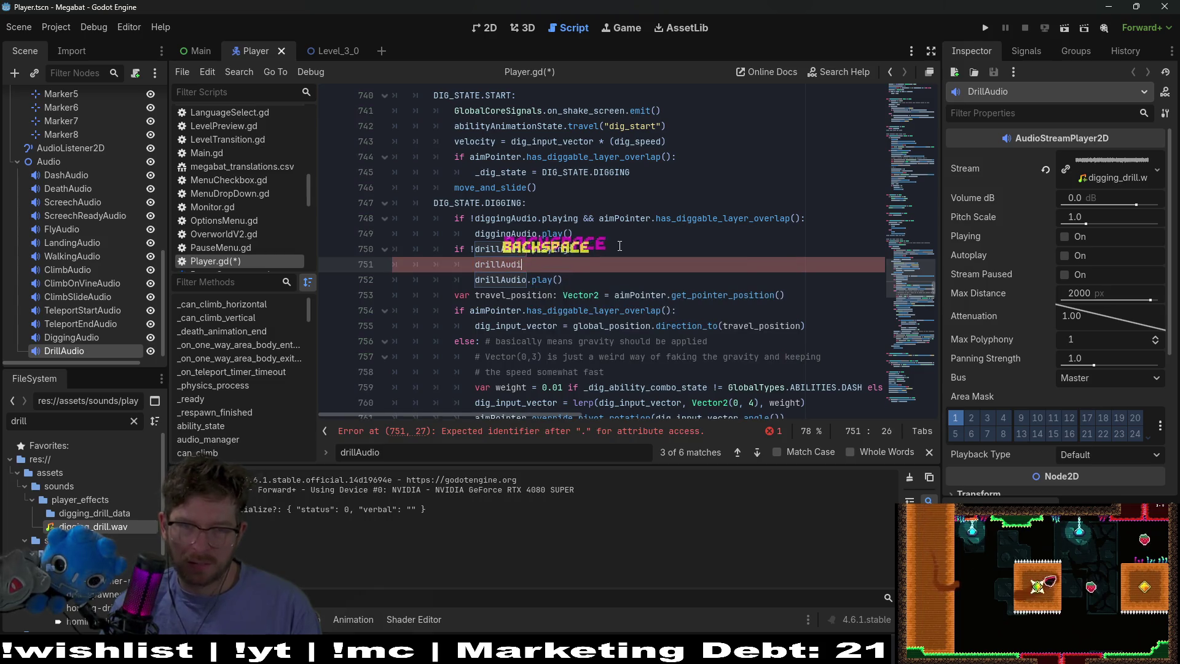
key("BackSpace")
key("BackSpace")
key("BackSpace")
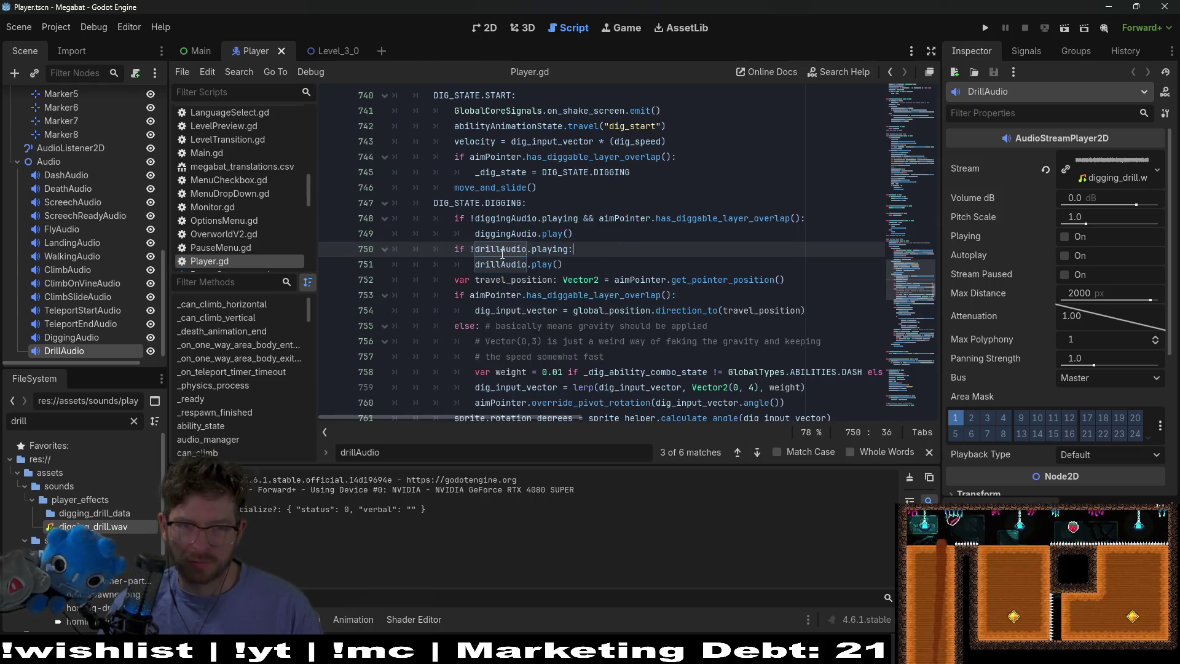
key("ctrl+s")
left_click(505, 264, "ctrl")
Open the AudioStreamPlayer2D class reference, scroll to its property descriptions, and search for 'filter'
left_click(608, 248, "ctrl")
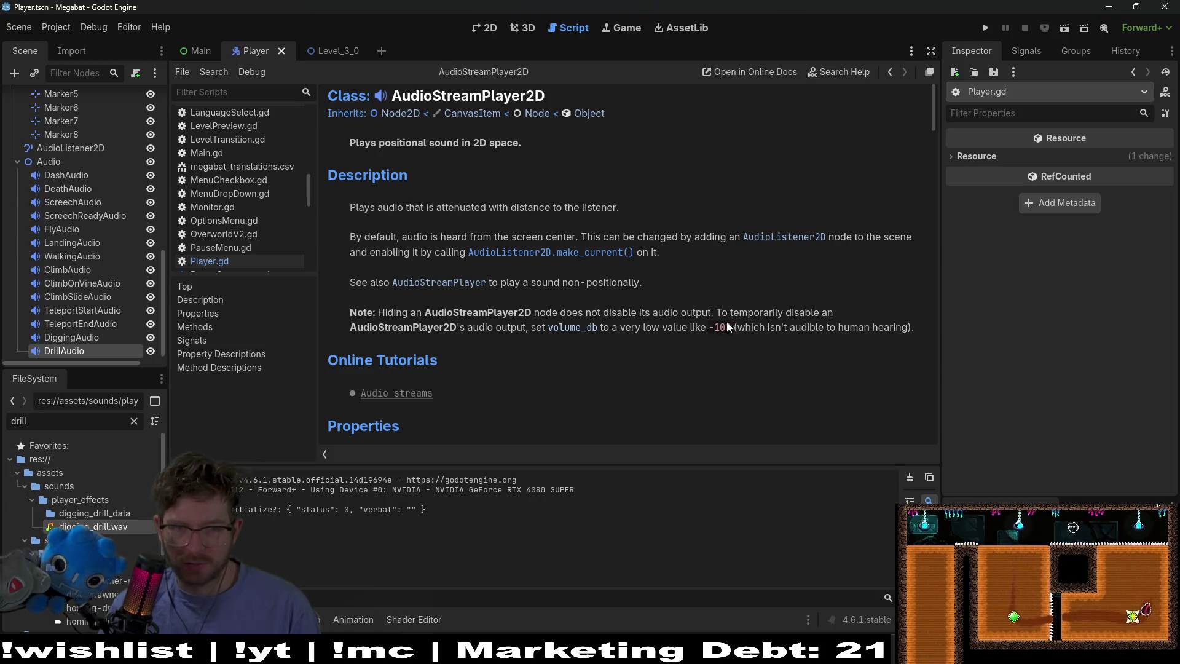
scroll(700, 289, "down", 3)
scroll(699, 287, "down", 7)
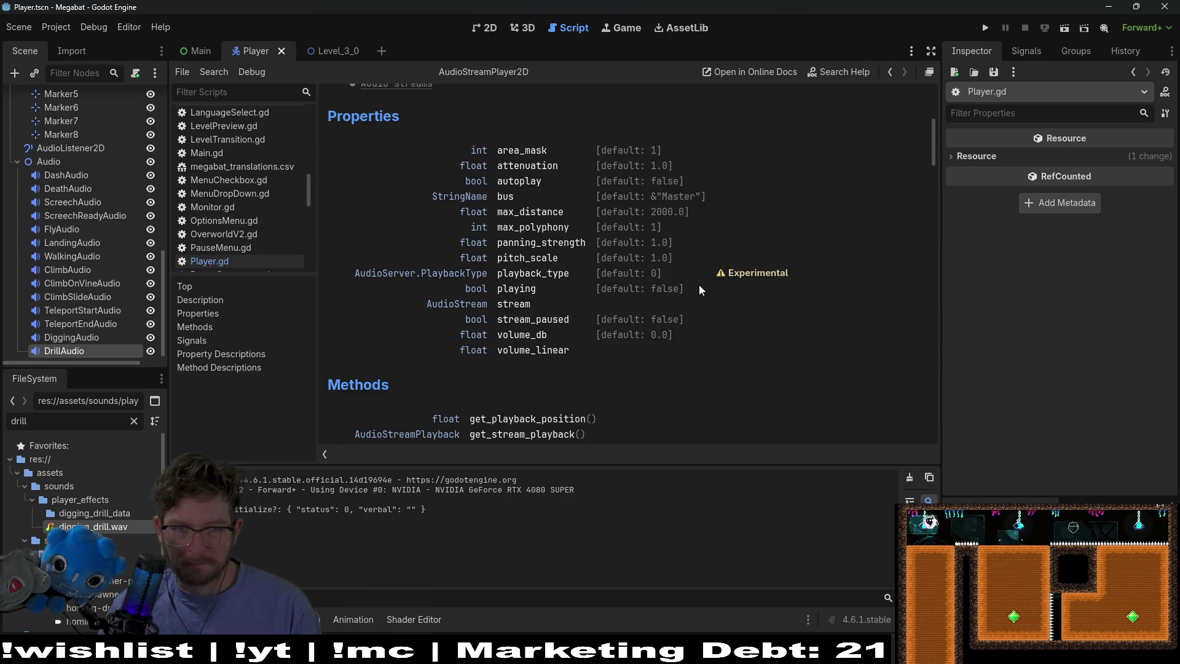
key("ctrl+f")
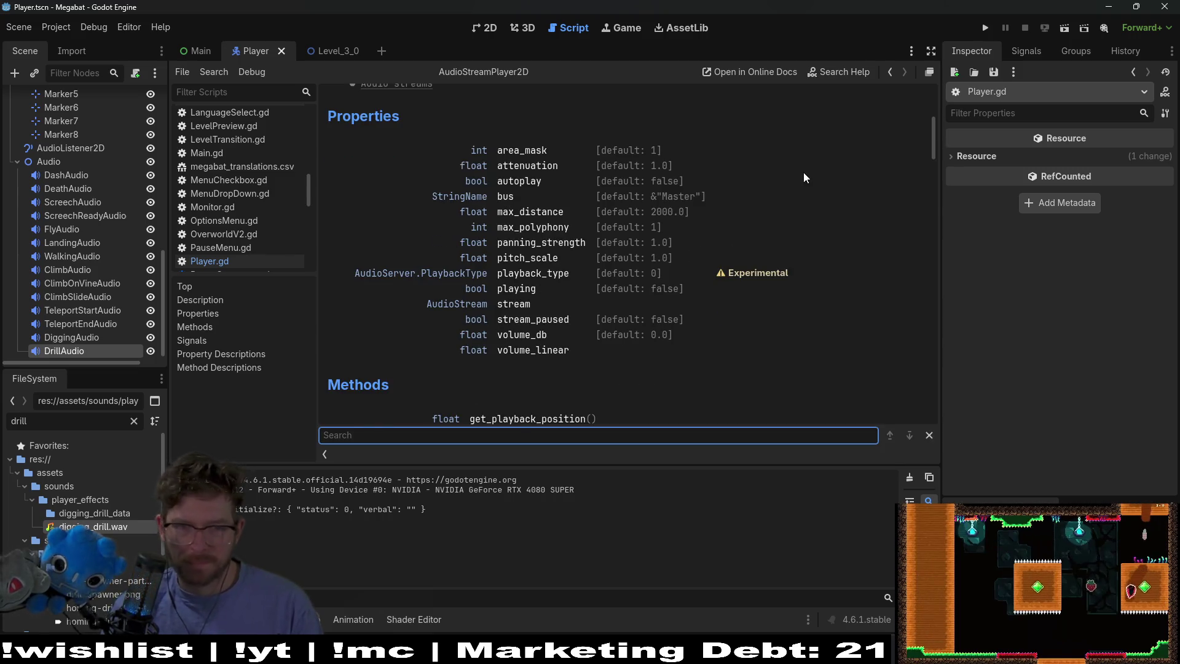
type("filter")
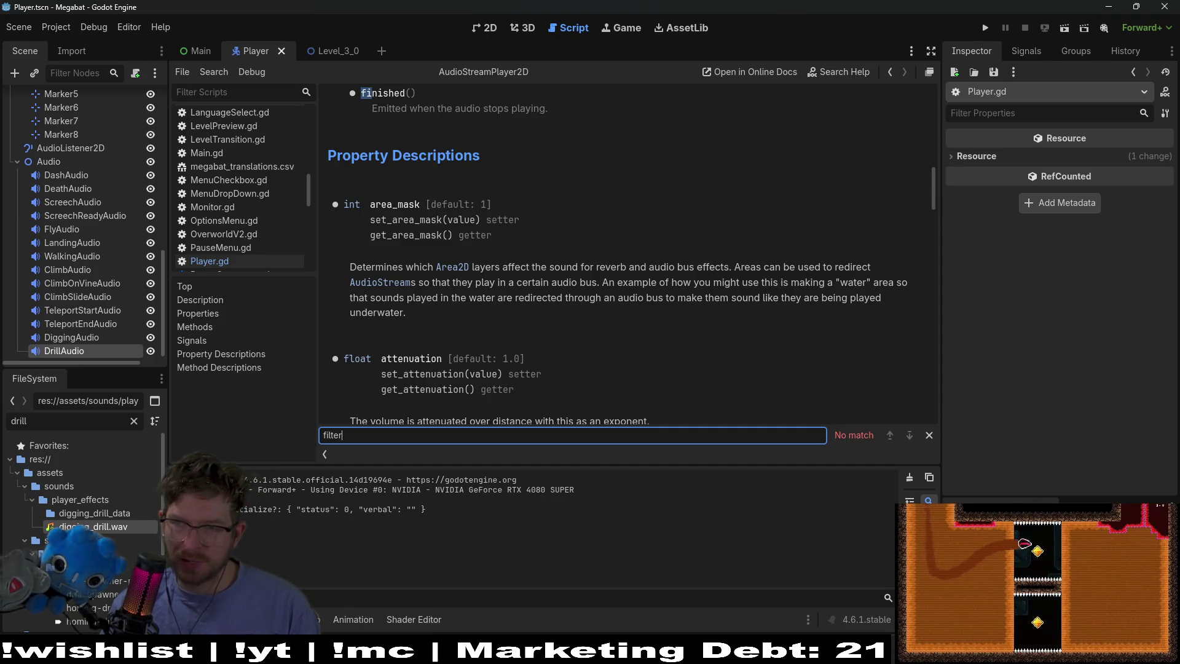
Check the low-pass filter docs, then return to Godot and select the DrillAudio node
key("alt+Tab")
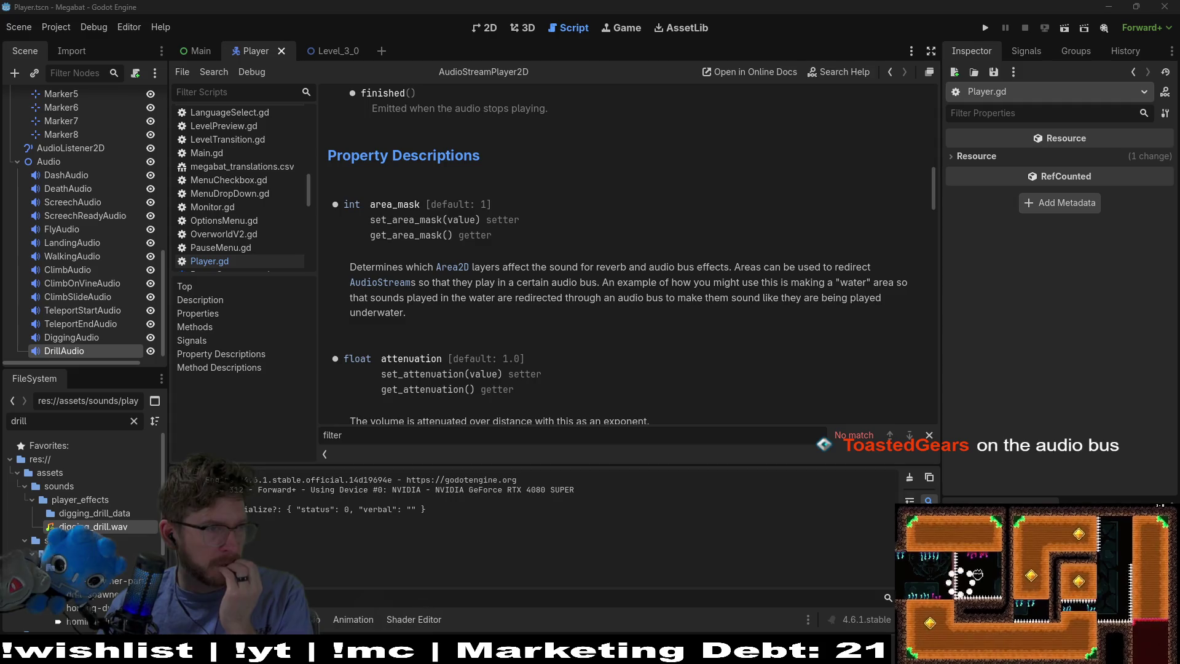
key("alt+Tab")
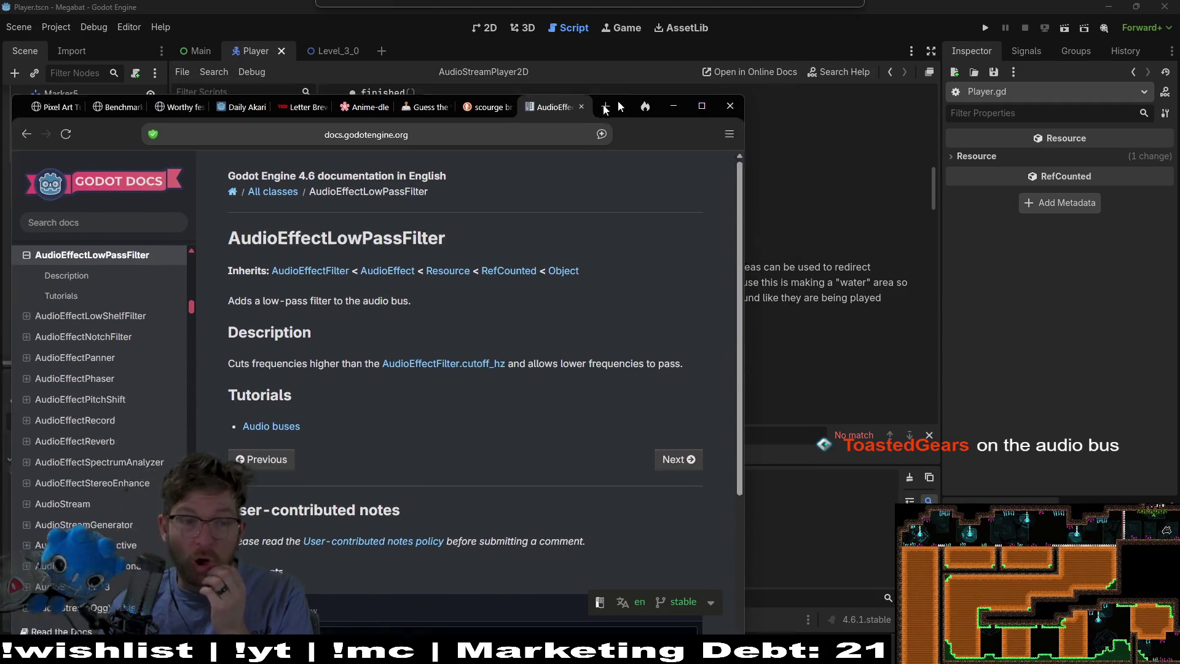
key("alt+Tab")
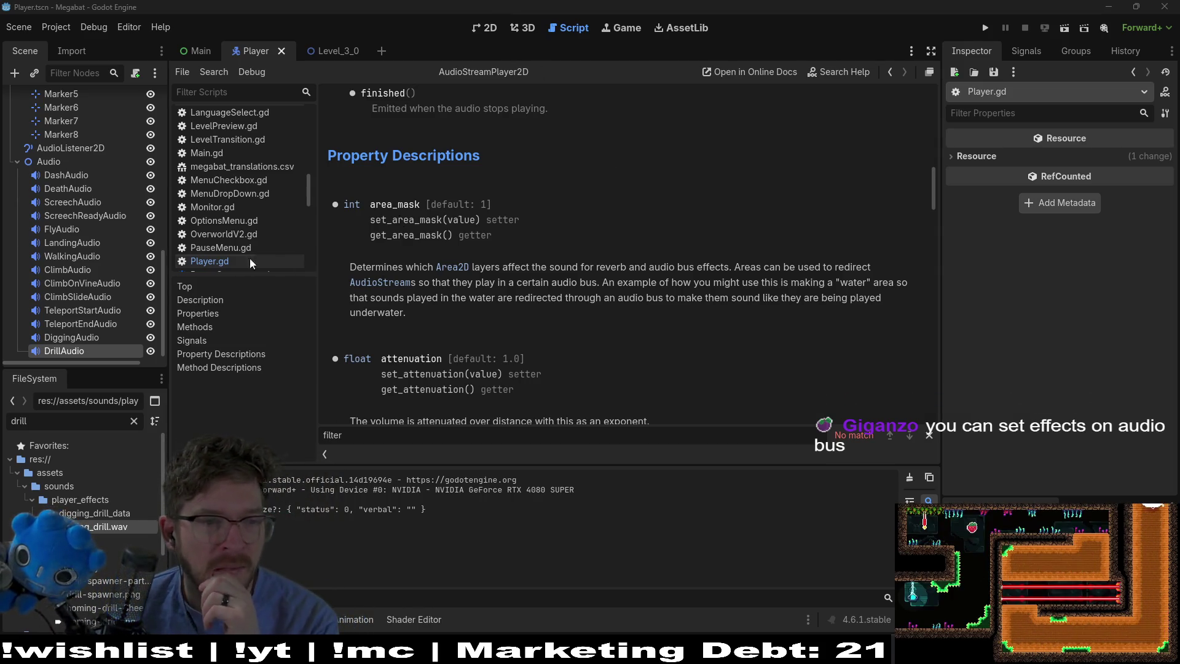
left_click(102, 349)
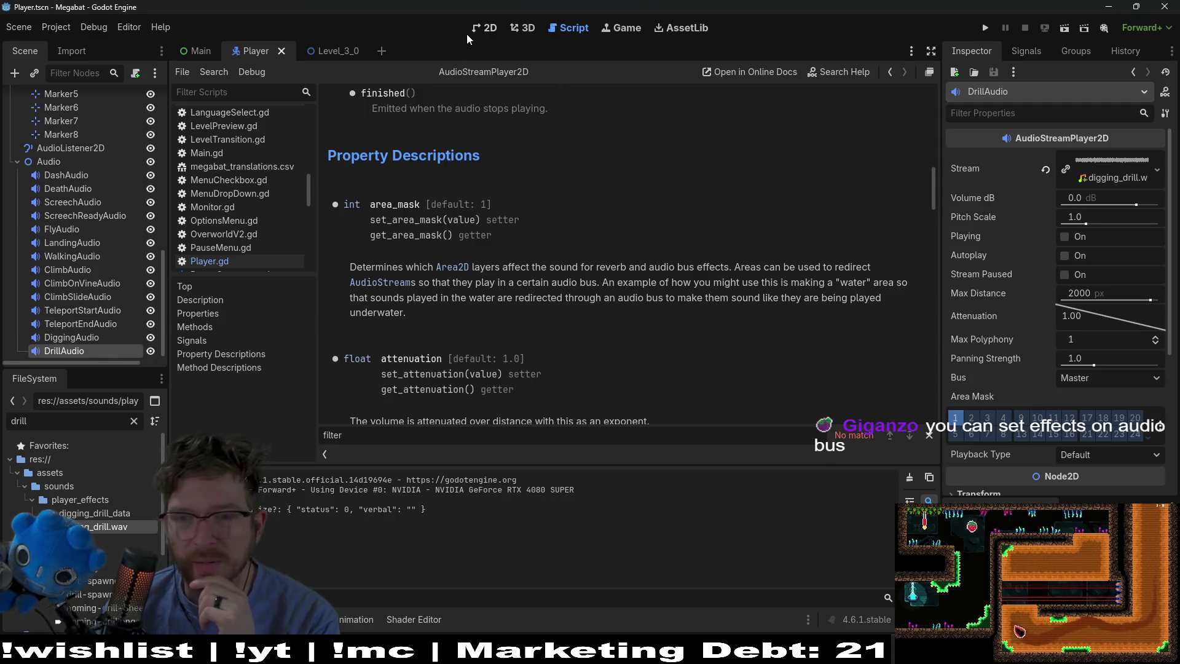
Set DrillAudio's Bus to Effects in the 2D view, then open default_bus_layout.tres
left_click(467, 35)
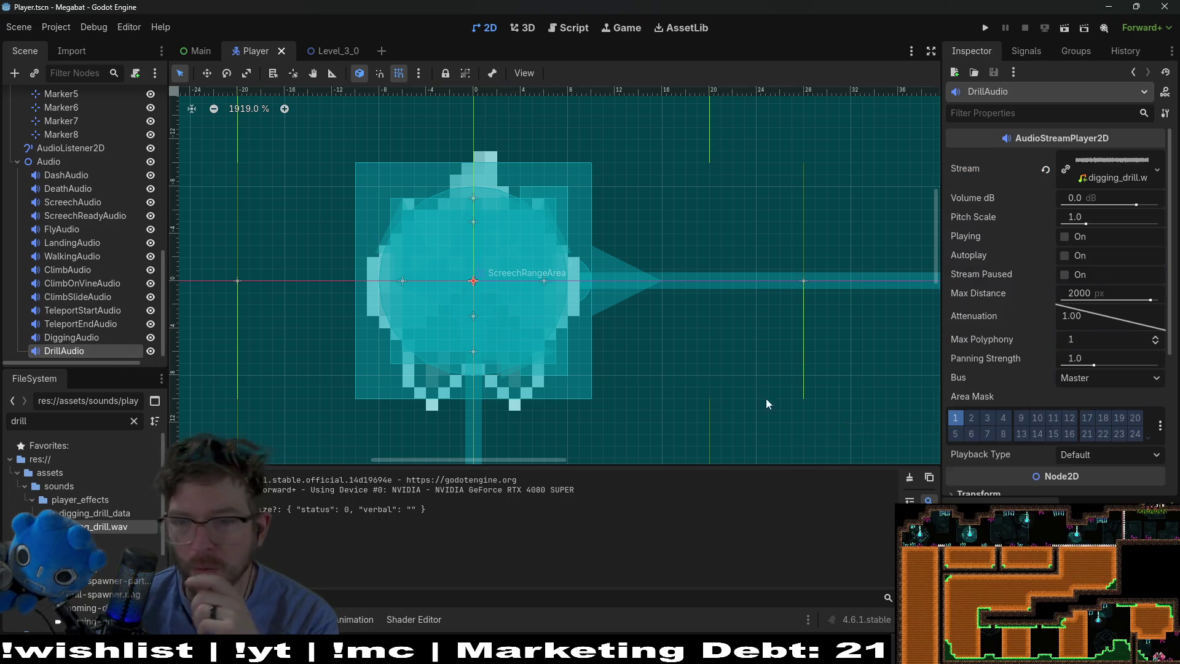
left_click(1087, 382)
left_click(1094, 412)
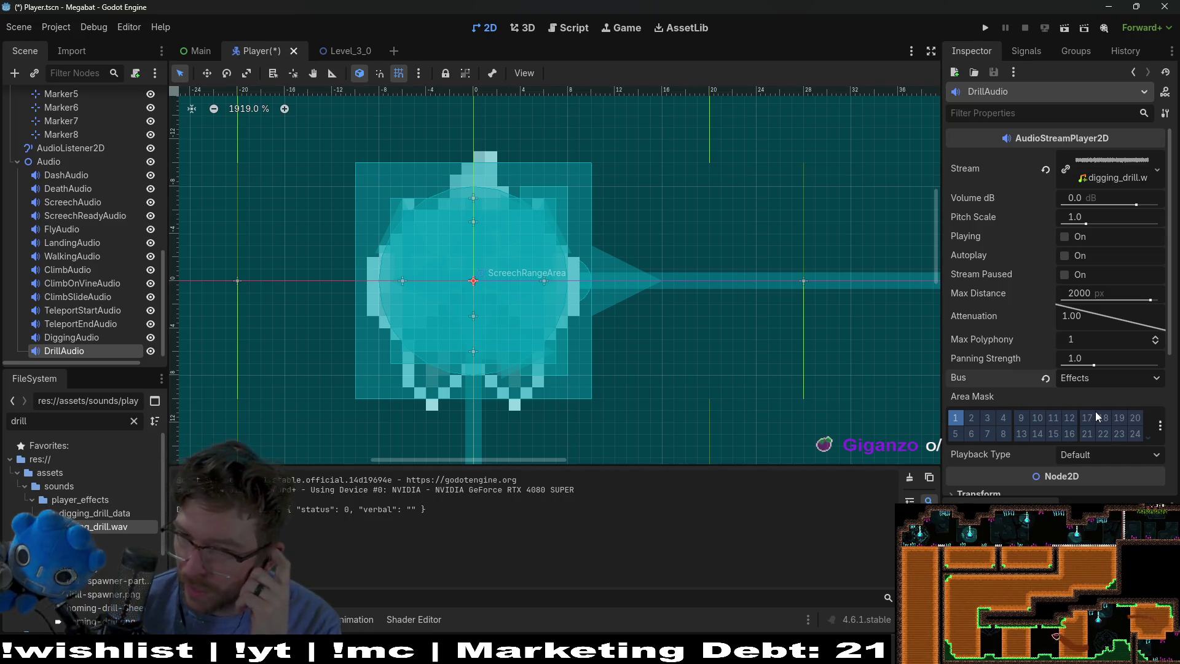
scroll(1031, 389, "down", 2)
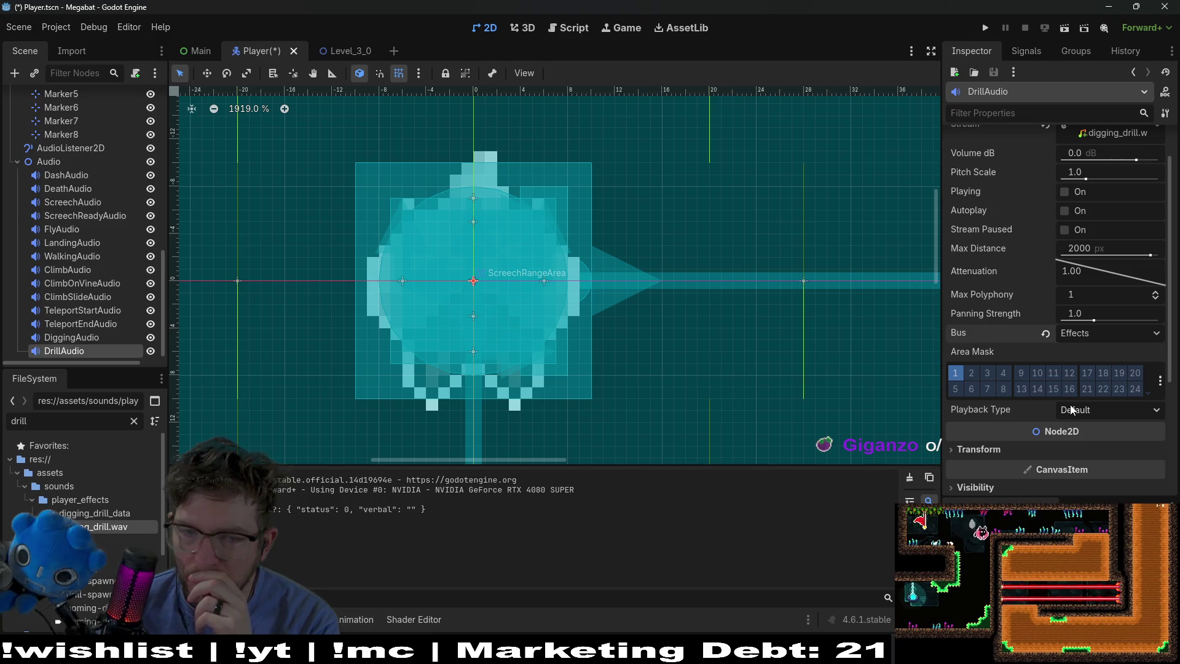
mouse_move(1044, 408)
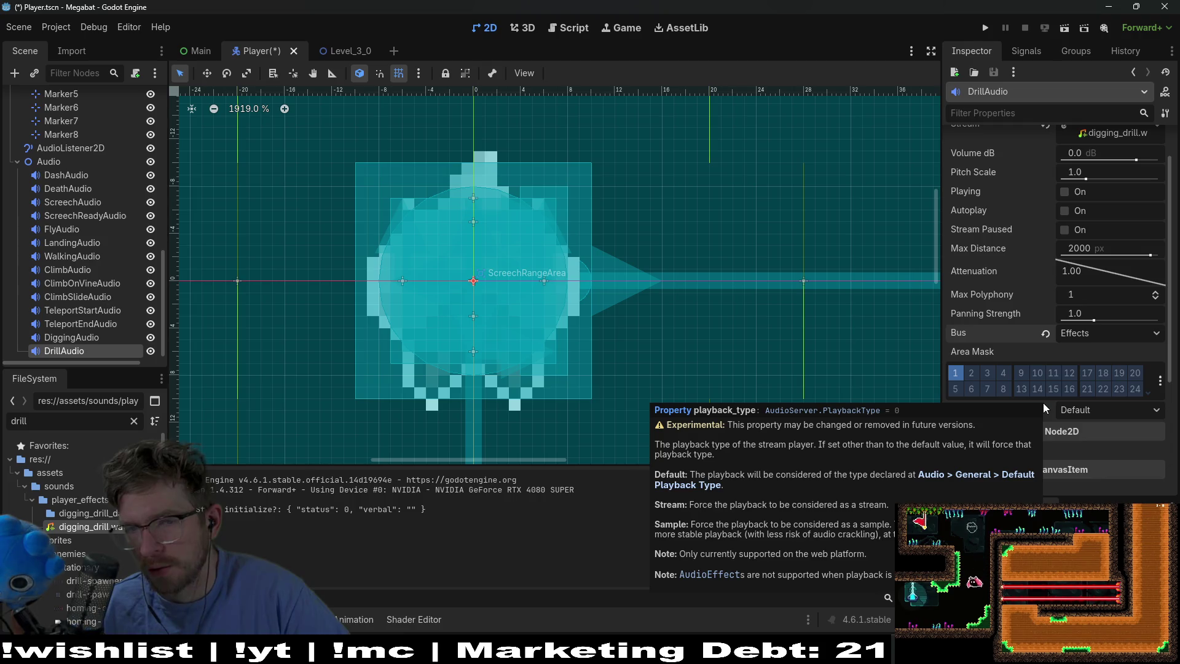
left_click(1044, 408)
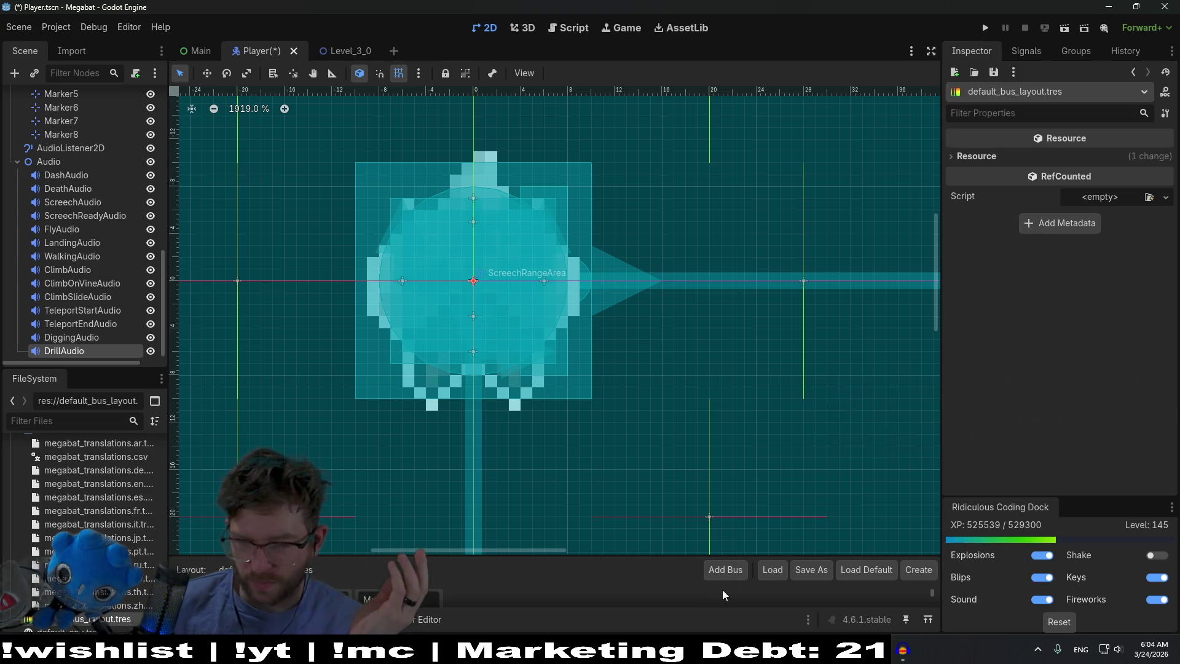
Load default_bus_layout.tres as the audio bus layout and show the output log
left_click(772, 571)
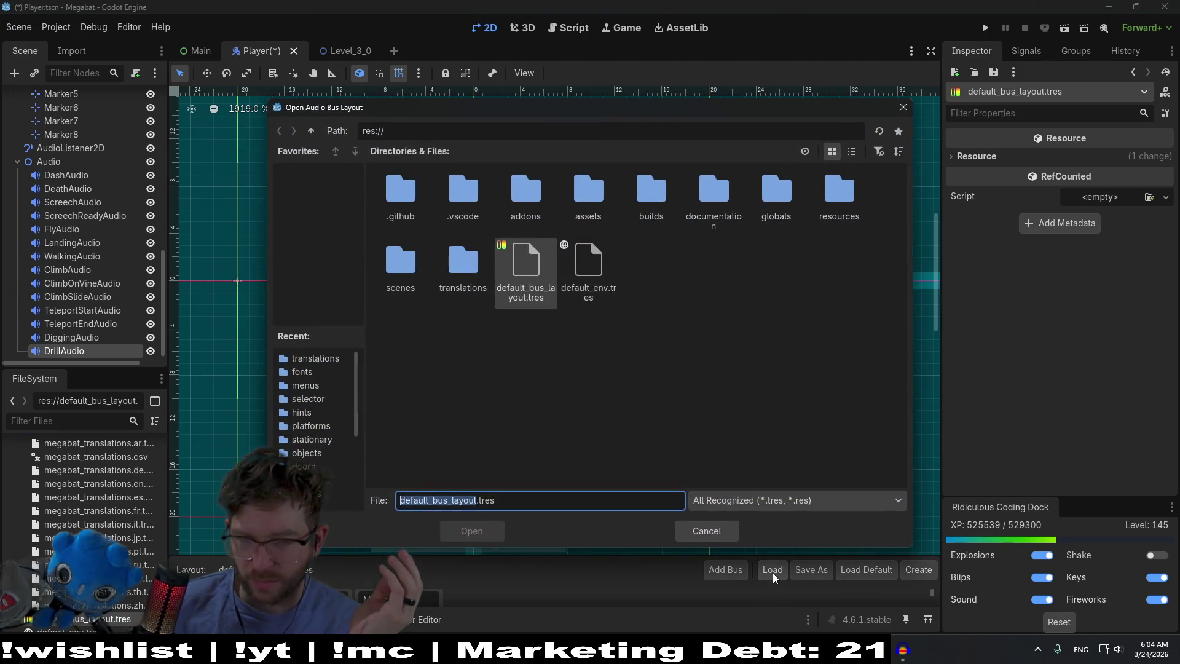
double_click(526, 264)
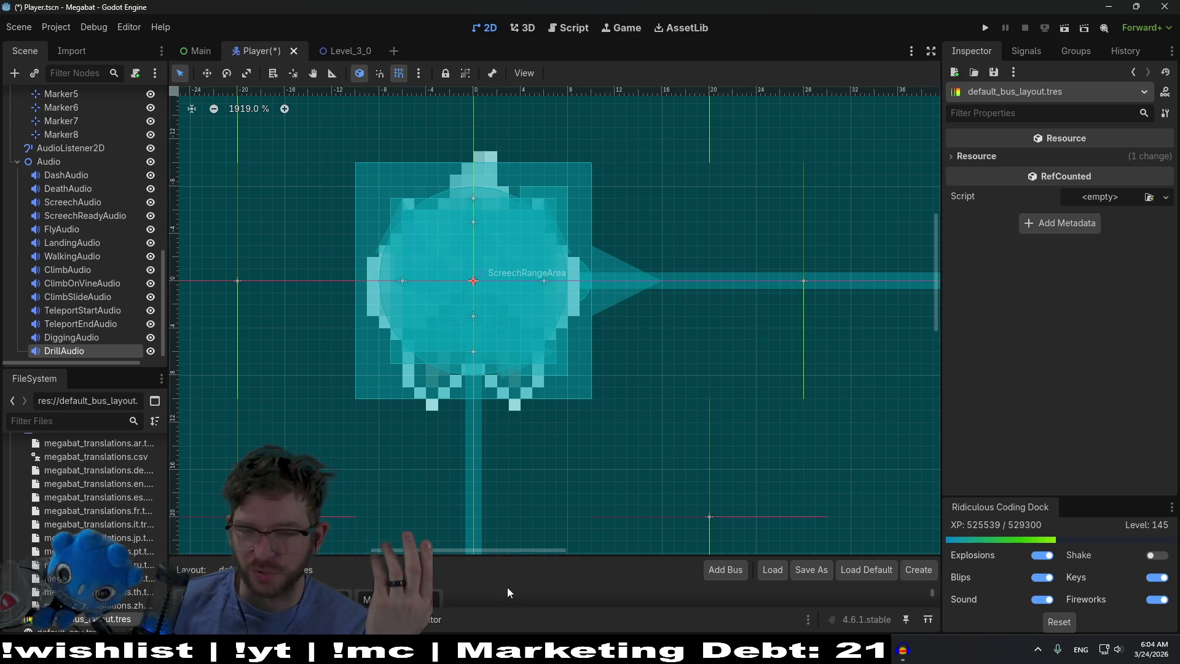
key("alt+n")
key("alt+a")
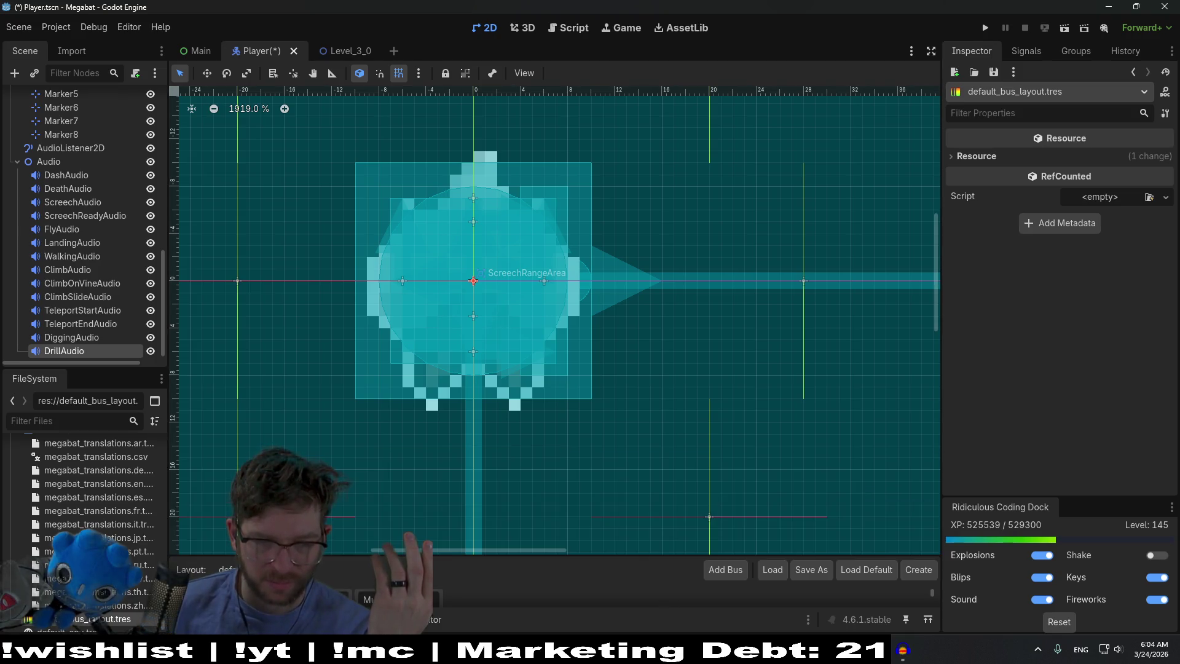
key("alt+o")
Select the DiggingAudio node, name the bus Music, and add a new bus after it
scroll(111, 470, "up", 5)
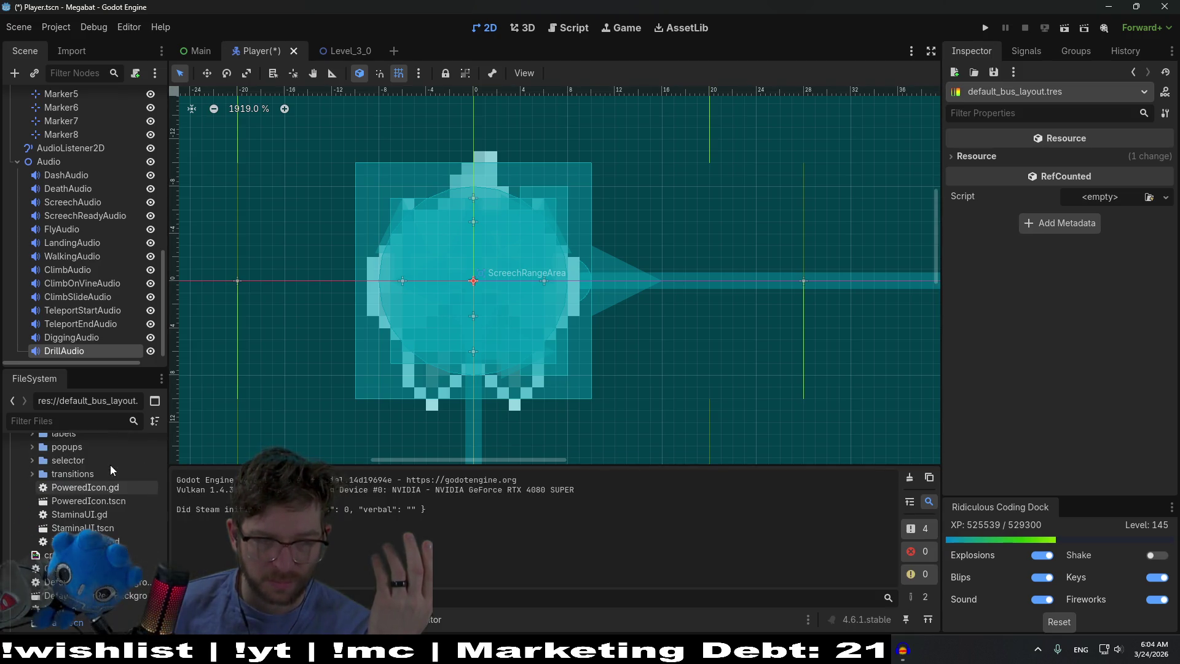
left_click(92, 461)
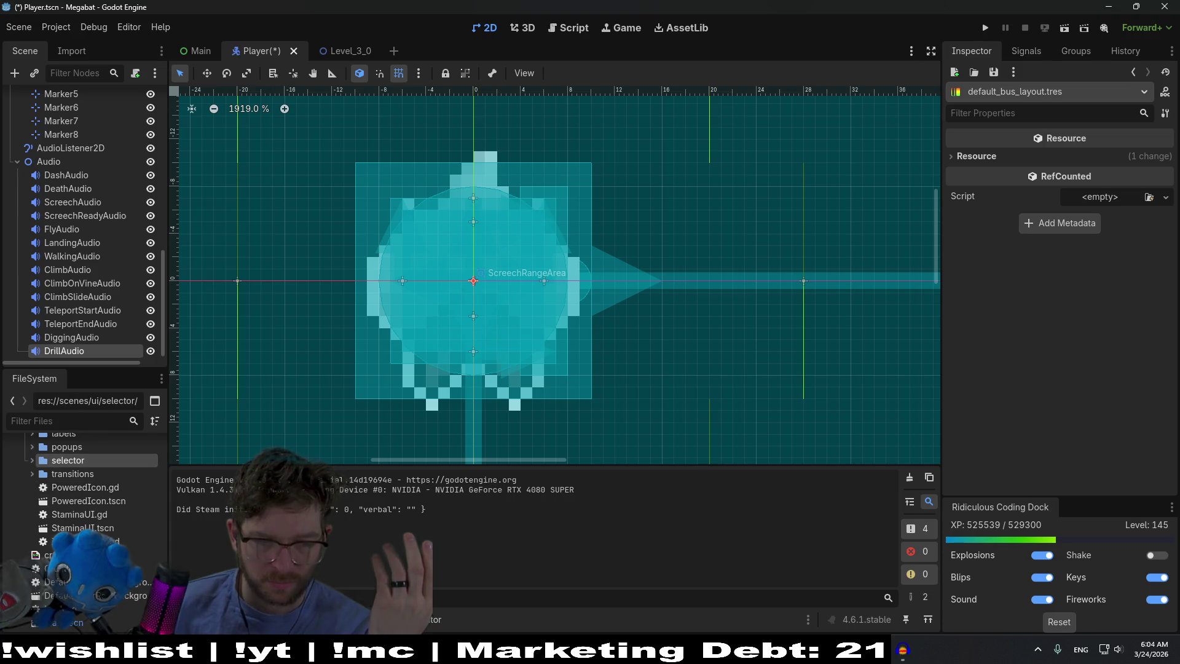
double_click(74, 337)
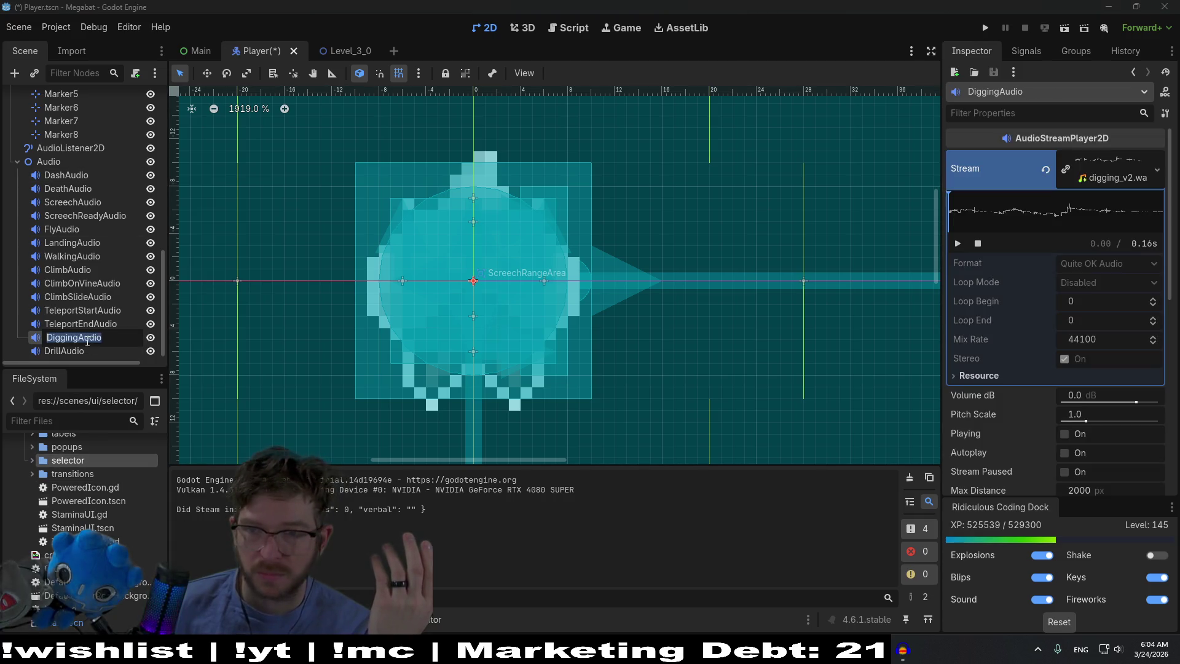
key("Escape")
key("alt+a")
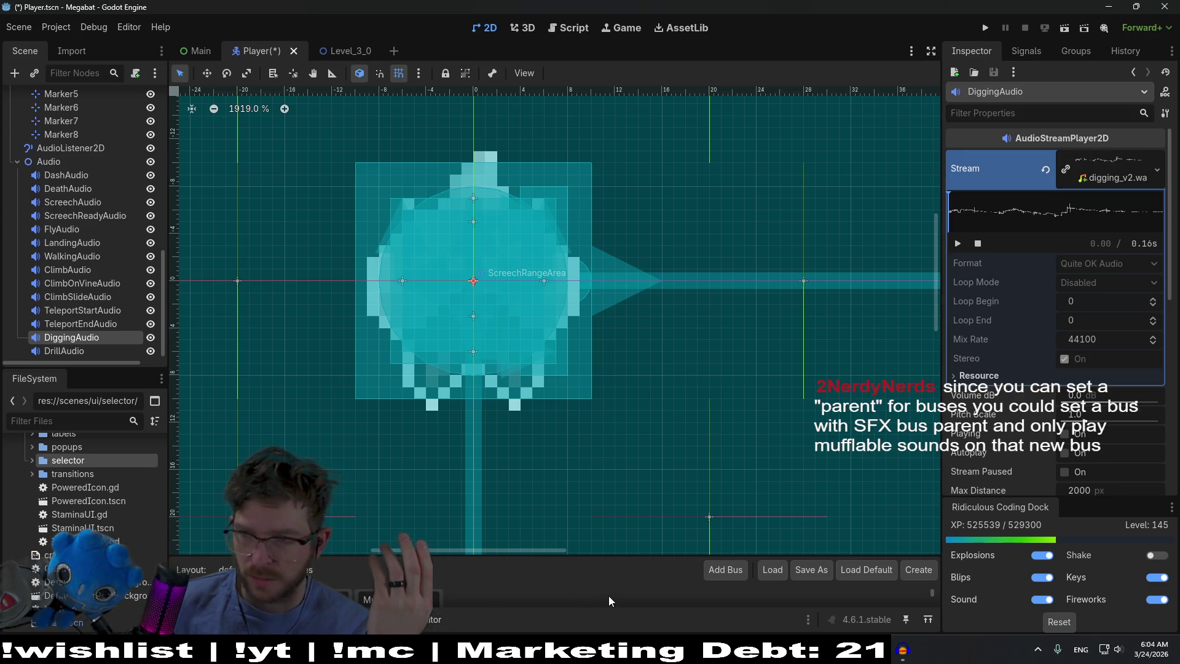
type("Music")
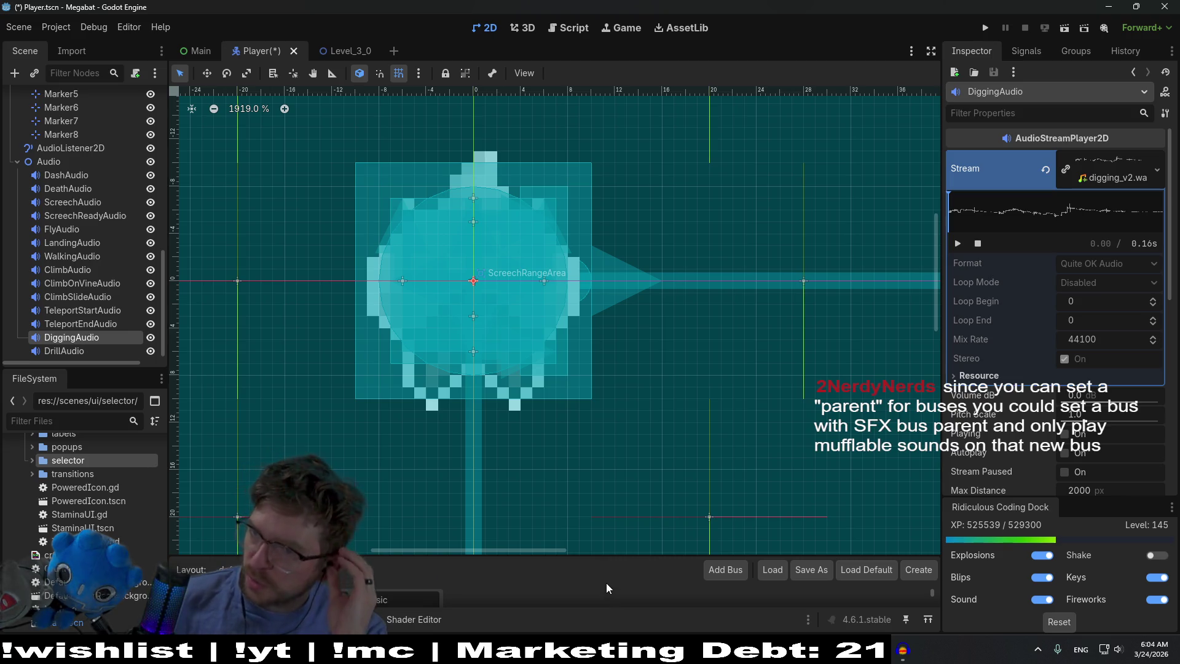
key("Return")
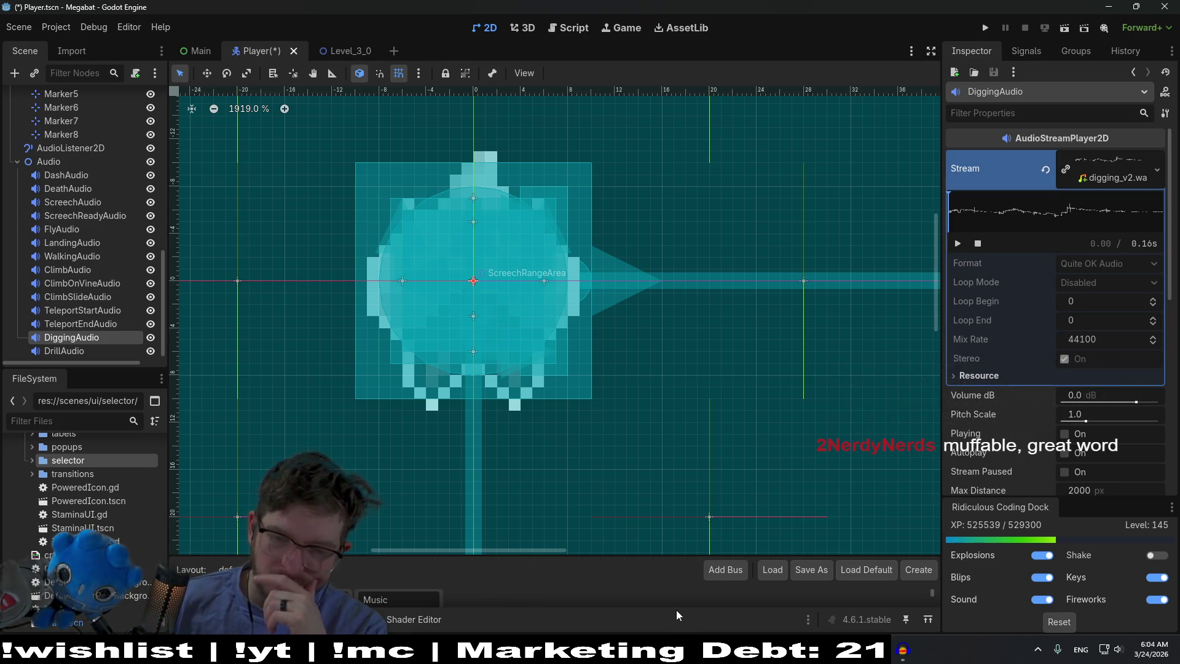
left_click(709, 571)
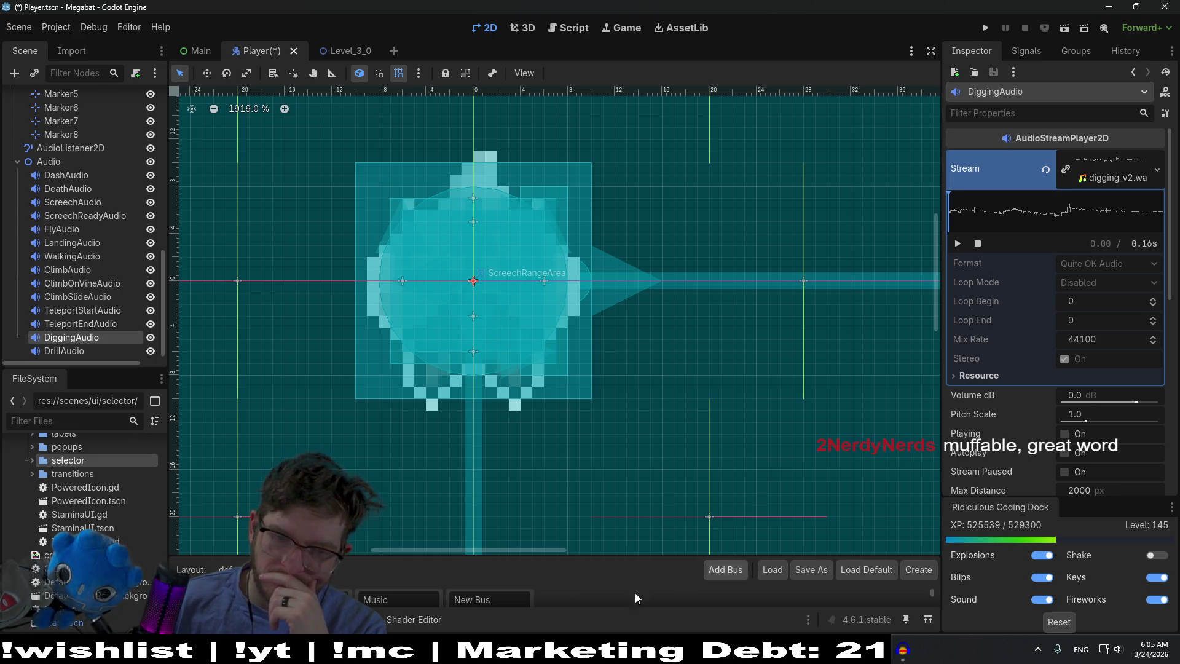
Rename the newly added bus after Music to 'Muffled'
left_click(460, 599)
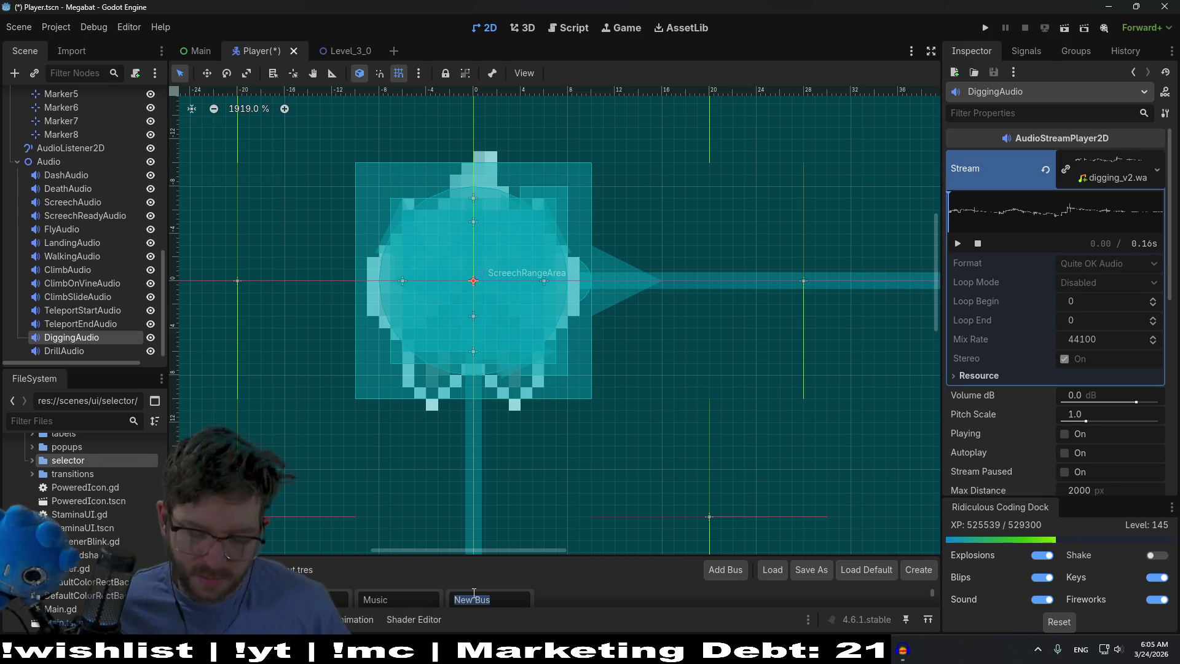
type("M")
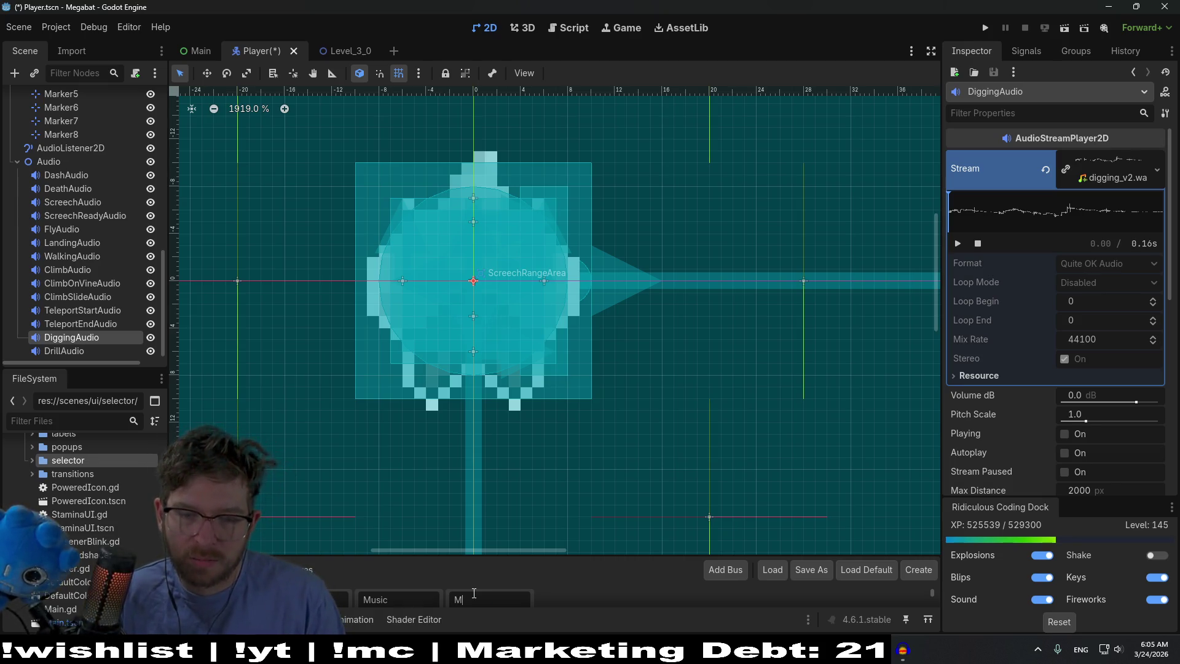
type("uffled")
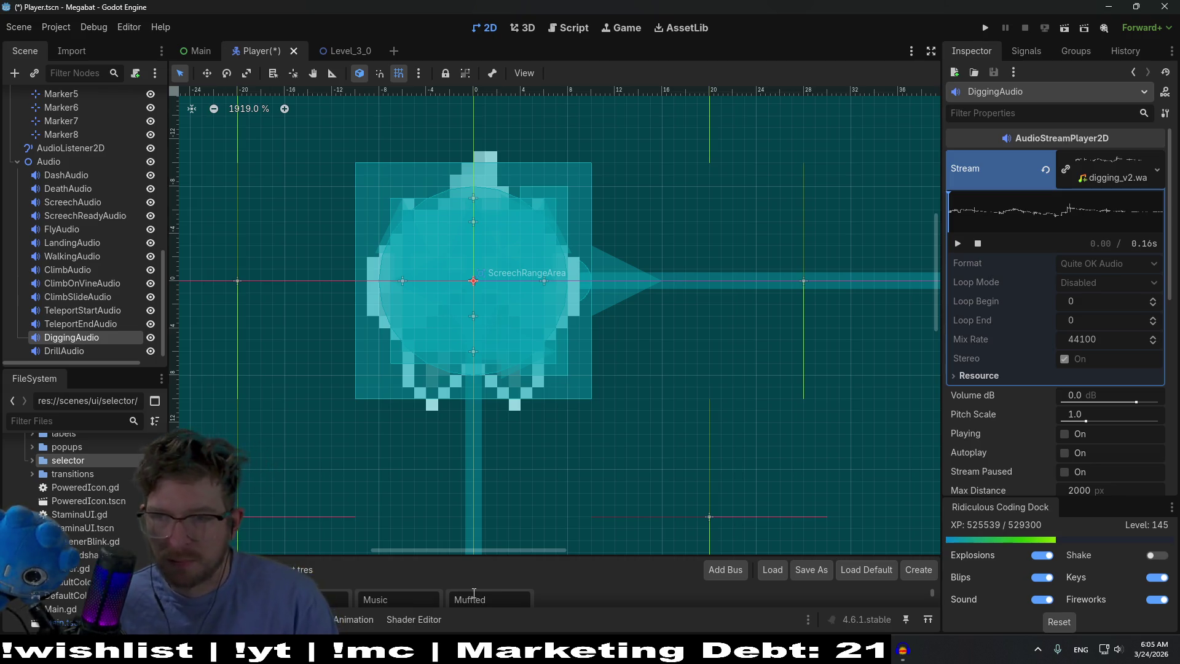
key("Return")
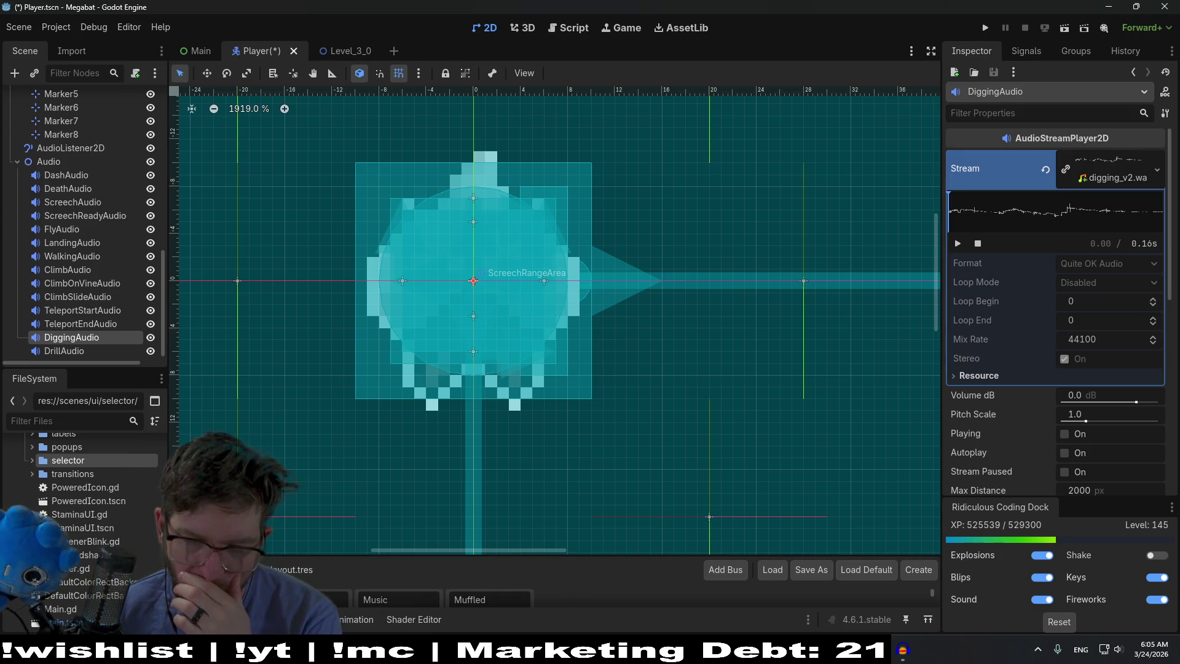
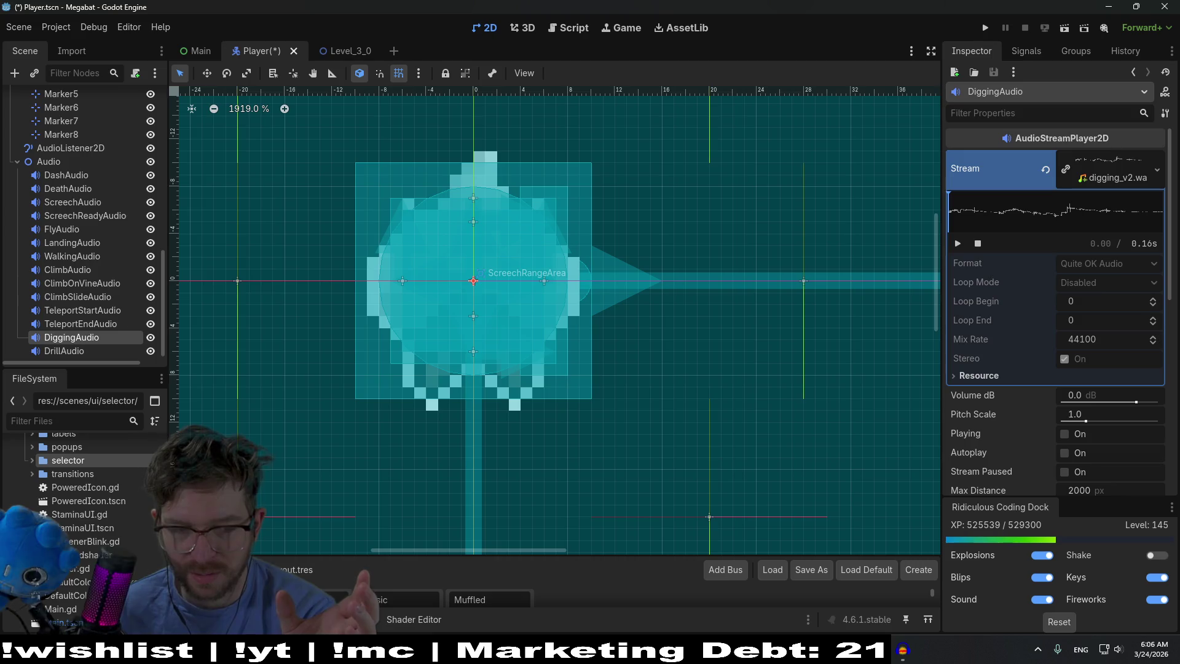
Select the Muffled bus name, leaving it unchanged
key("Tab")
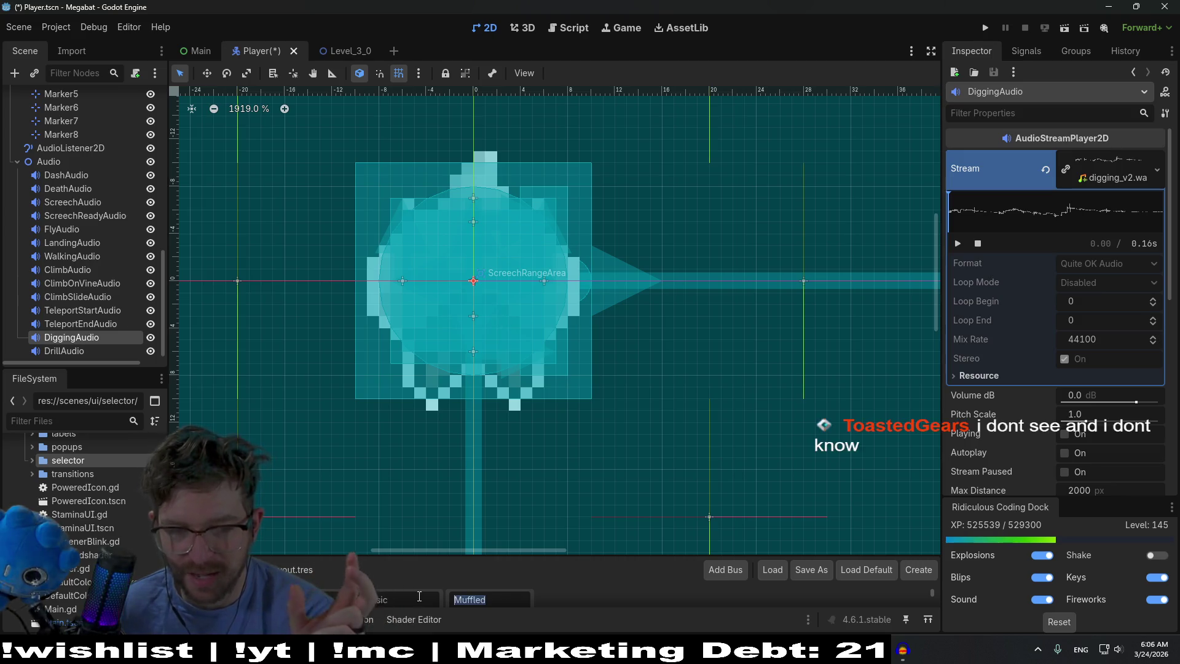
left_click(481, 612)
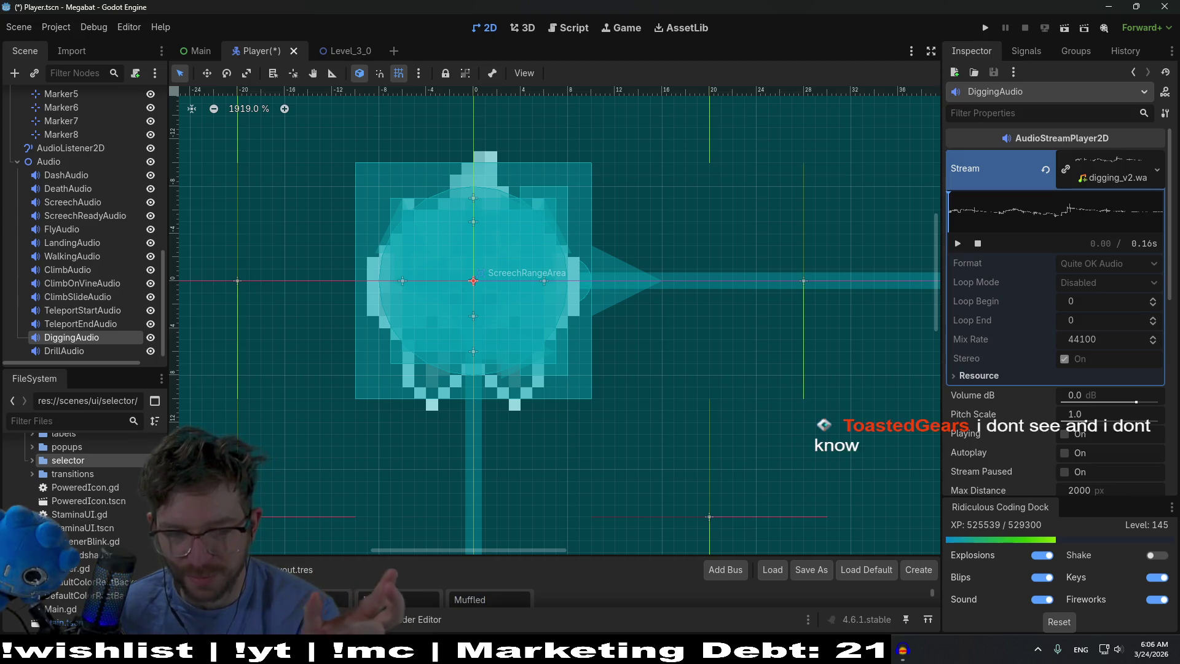
double_click(480, 599)
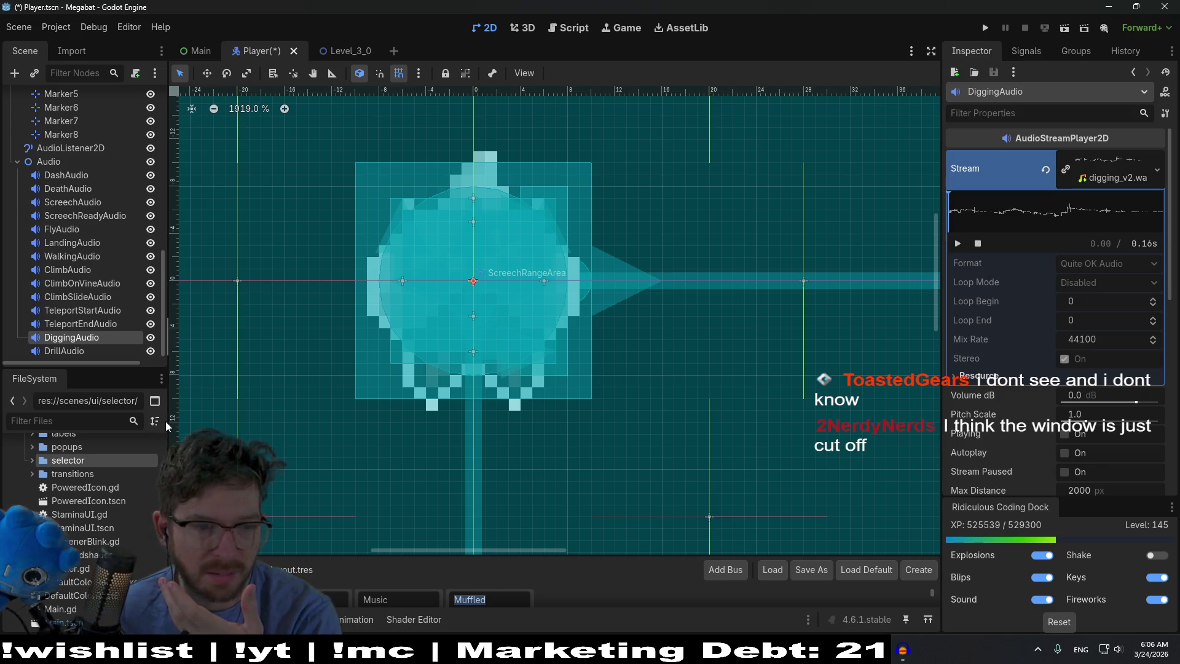
Resize the scene and file docks and drag the bottom divider up to enlarge the audio bus mixer
left_click_drag(169, 420, 450, 420)
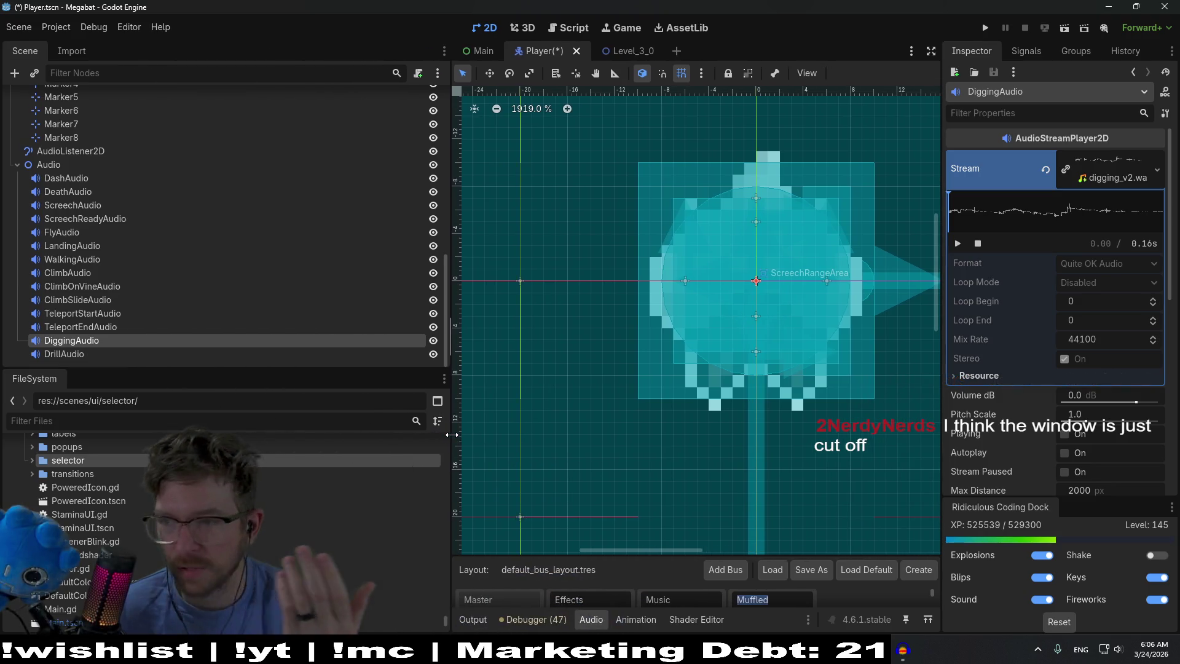
left_click(592, 618)
left_click(591, 619)
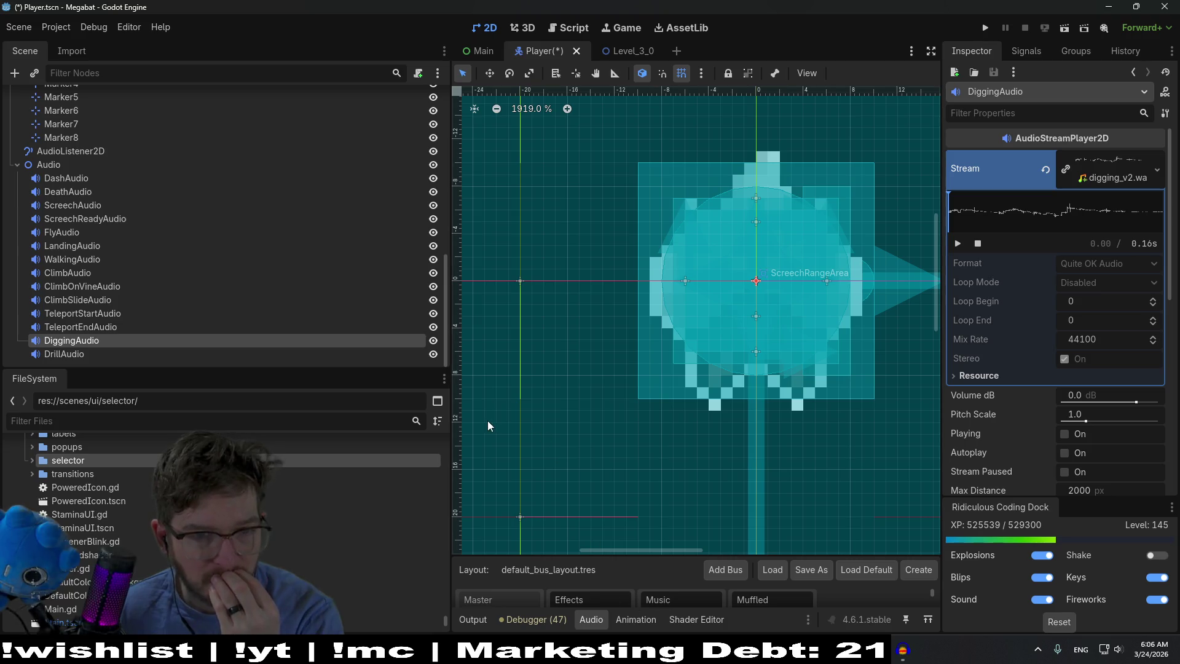
left_click_drag(451, 409, 225, 410)
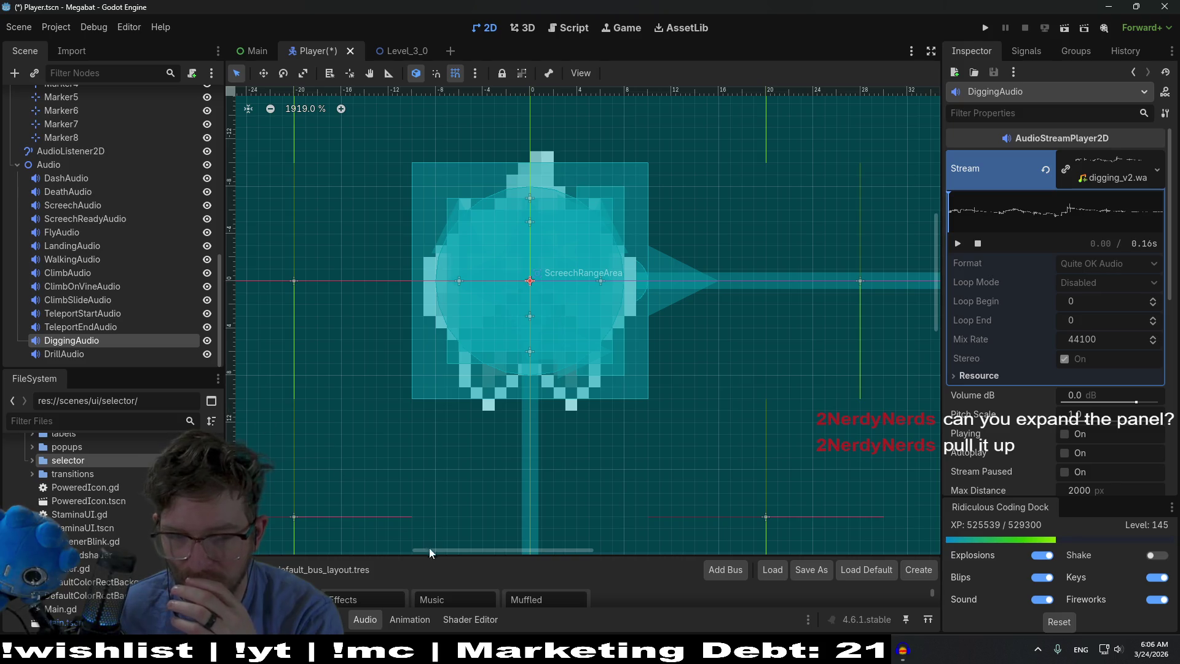
left_click_drag(480, 556, 480, 286)
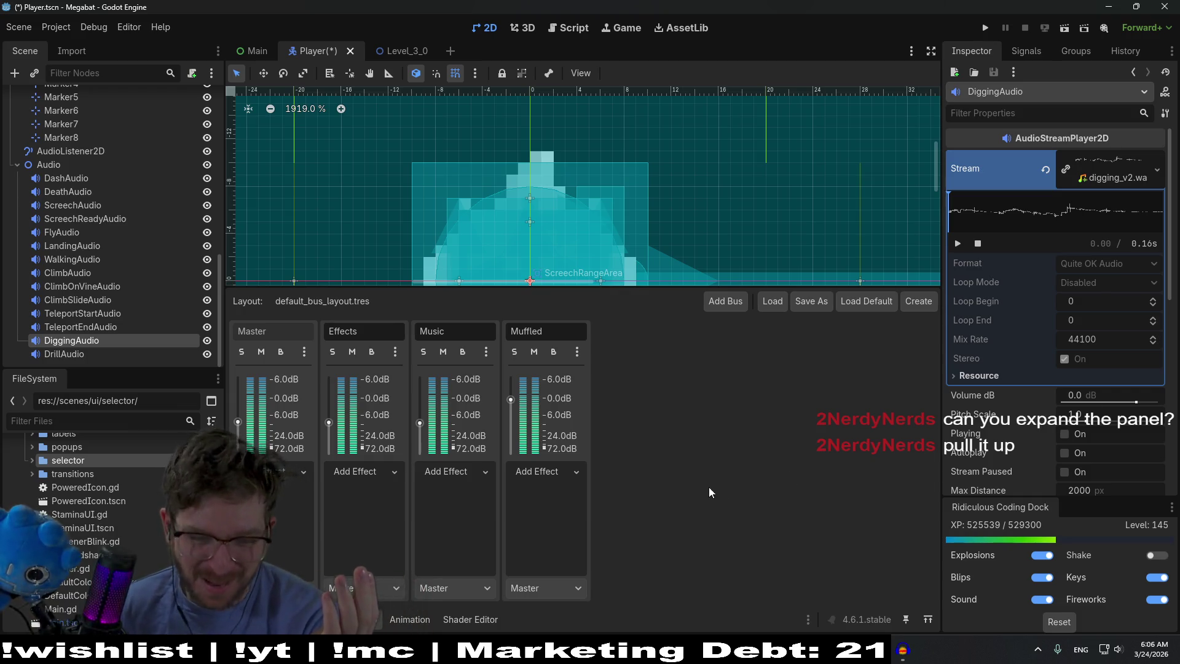
Route the Muffled bus output into Effects, nudge its fader, and add a LowPassFilter effect
left_click(559, 586)
left_click(561, 608)
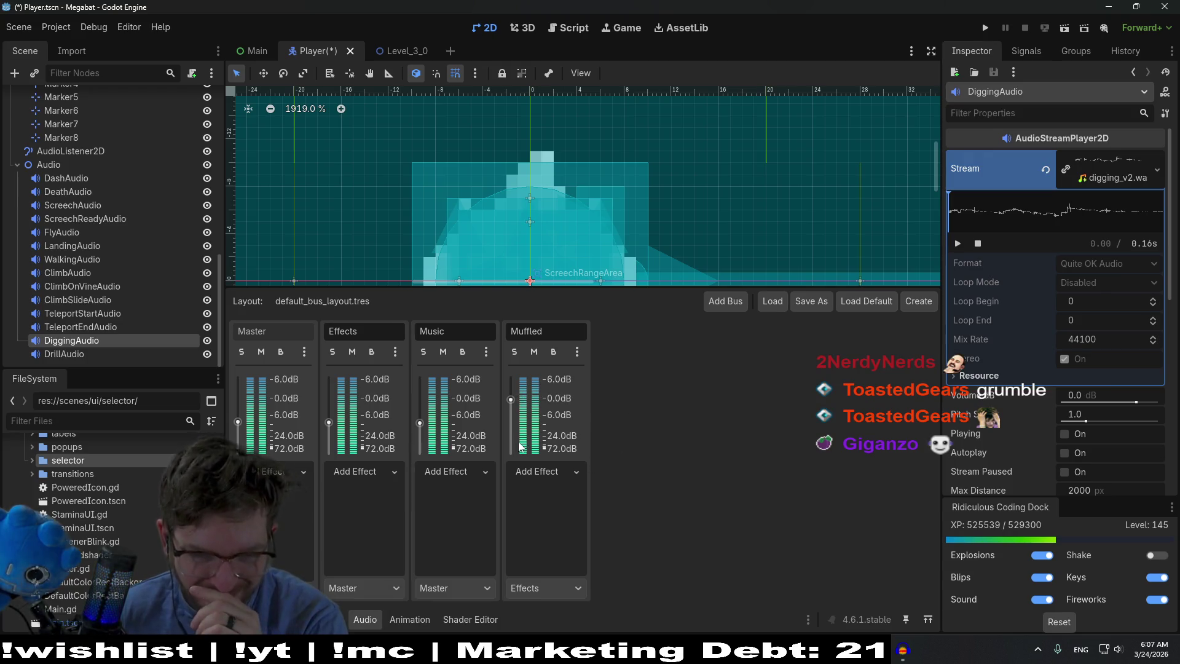
mouse_move(507, 400)
left_mouse_down()
mouse_move(514, 377)
mouse_move(519, 406)
mouse_move(504, 400)
left_mouse_up()
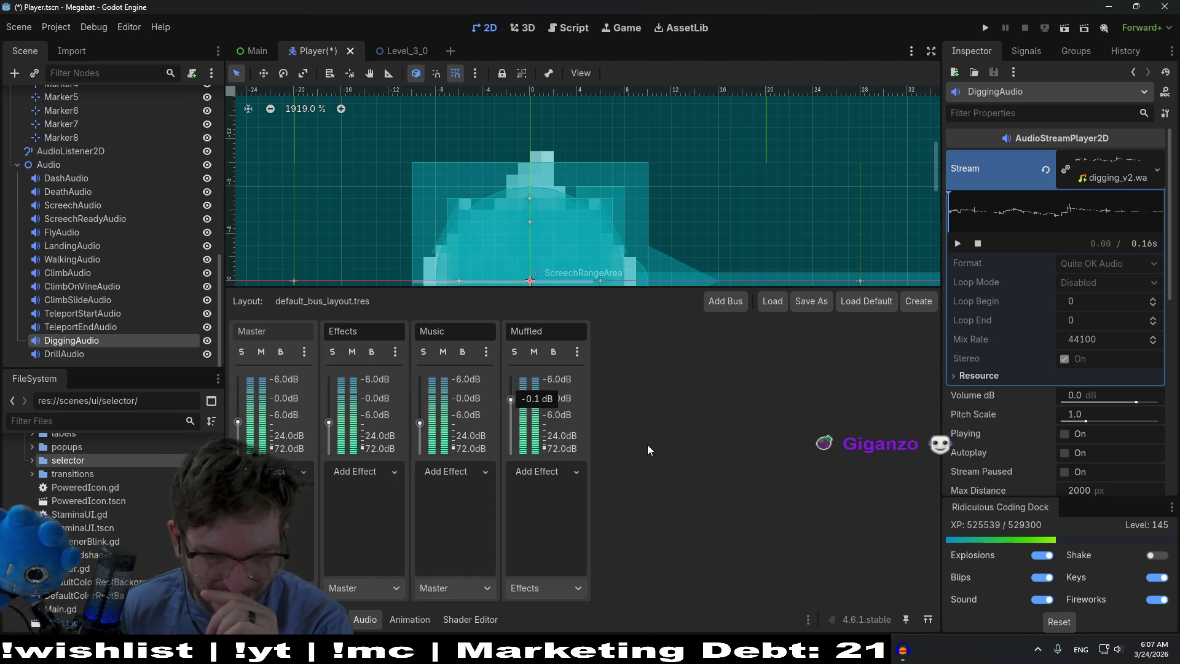
left_click_drag(515, 400, 503, 399)
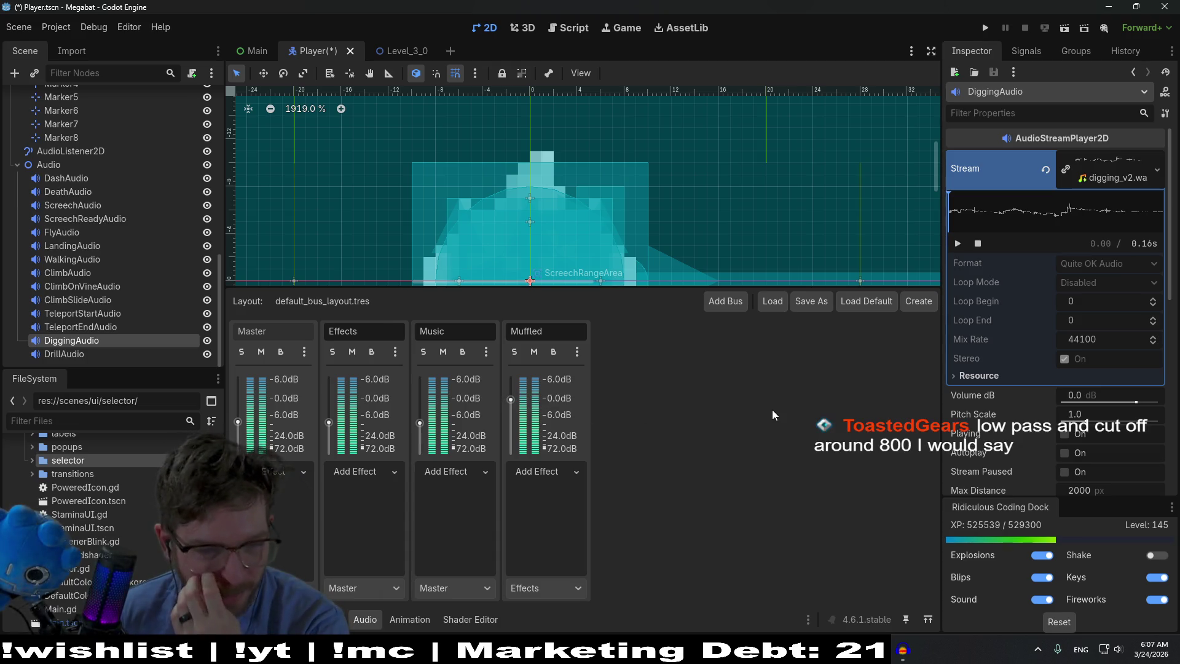
left_click(570, 474)
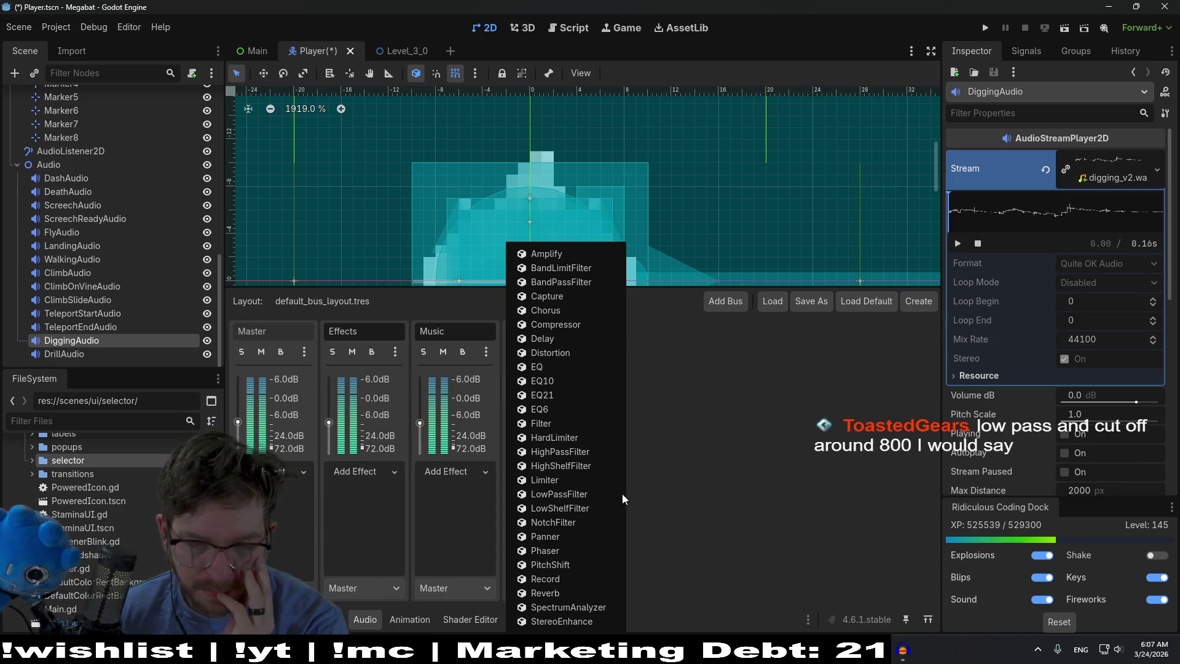
left_click(577, 494)
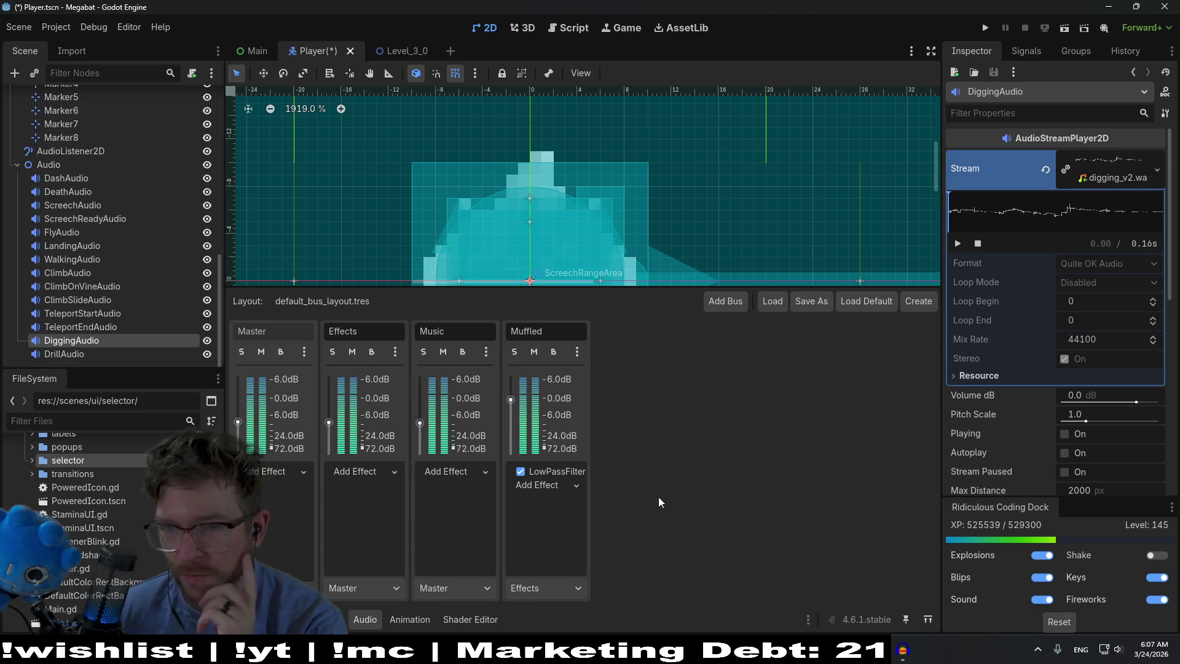
Set the Muffled bus LowPassFilter's Cutoff Hz to 800 in the Inspector
left_click(559, 472)
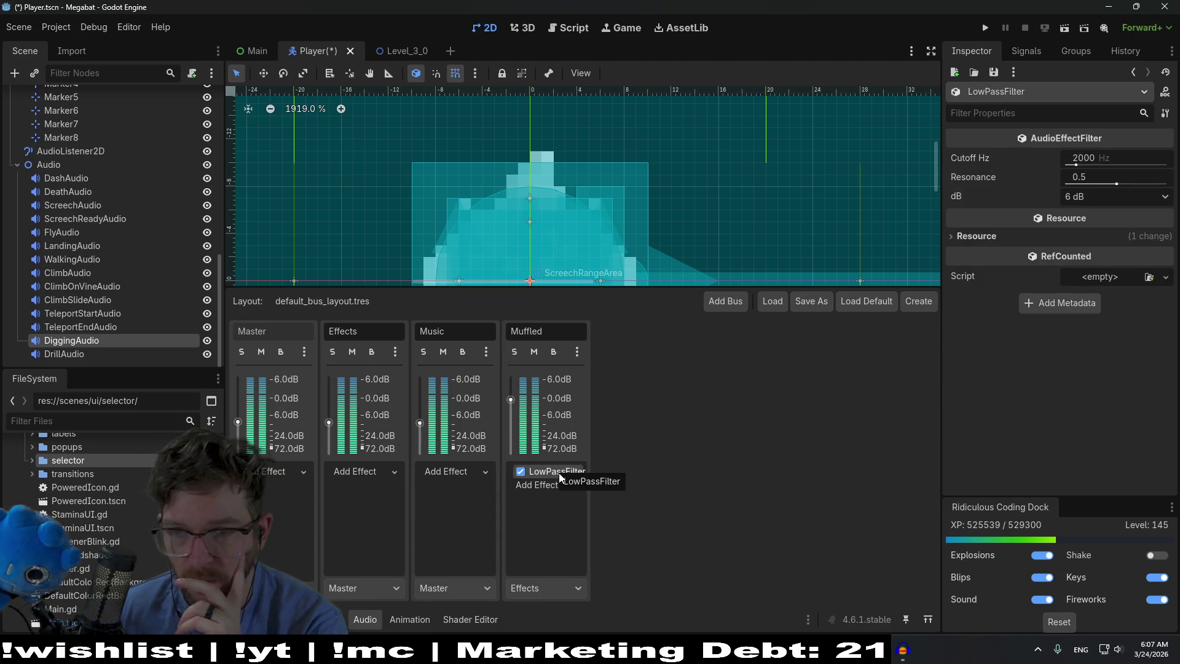
left_click(1087, 162)
type("800")
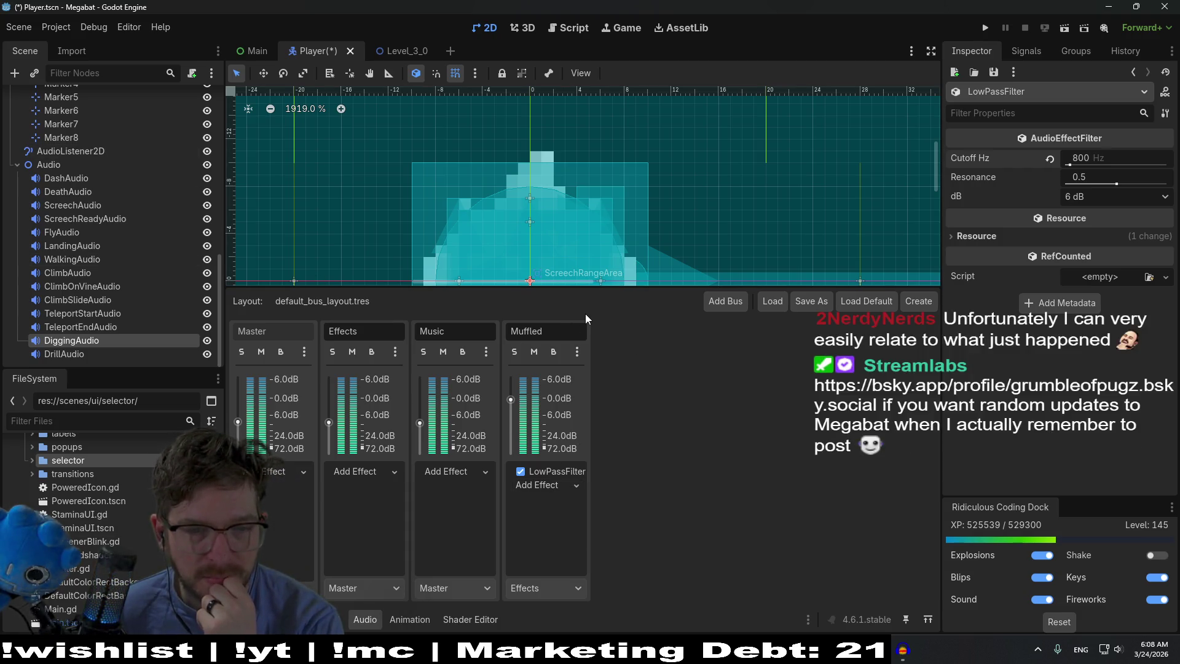
left_click(577, 29)
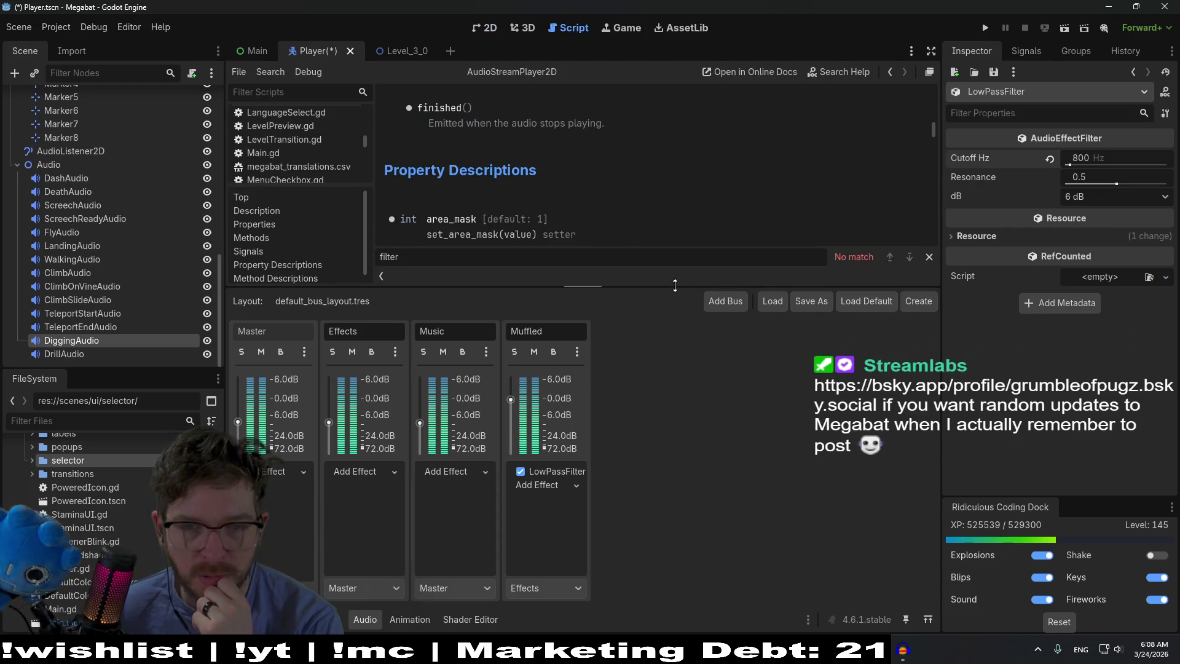
Enlarge the script editor area and open Player.gd
left_click_drag(675, 285, 664, 513)
left_click(477, 24)
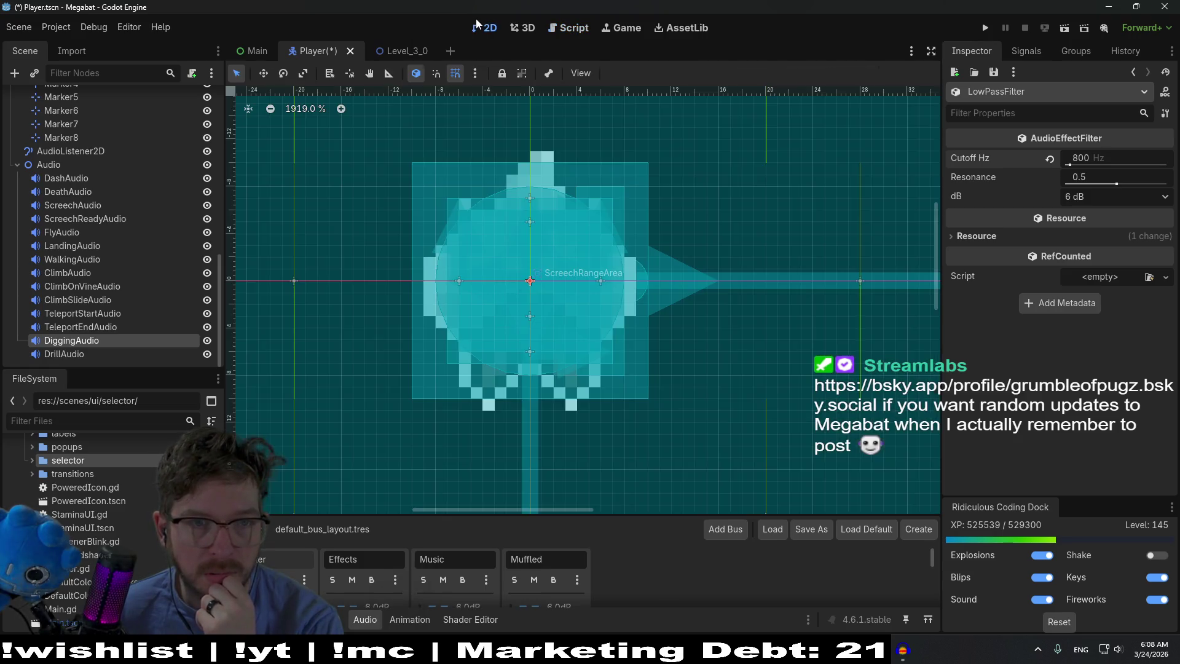
left_click(559, 30)
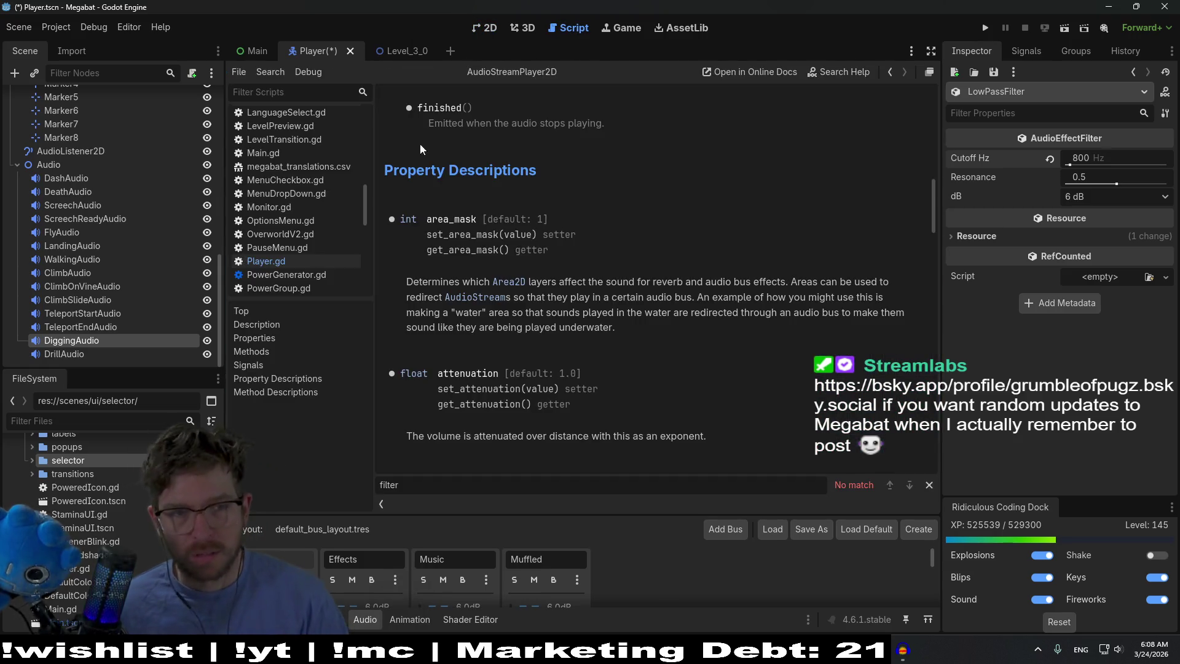
left_click(311, 263)
left_click(614, 270)
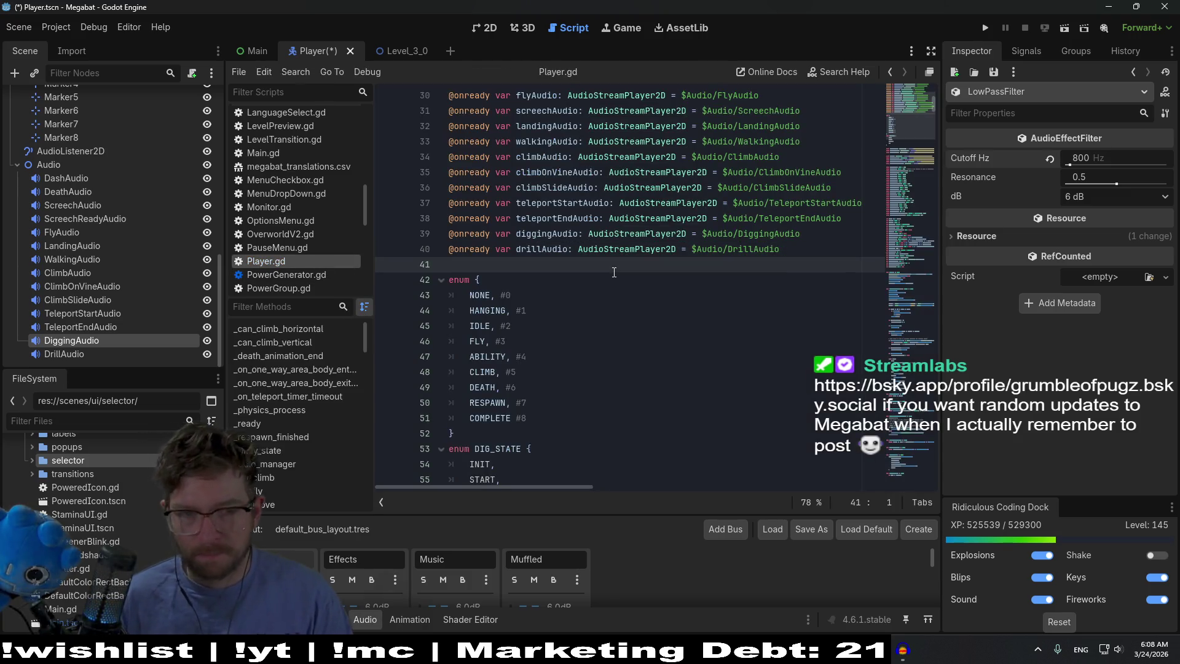
Search Player.gd for 'dig_st' and go to the dig_state DIGGING branch near line 750
key("ctrl+shift+o")
key("Escape")
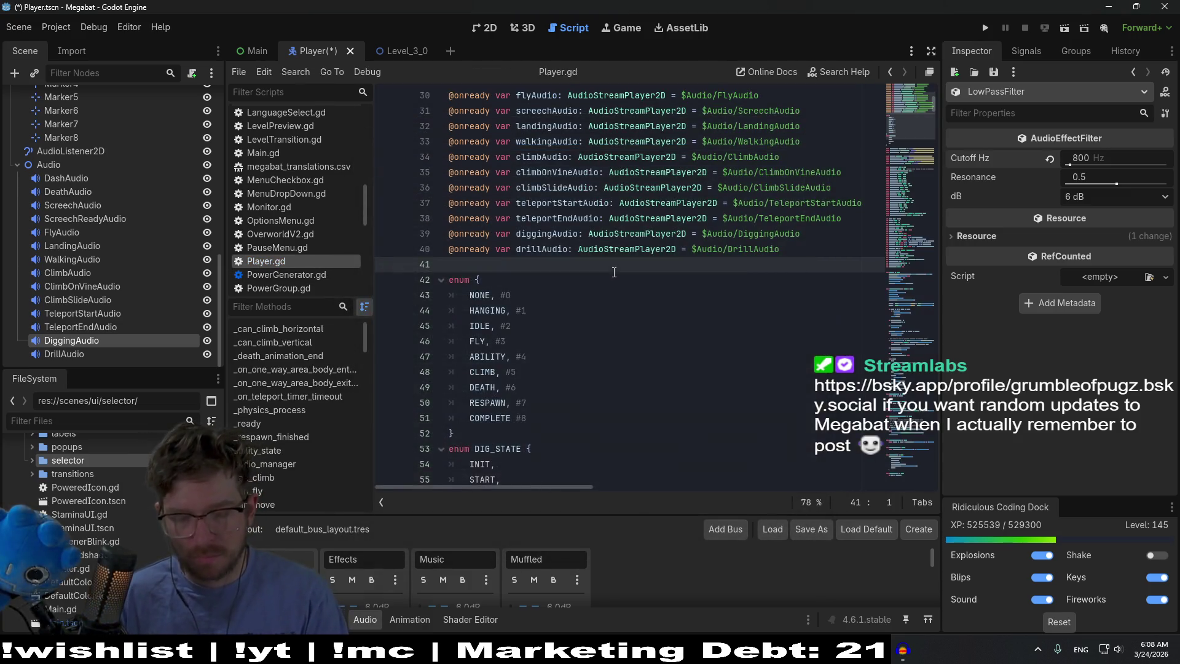
key("ctrl+f")
type("dig_st")
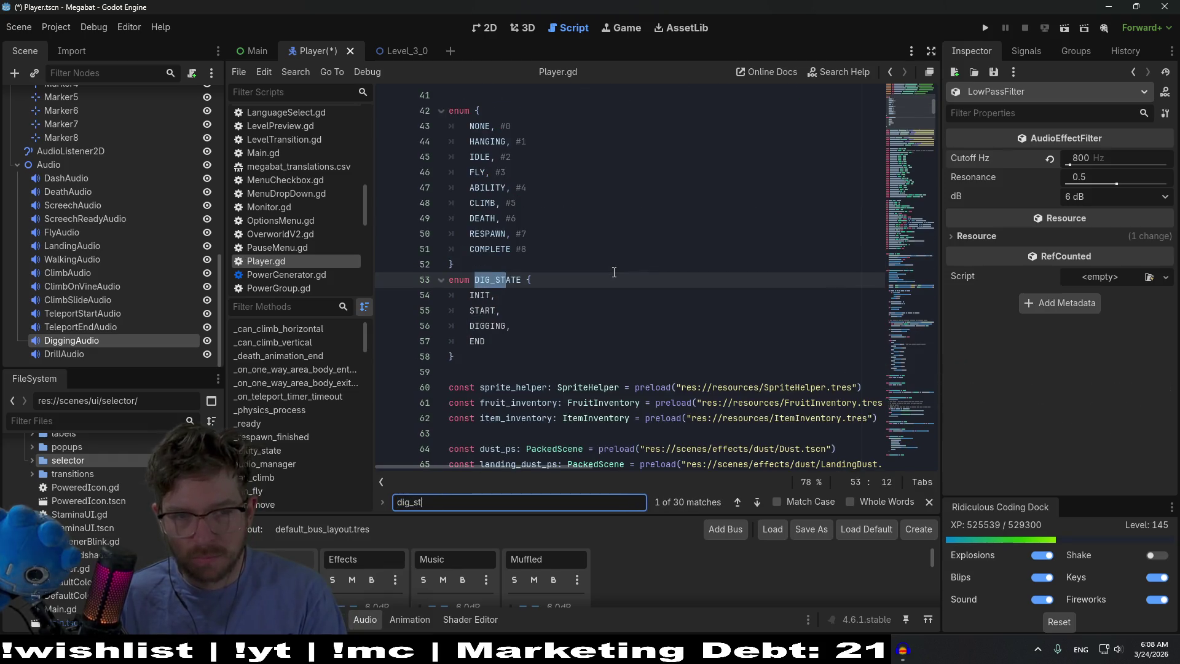
type("(")
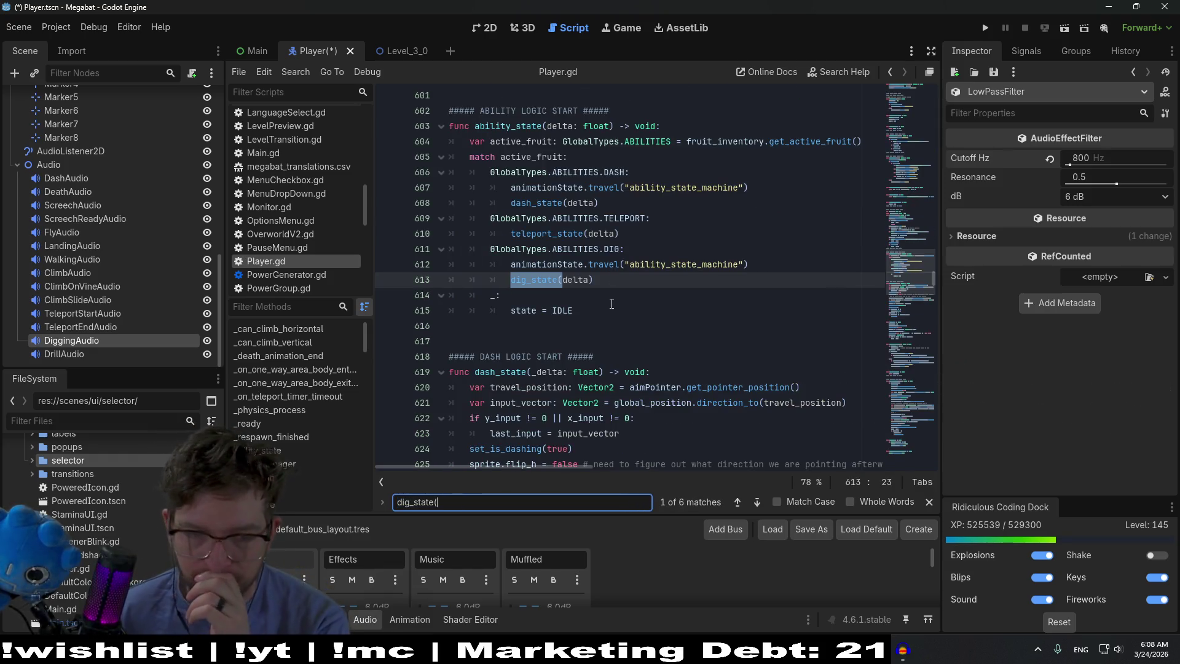
left_click(535, 185, "ctrl")
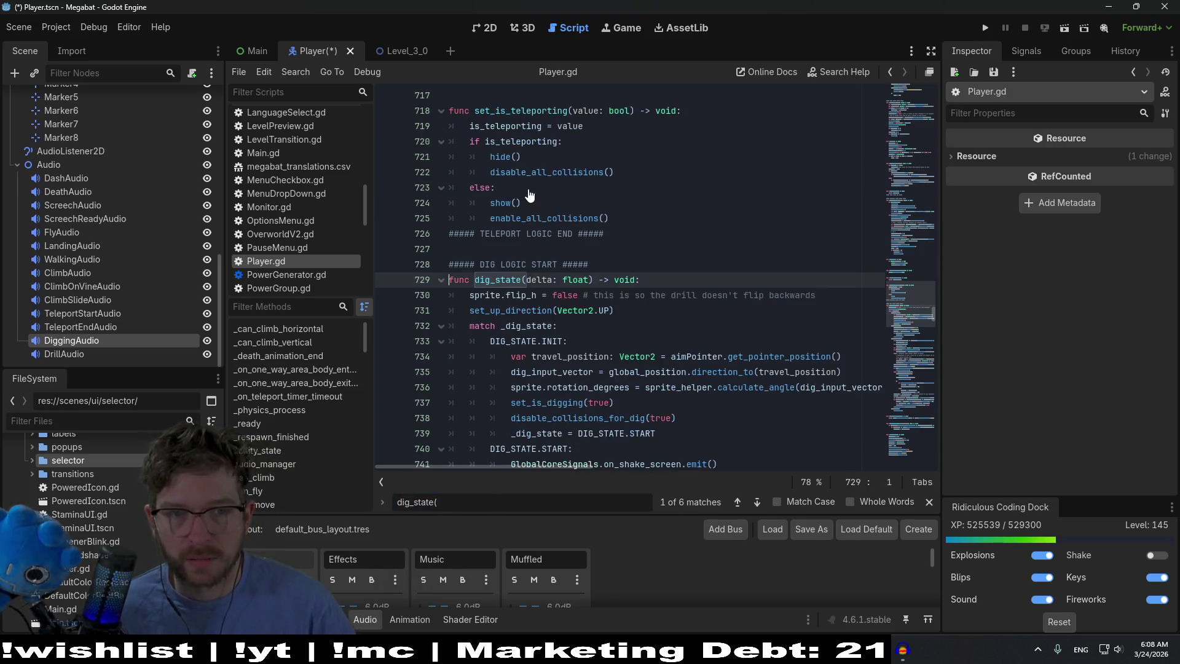
scroll(628, 258, "down", 4)
scroll(628, 258, "down", 3)
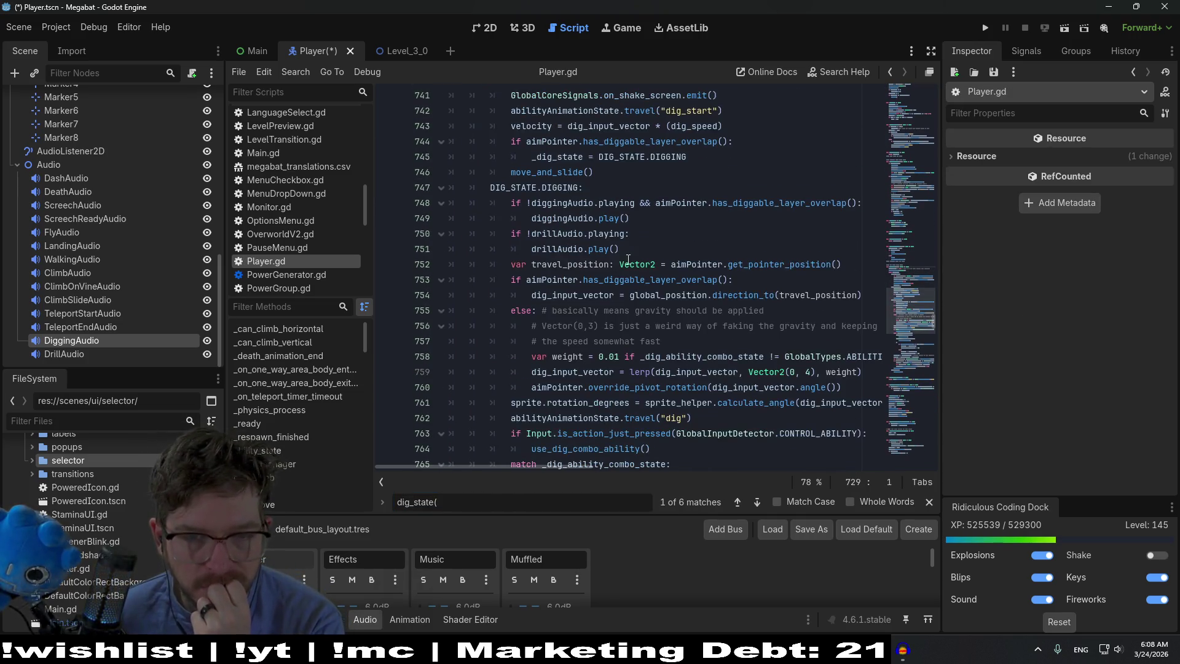
left_click(645, 239)
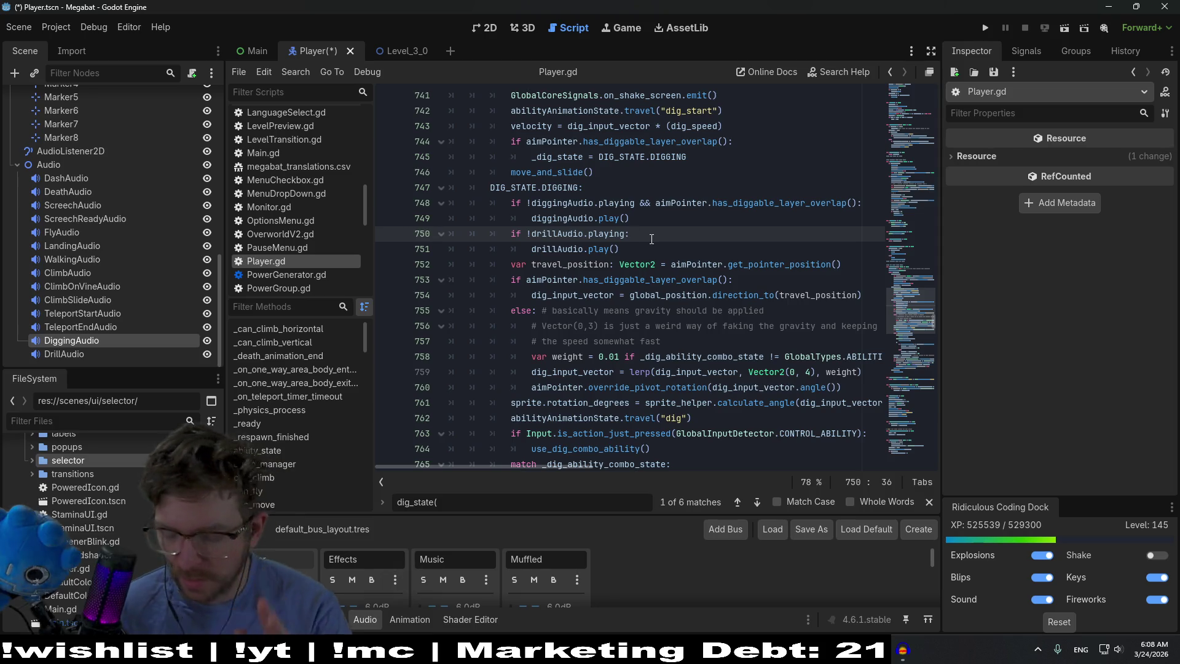
On line 751, write an if condition reusing the aimPointer overlap check copied from line 748
key("Return")
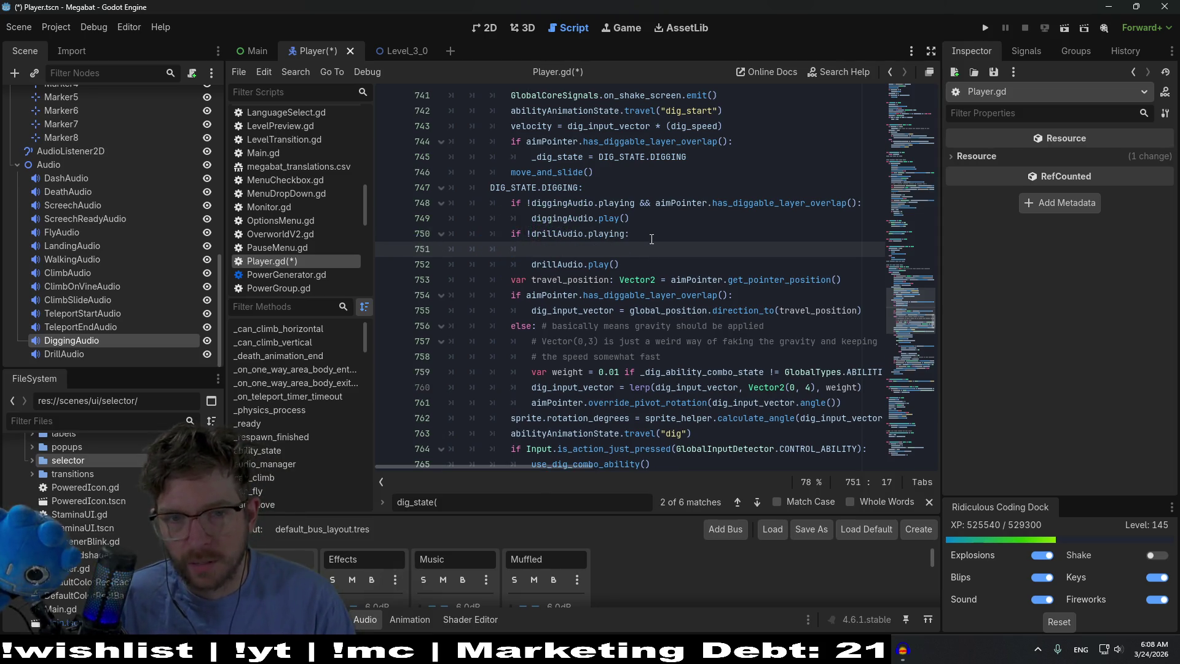
type("if aimPoin")
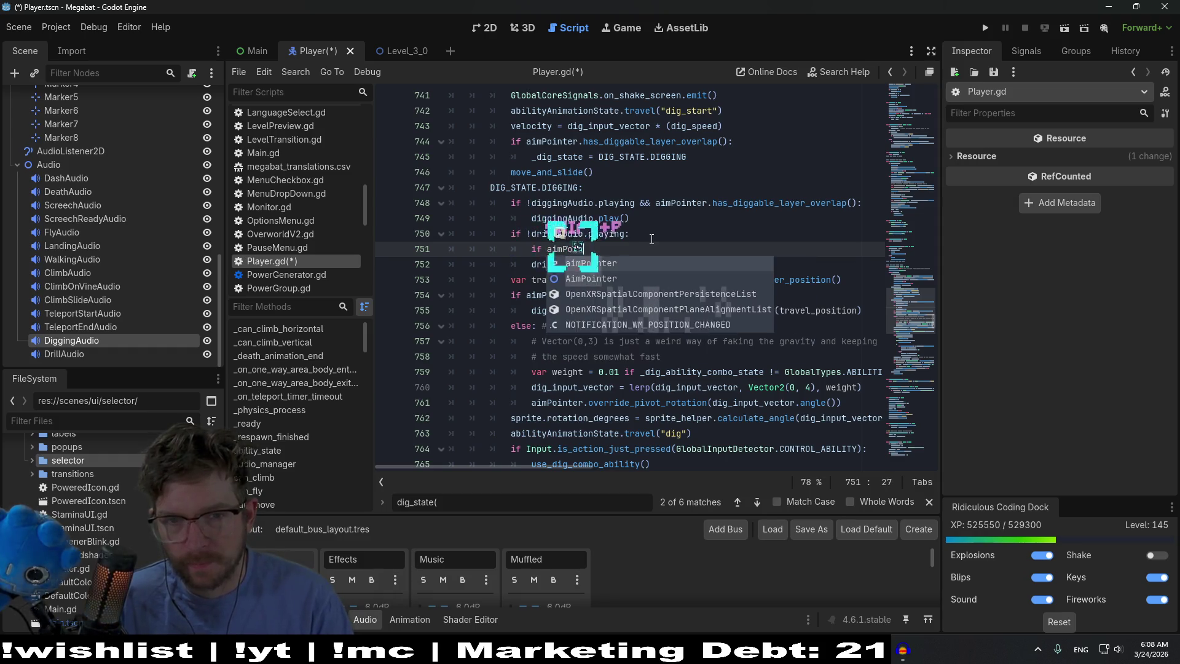
key("Return")
type(".")
key("BackSpace")
type(".has")
left_click(802, 202)
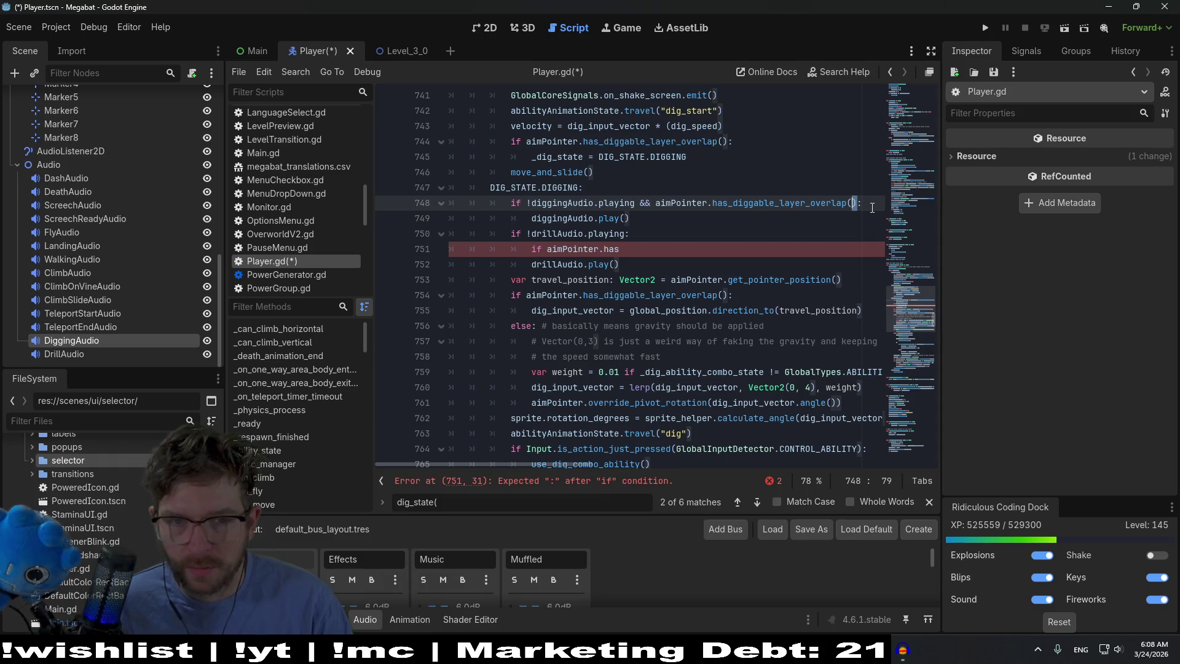
key("shift+Left")
key("shift+Left")
key("shift+Left")
key("shift+Left")
key("shift+Left")
key("shift+Left")
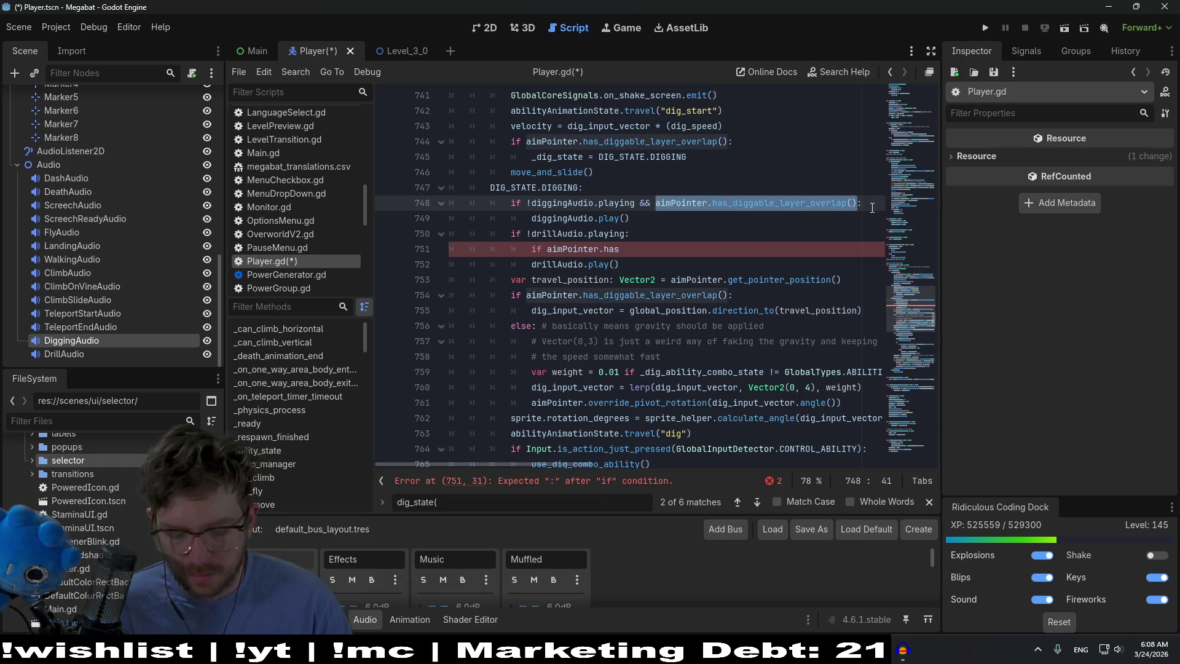
key("ctrl+c")
key("Down")
key("Down")
key("Down")
key("BackSpace")
key("BackSpace")
key("BackSpace")
key("ctrl+v")
key("BackSpace")
key("BackSpace")
key("BackSpace")
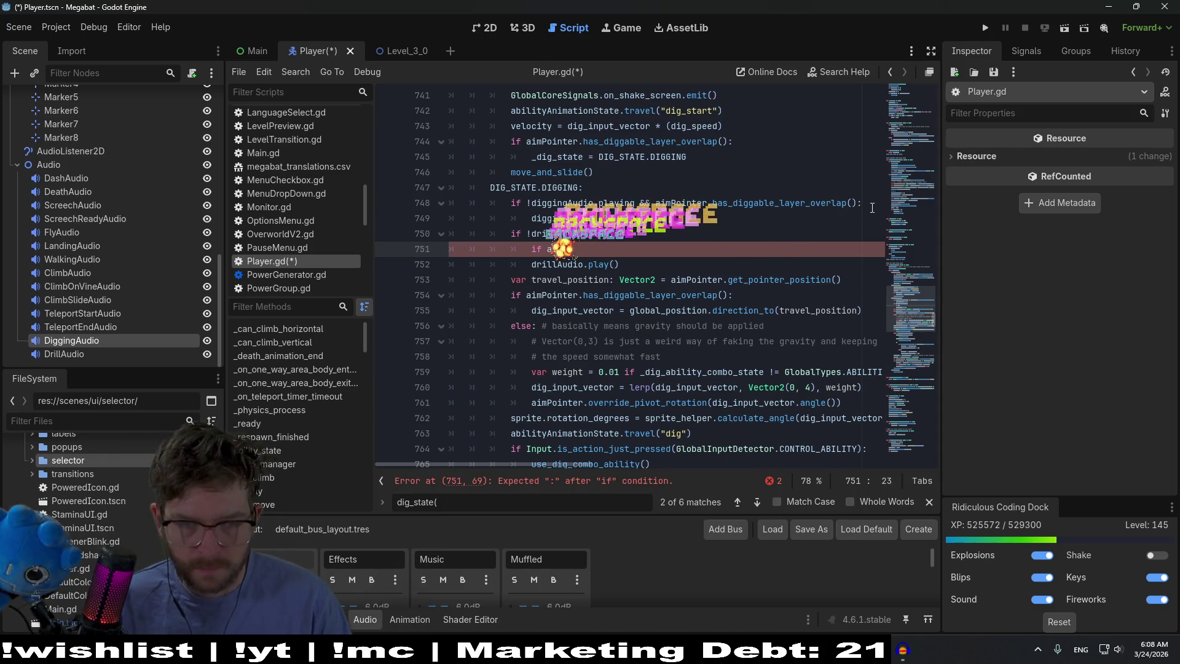
key("ctrl+v")
type(":")
Under that condition, add the call drillAudio.set_bus("")
key("Return")
type("drillAudio")
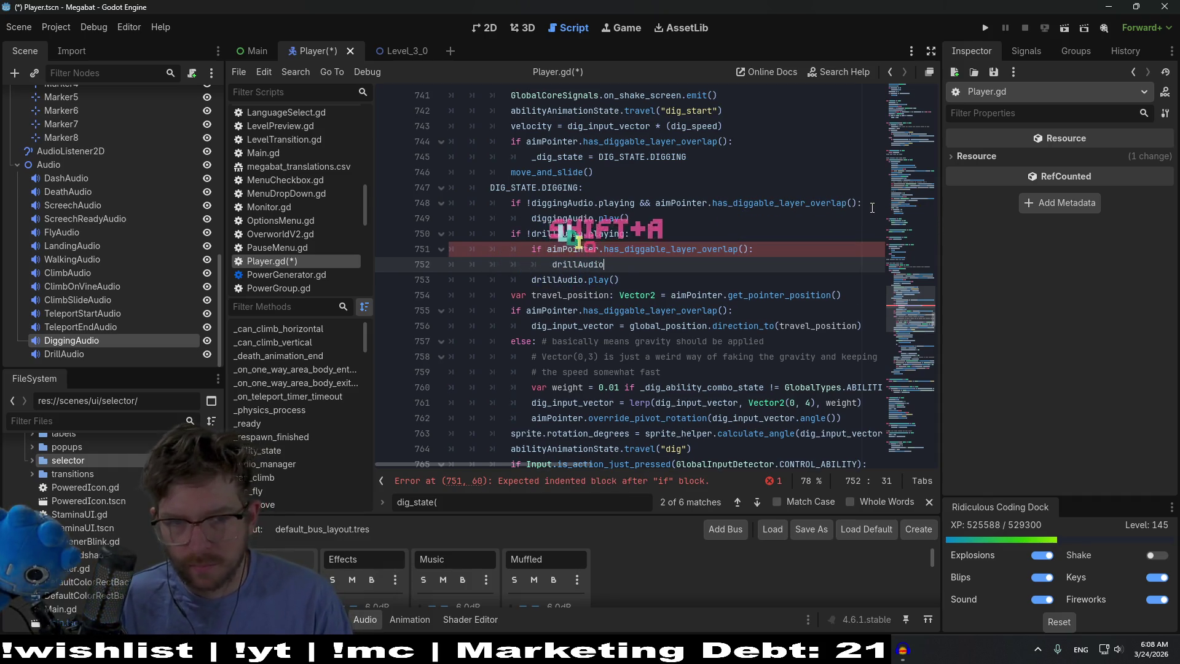
type(".set_")
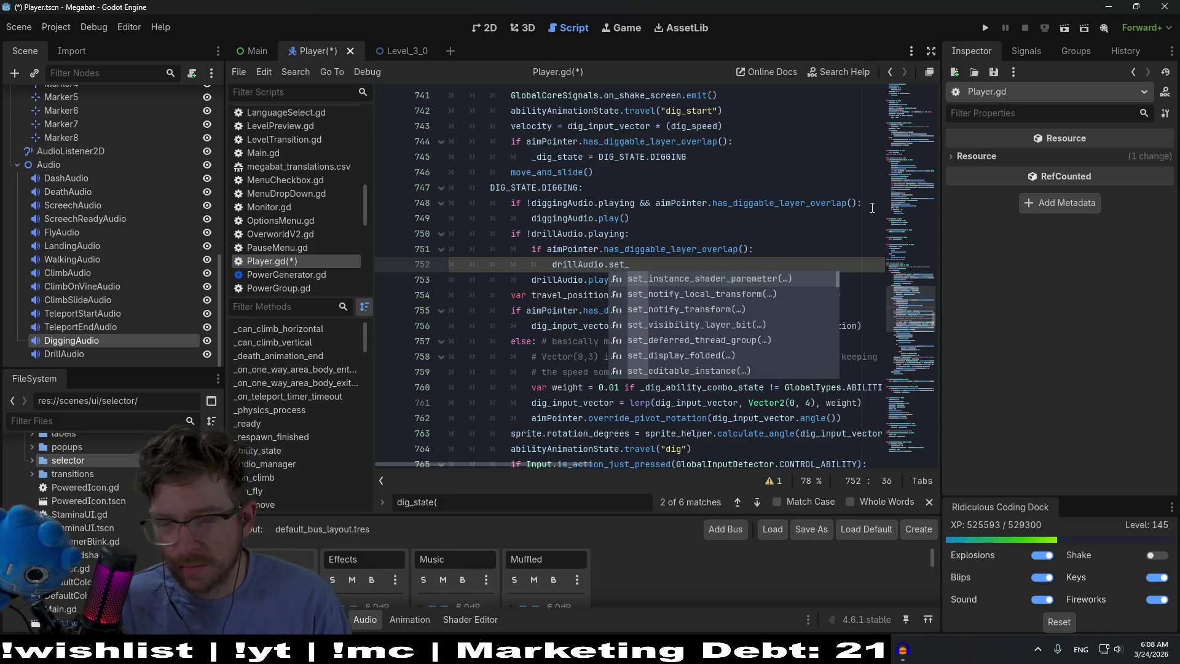
key("BackSpace")
key("BackSpace")
key("BackSpace")
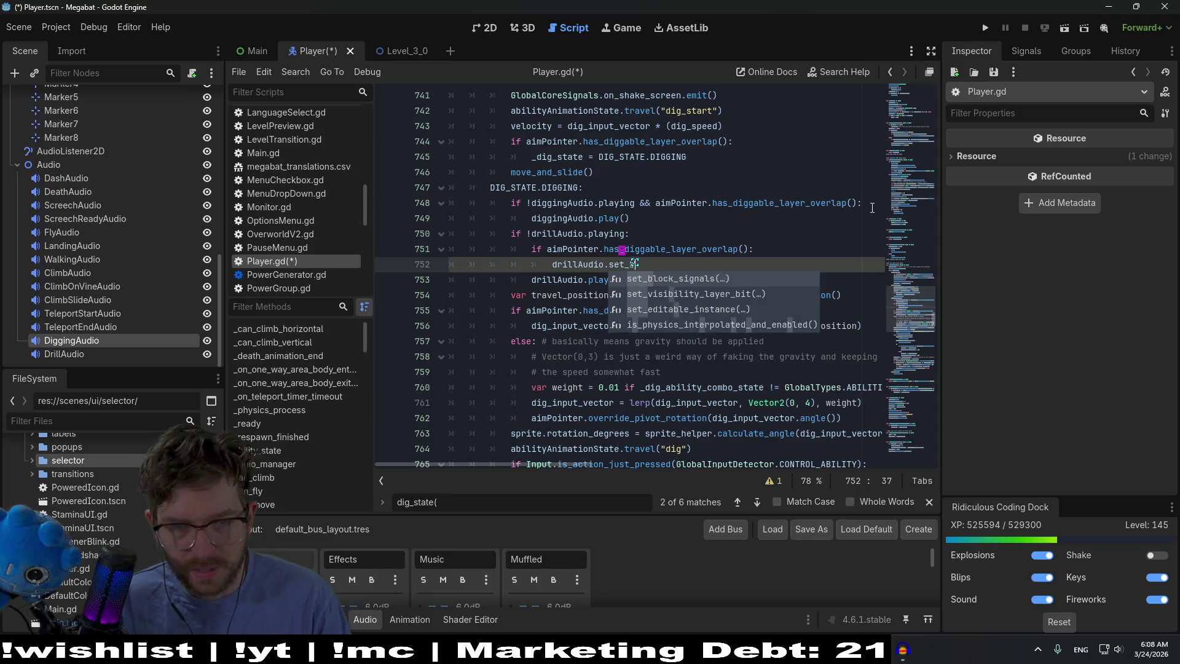
key("BackSpace")
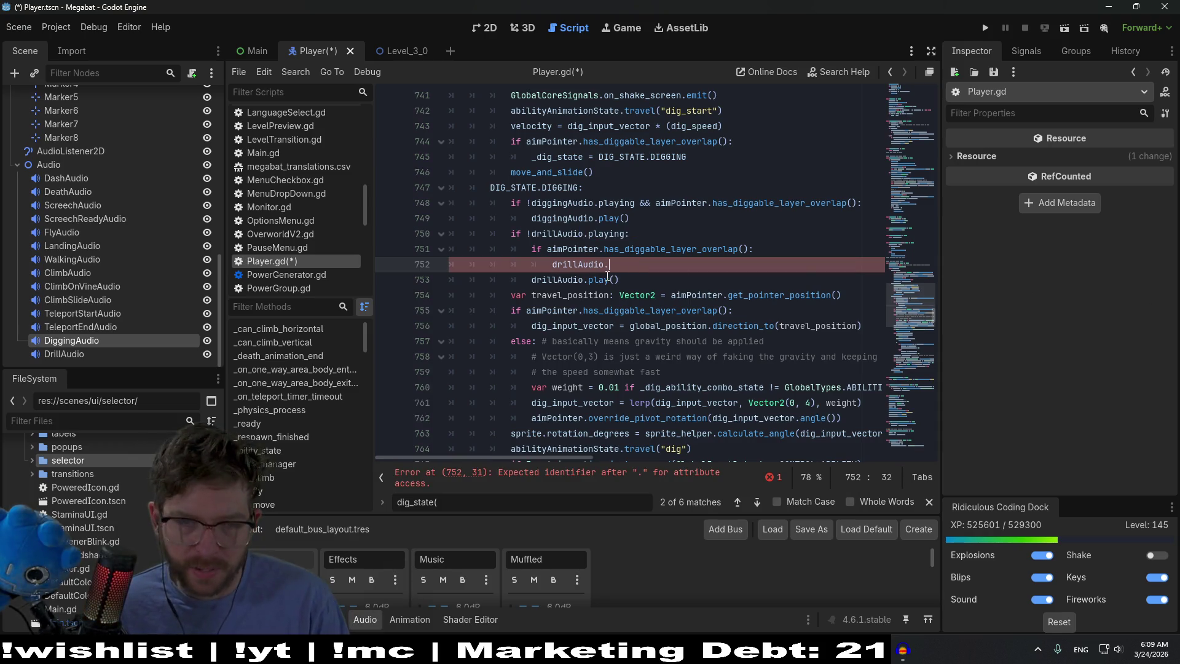
key("BackSpace")
type(".set_bus(")
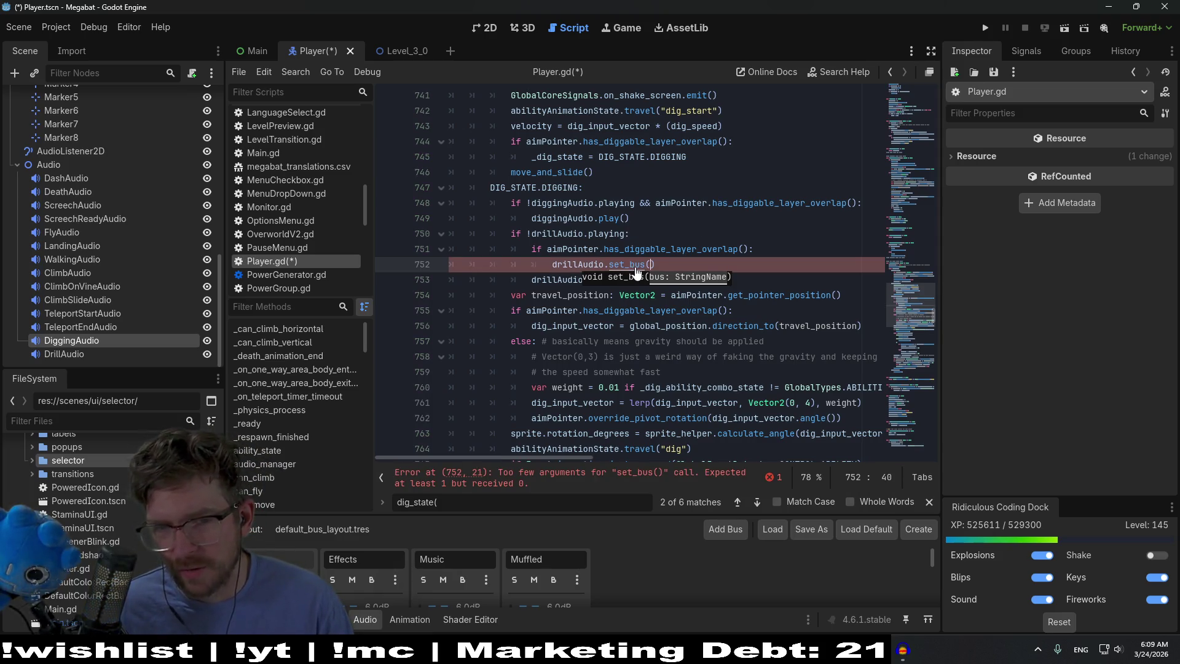
type("\"")
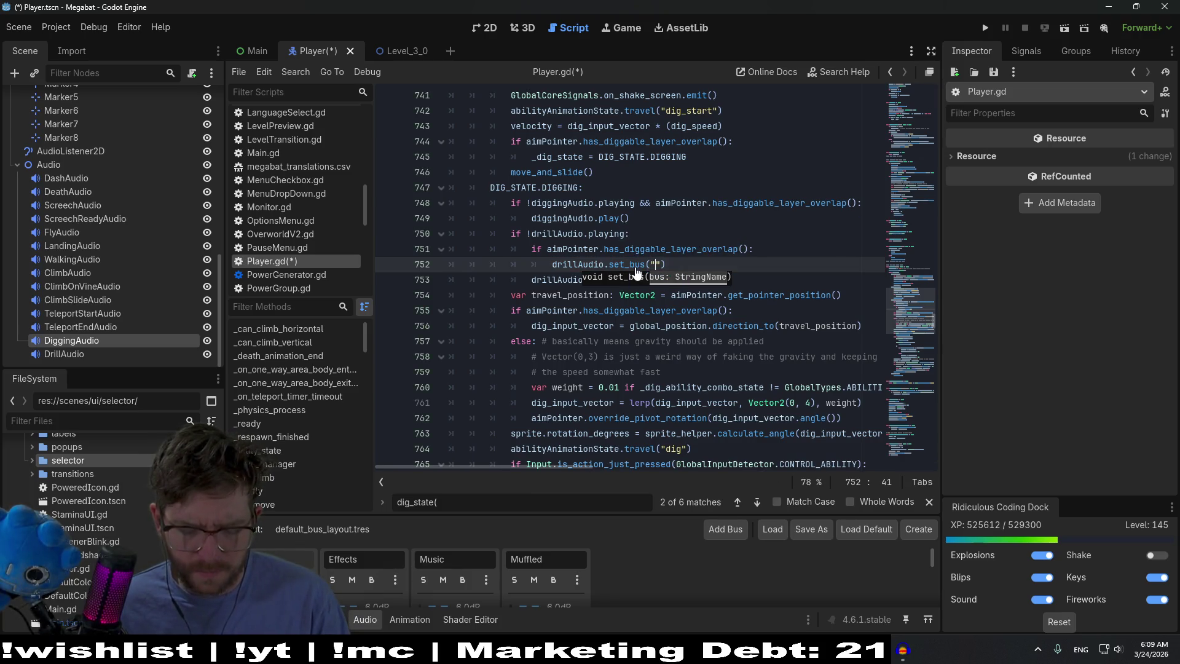
key("ctrl+shift+f")
Quick-open GlobalConstants.gd with the file finder
type("glob")
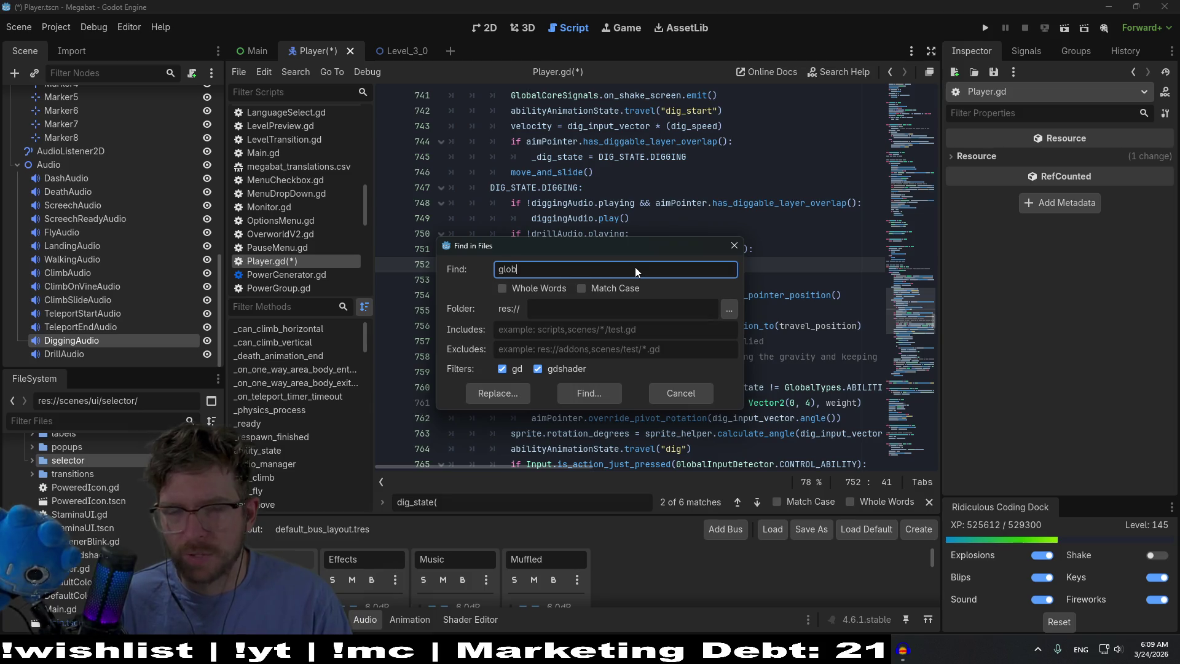
key("Escape")
key("shift+alt+o")
type("glb")
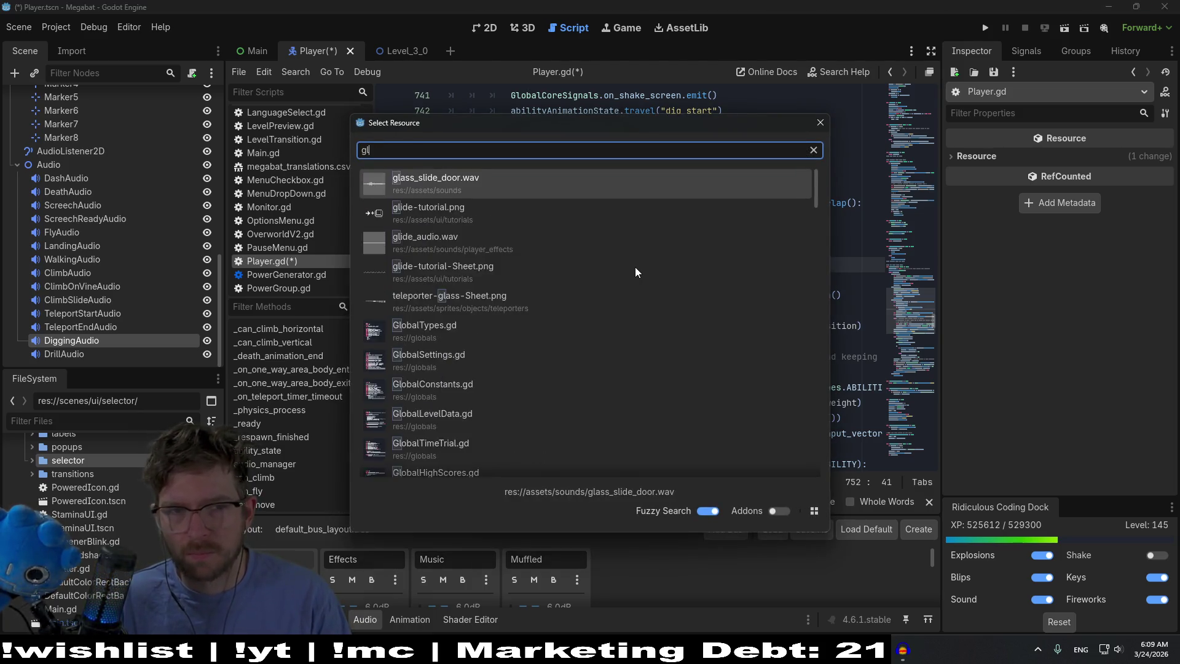
key("BackSpace")
type("obalconst")
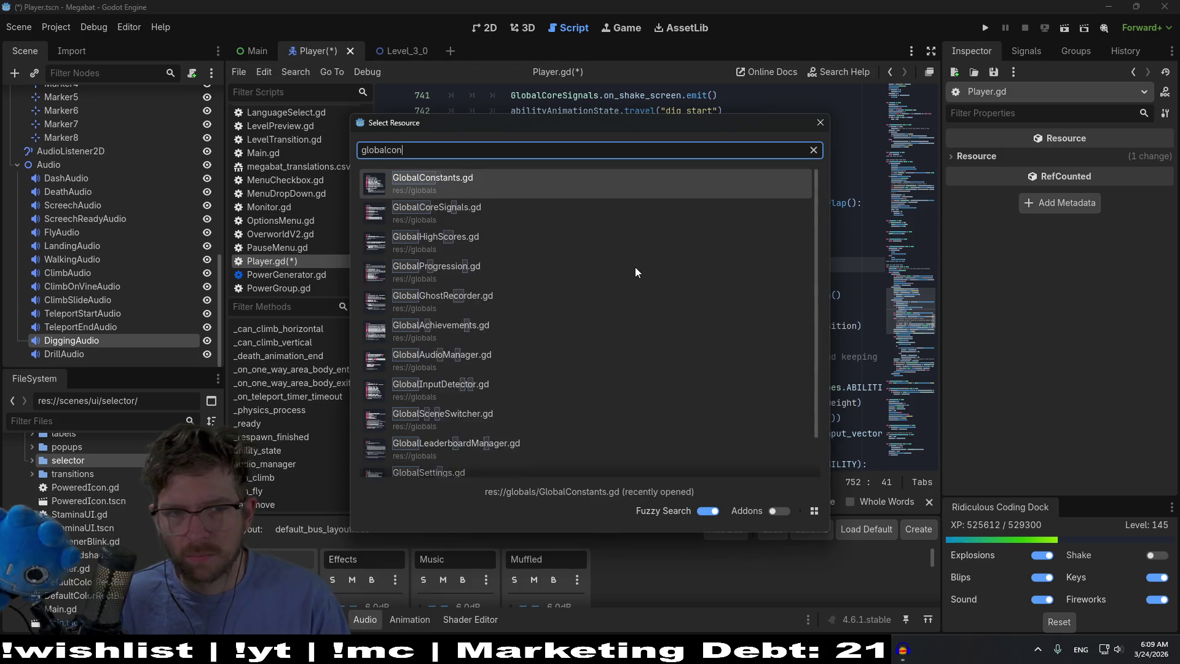
key("Return")
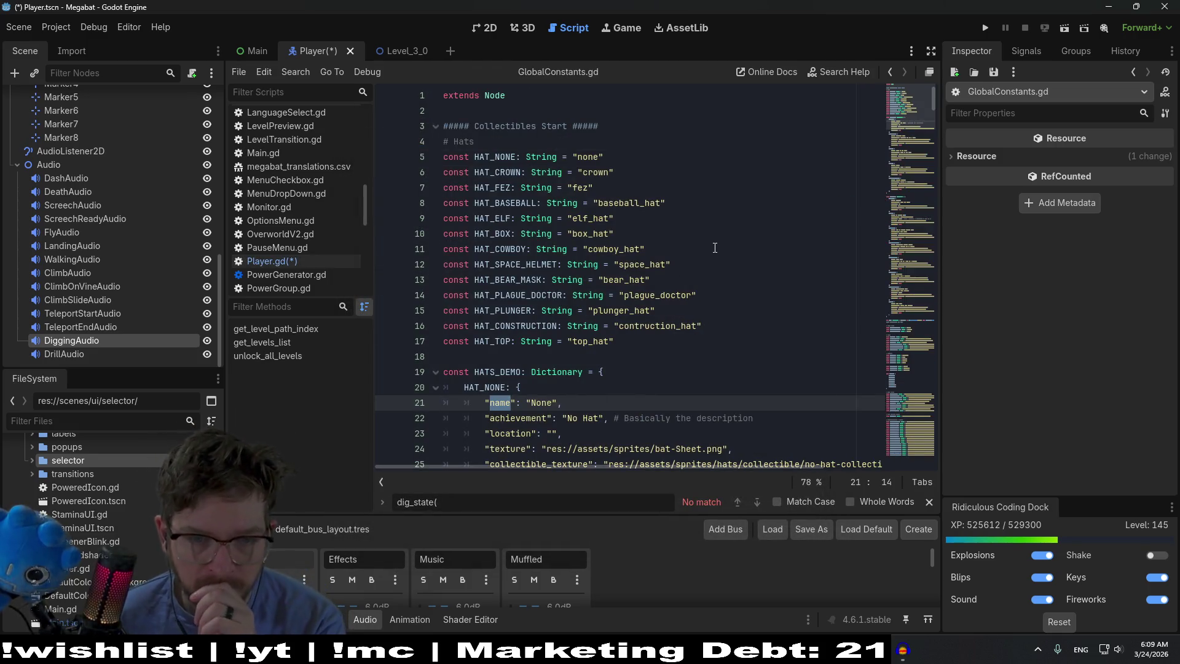
Find 'Effects' across files, open GlobalSettings.gd, and add a blank line after the Music constant
left_click(715, 248)
key("ctrl+f")
type("bus")
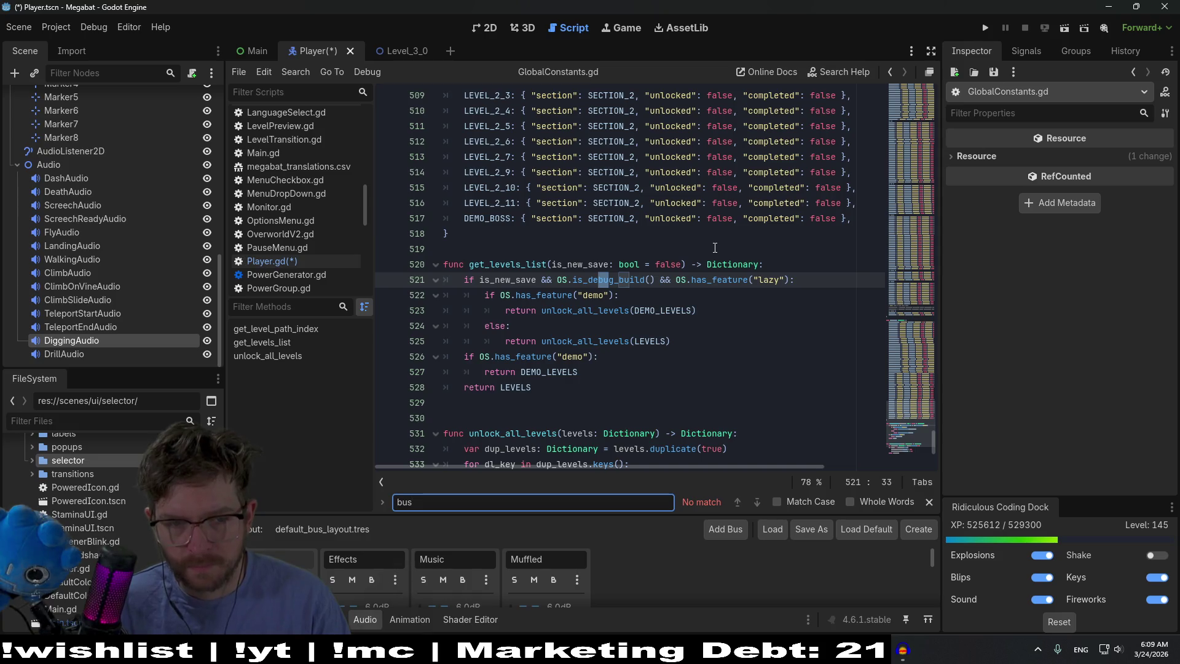
key("BackSpace")
key("BackSpace")
key("BackSpace")
type("E")
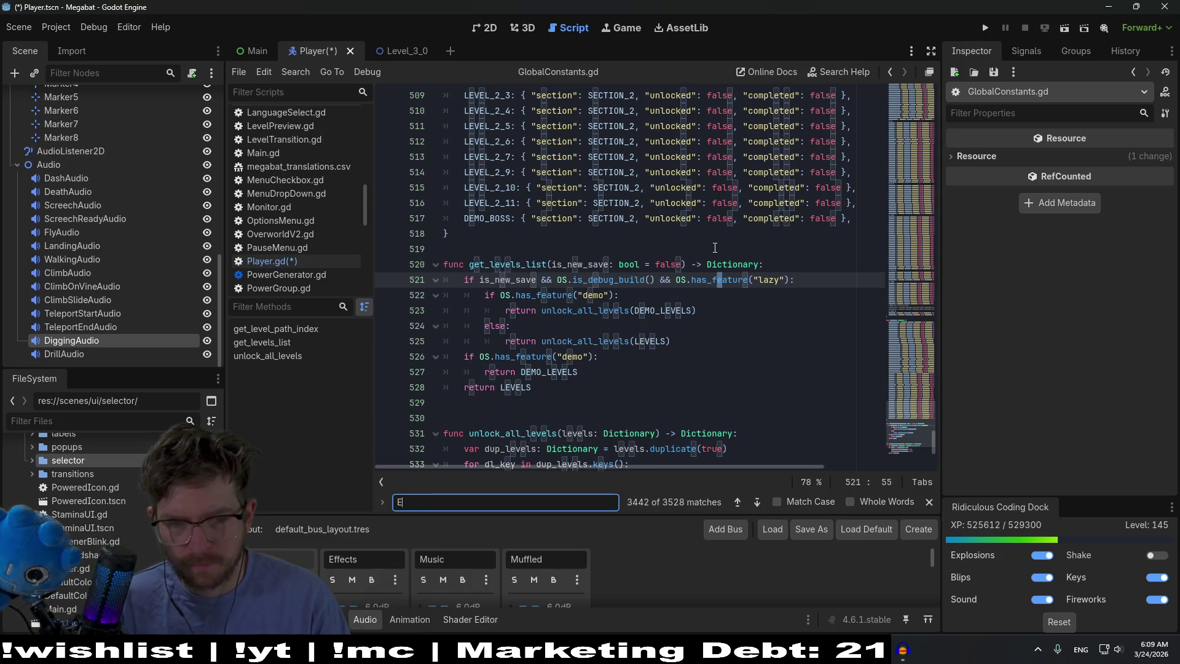
key("Escape")
key("ctrl+shift+f")
type("Effects")
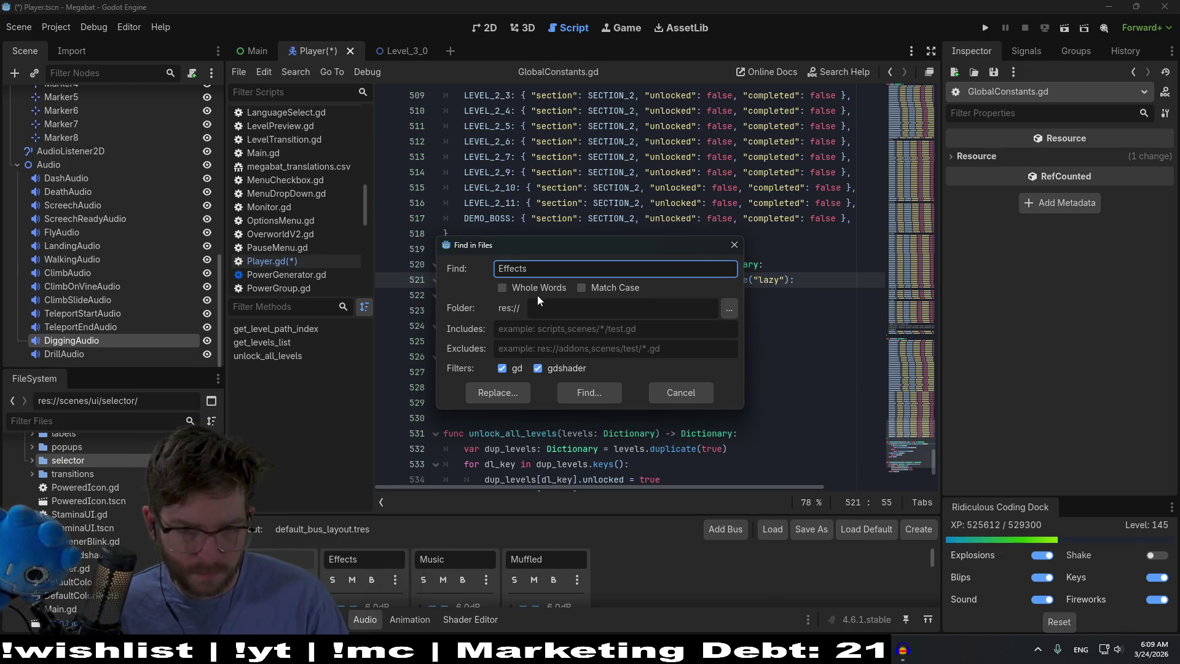
left_click(589, 393)
left_click(580, 541)
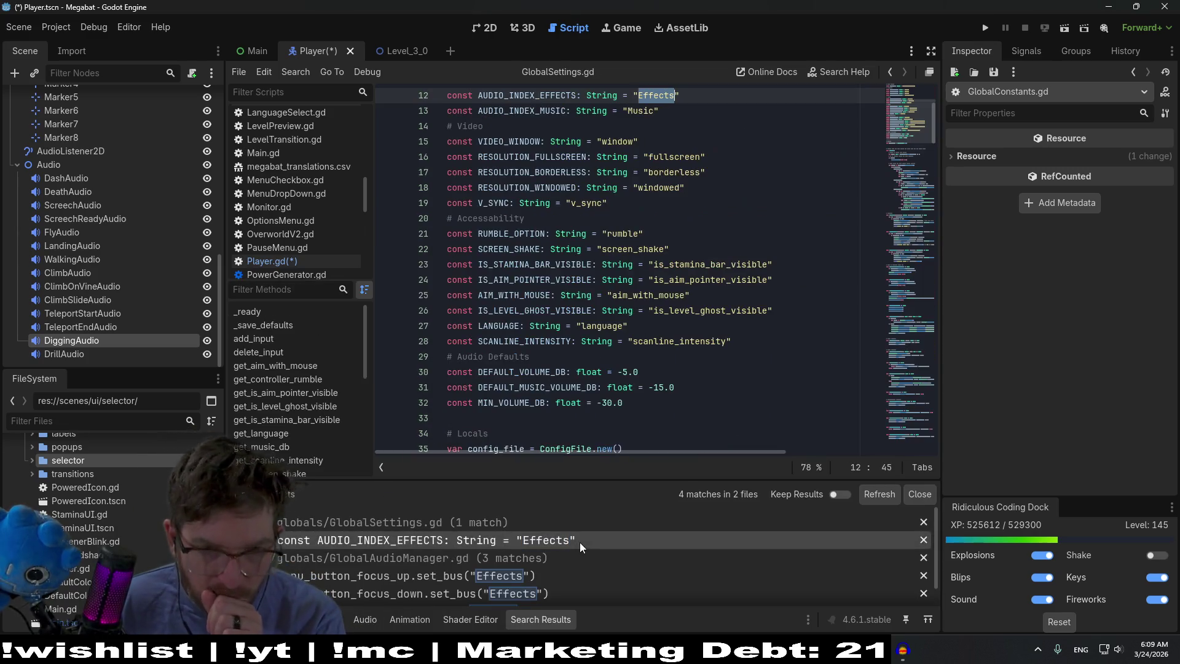
left_click(697, 254)
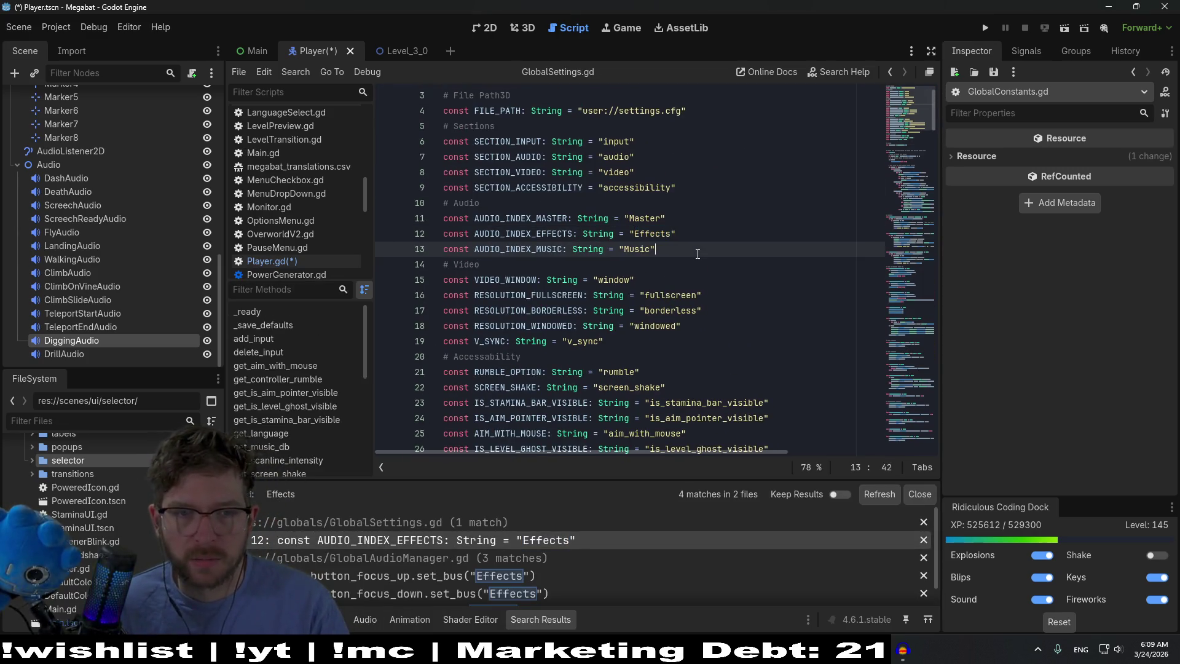
key("Return")
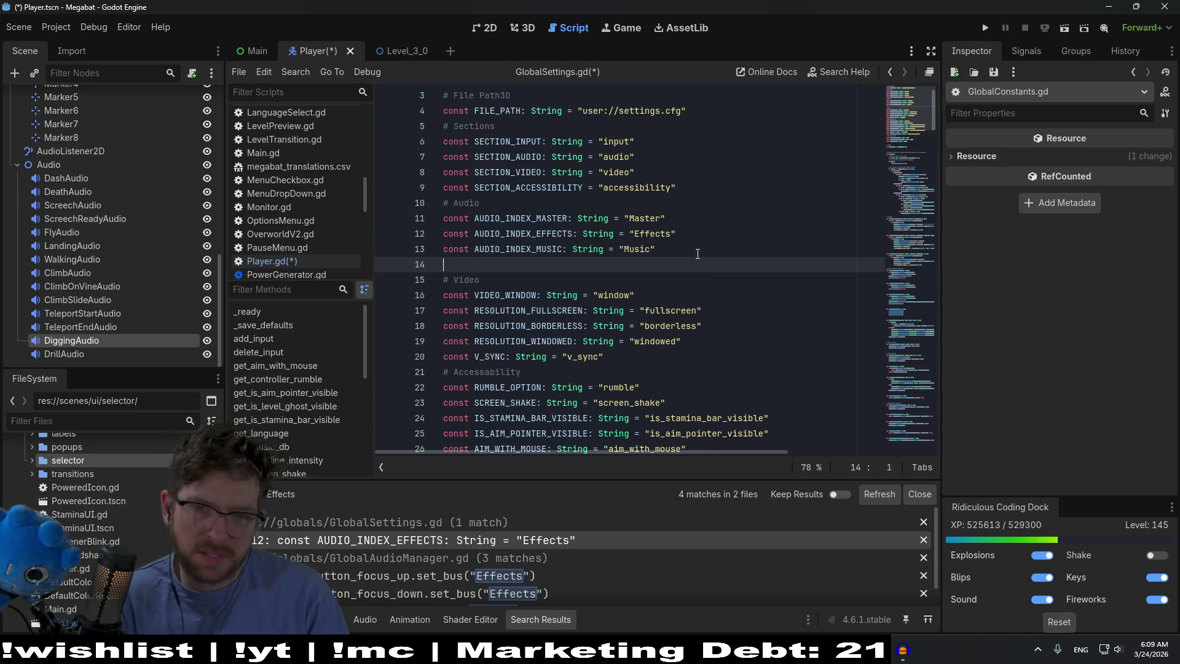
Search the project for AUDIO_INDEX_EFFECTS (9 matches in 3 files), then remove the blank line 14
double_click(533, 235)
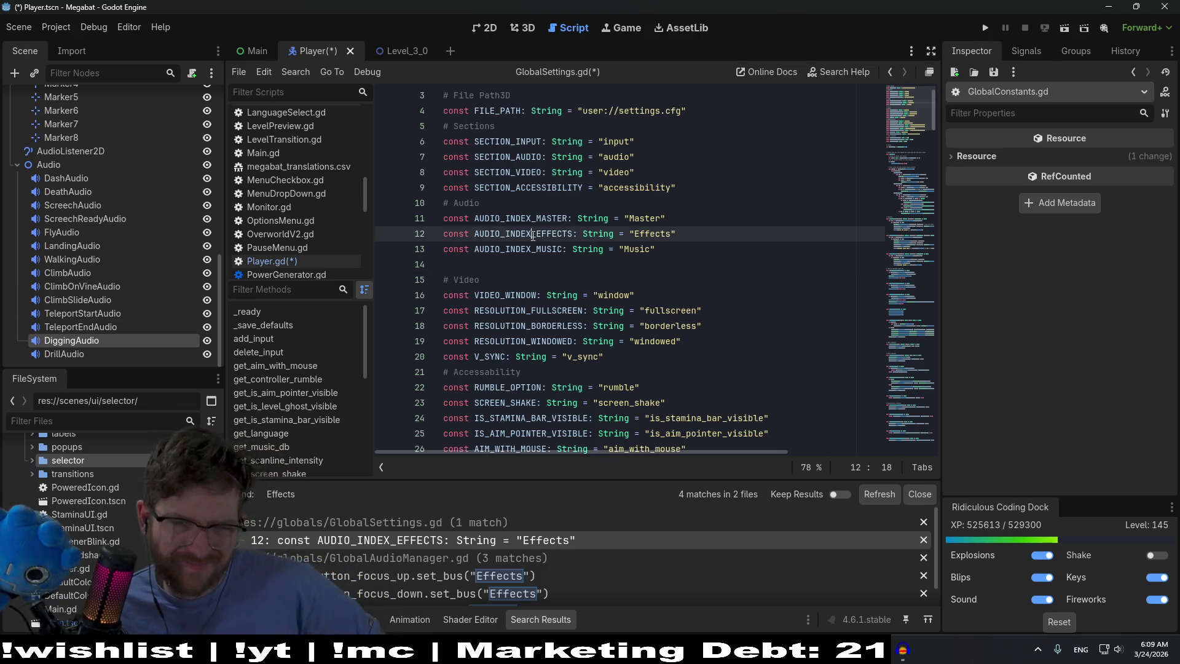
key("ctrl+shift+f")
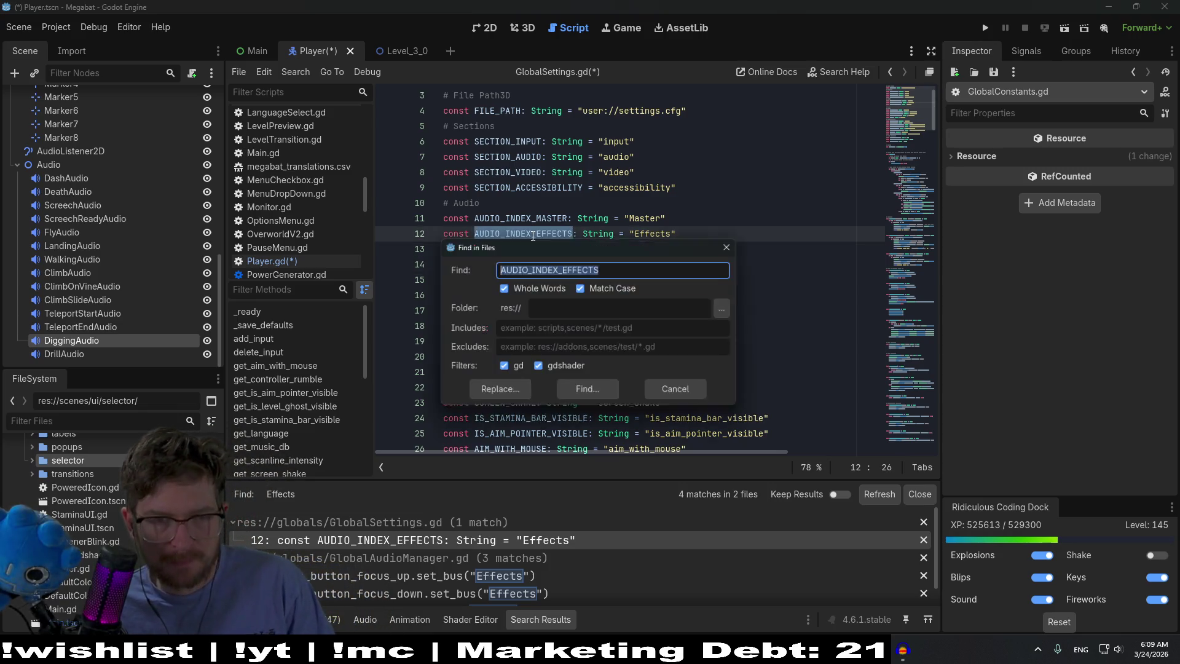
key("Return")
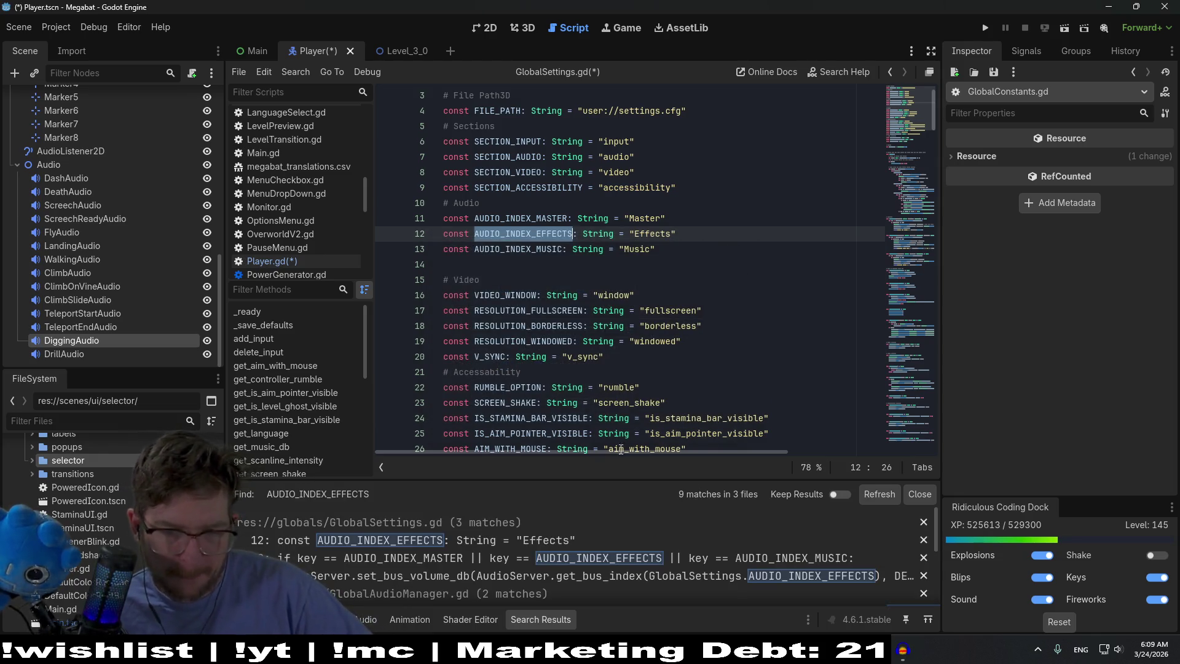
scroll(648, 565, "down", 2)
scroll(649, 564, "down", 1)
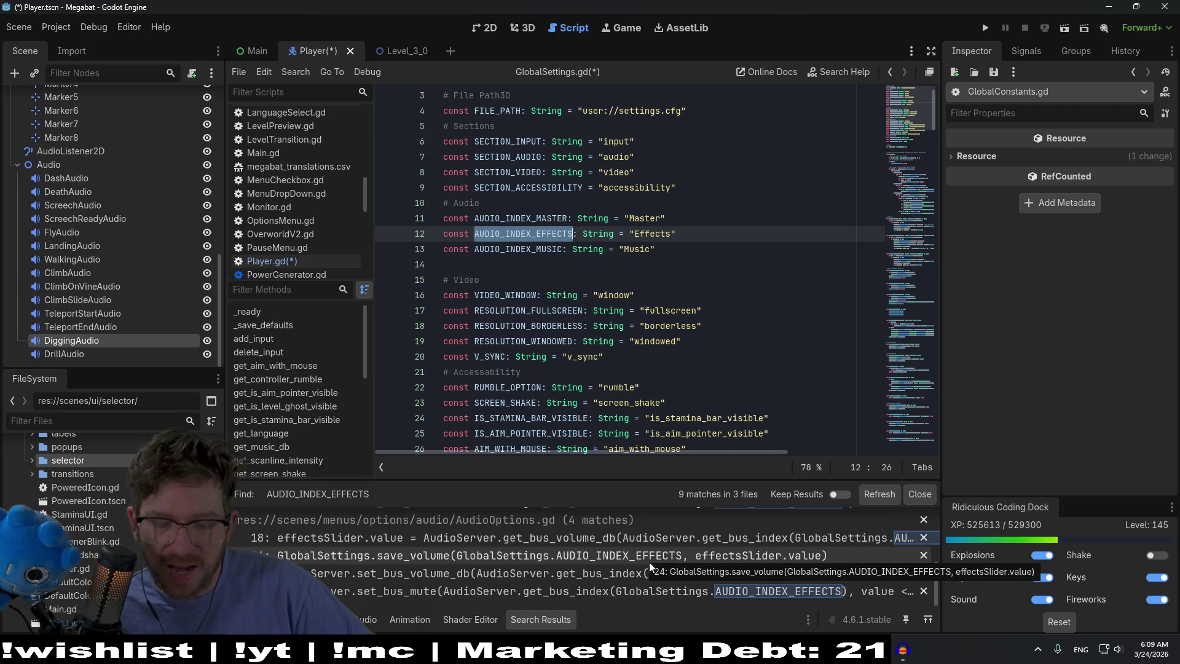
scroll(649, 562, "up", 2)
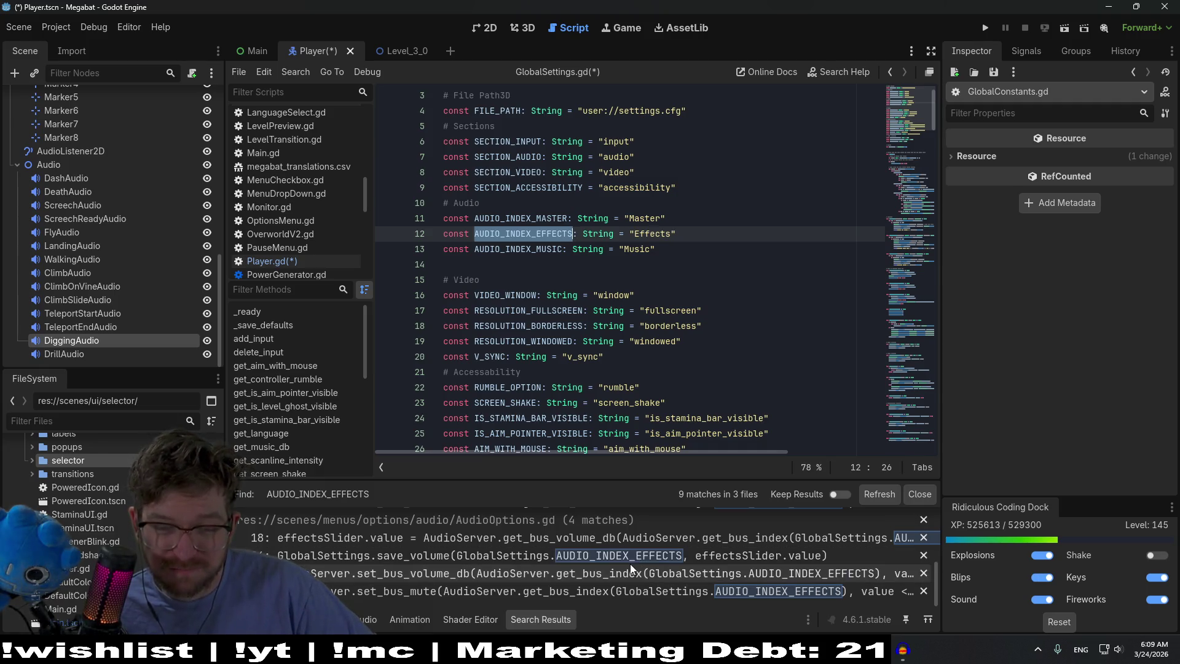
scroll(629, 563, "up", 1)
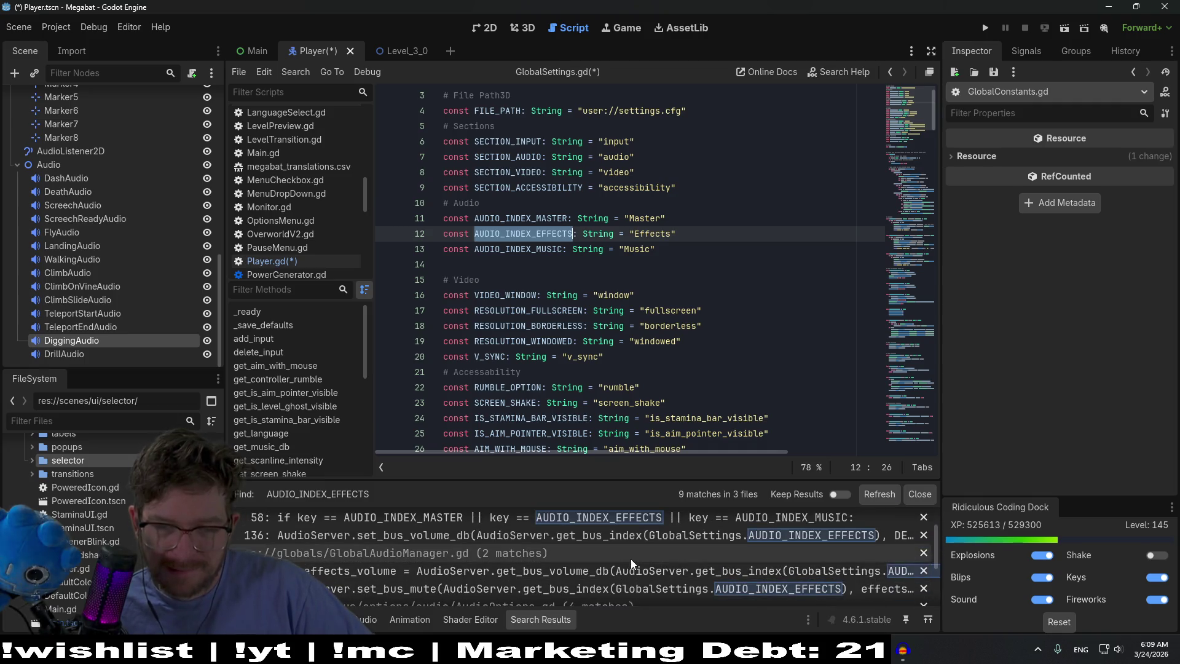
left_click(508, 250)
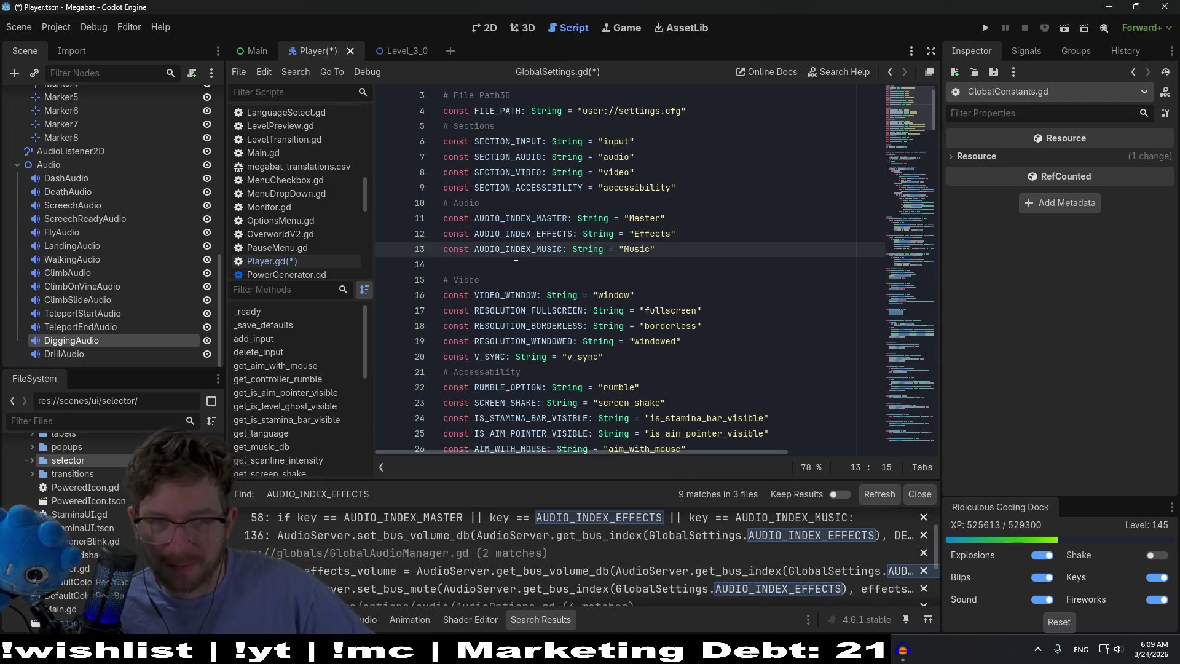
left_click(508, 260)
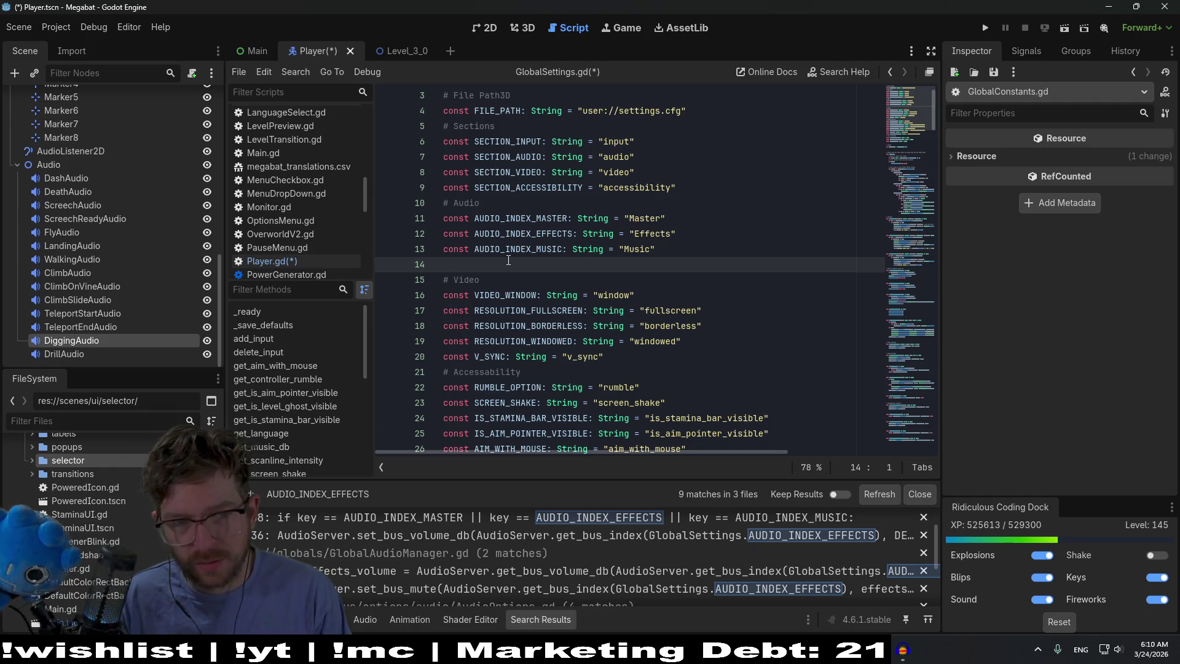
key("BackSpace")
key("BackSpace")
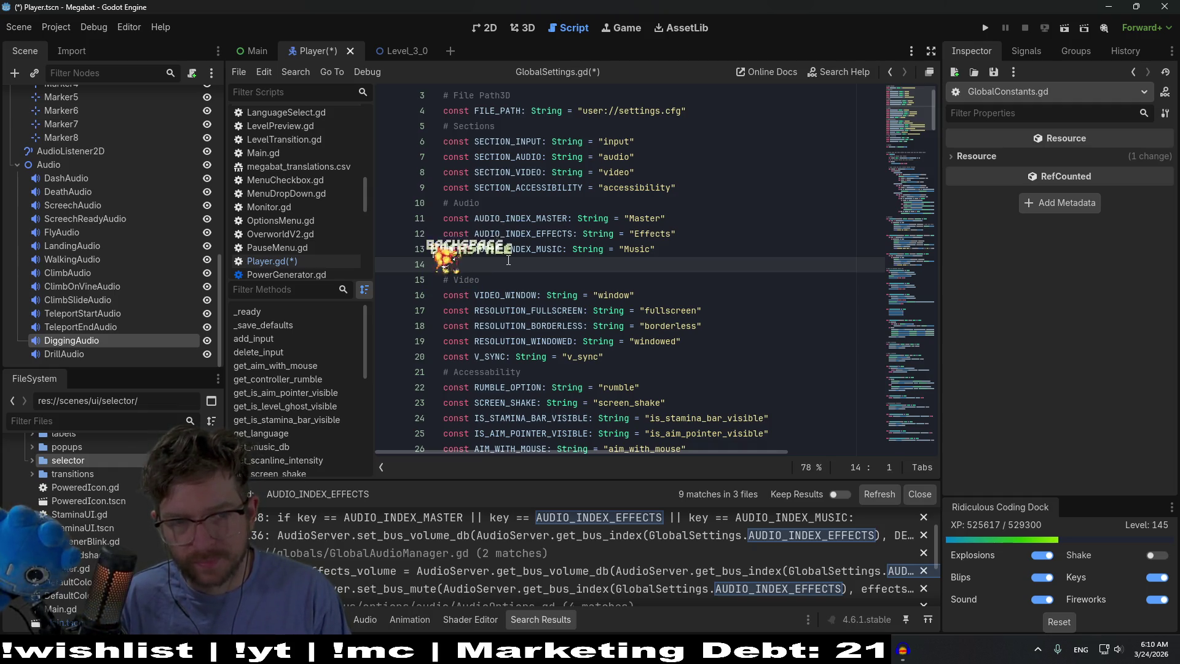
Start a '#' comment line after the Effects constant on line 13
key("ctrl+z")
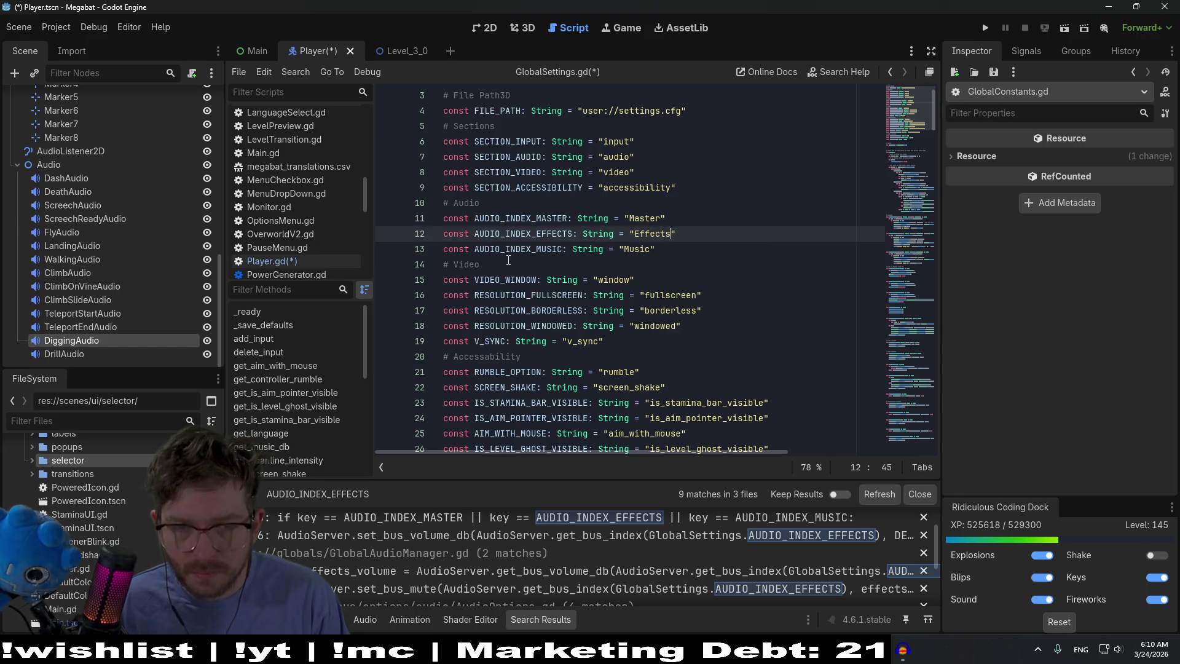
key("Return")
type("#")
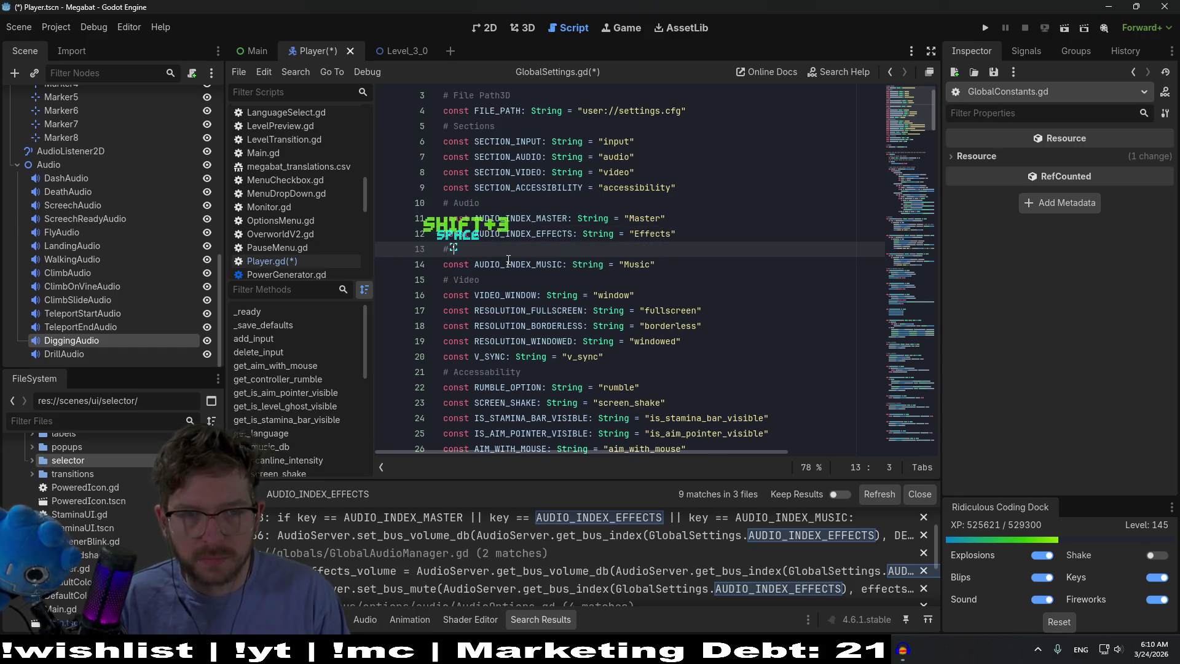
key("BackSpace")
key("BackSpace")
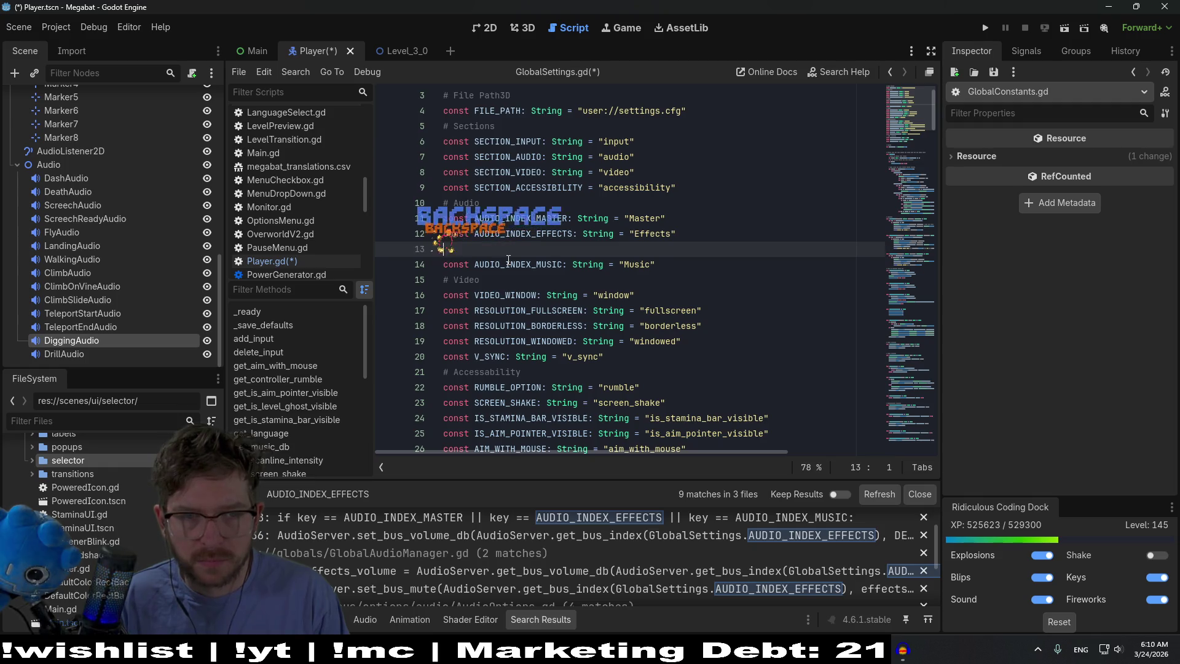
type("##")
key("BackSpace")
key("BackSpace")
Add an extra '#' to the section heading comments, making '## Audio Defaults'
key("Up")
key("Up")
key("Up")
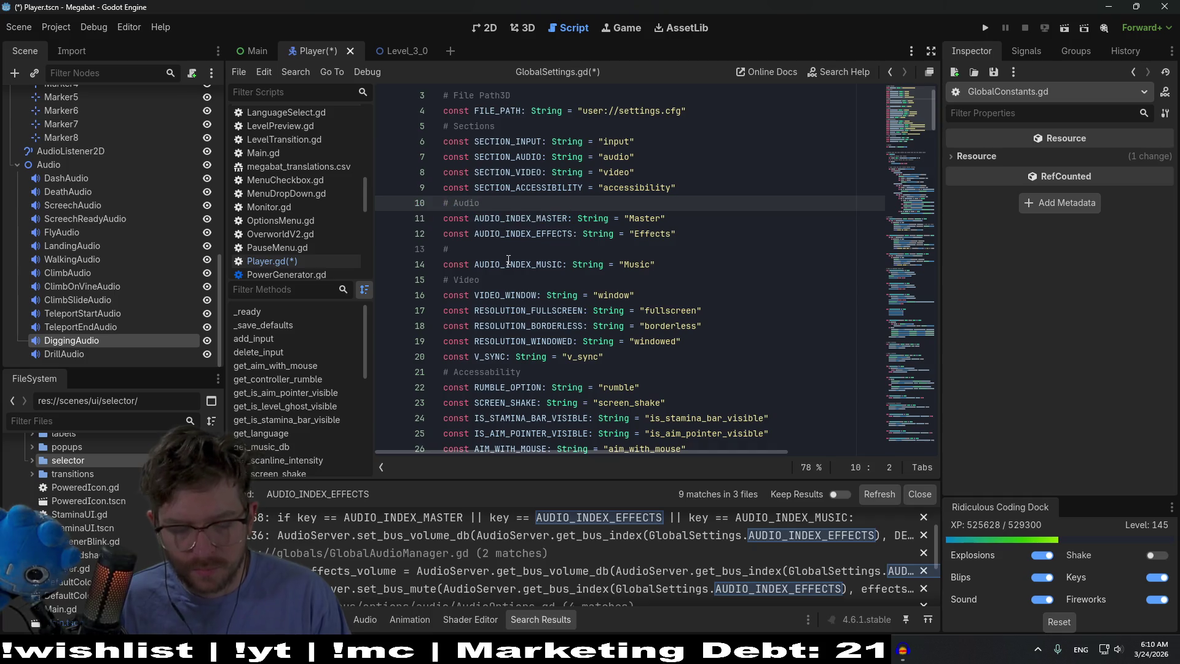
type("#")
key("Up")
key("Up")
key("Up")
type("#")
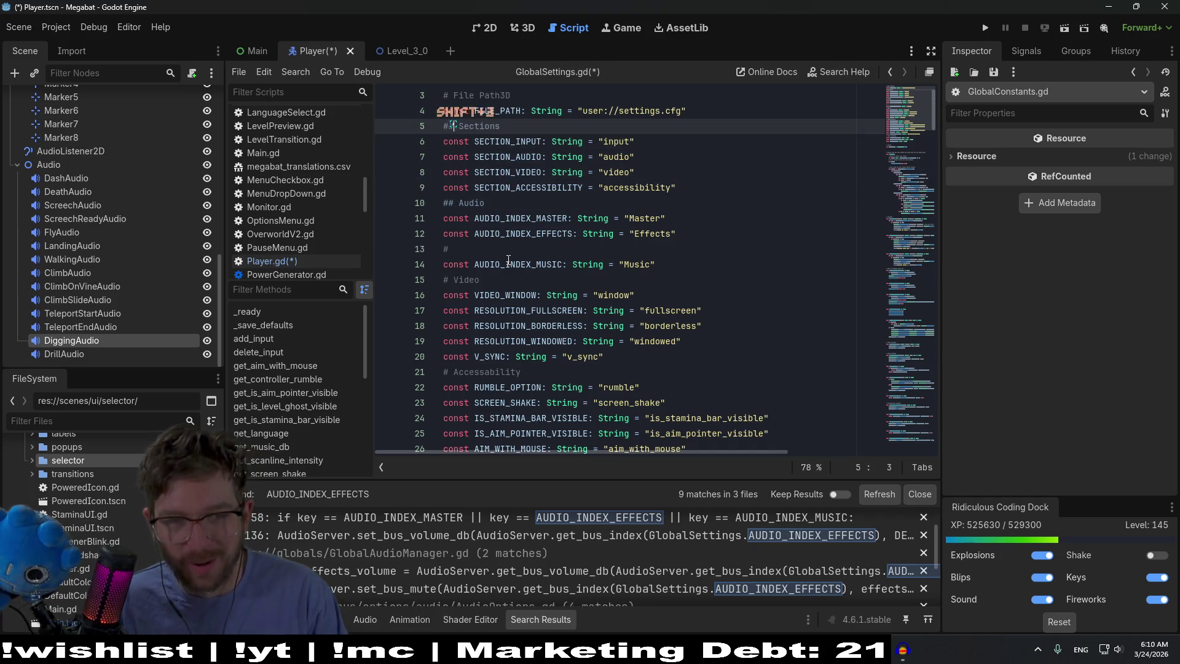
key("Up")
key("Up")
key("Down")
key("Down")
key("Down")
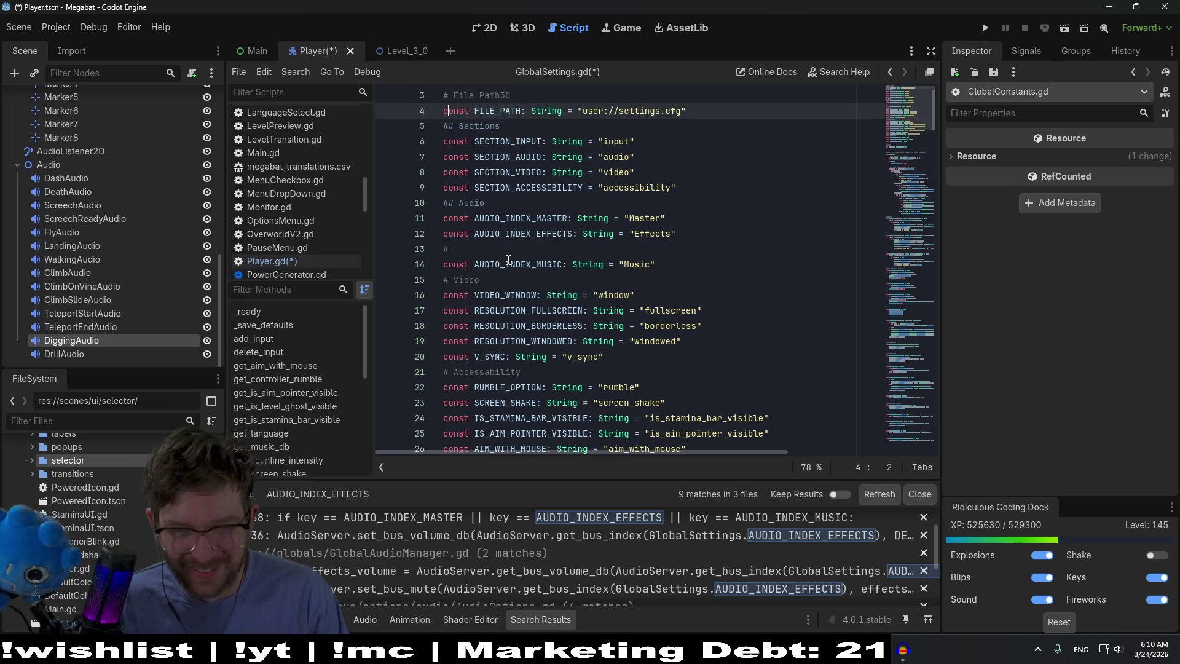
key("Up")
key("Up")
key("Up")
type("#")
key("Down")
key("Down")
key("Down")
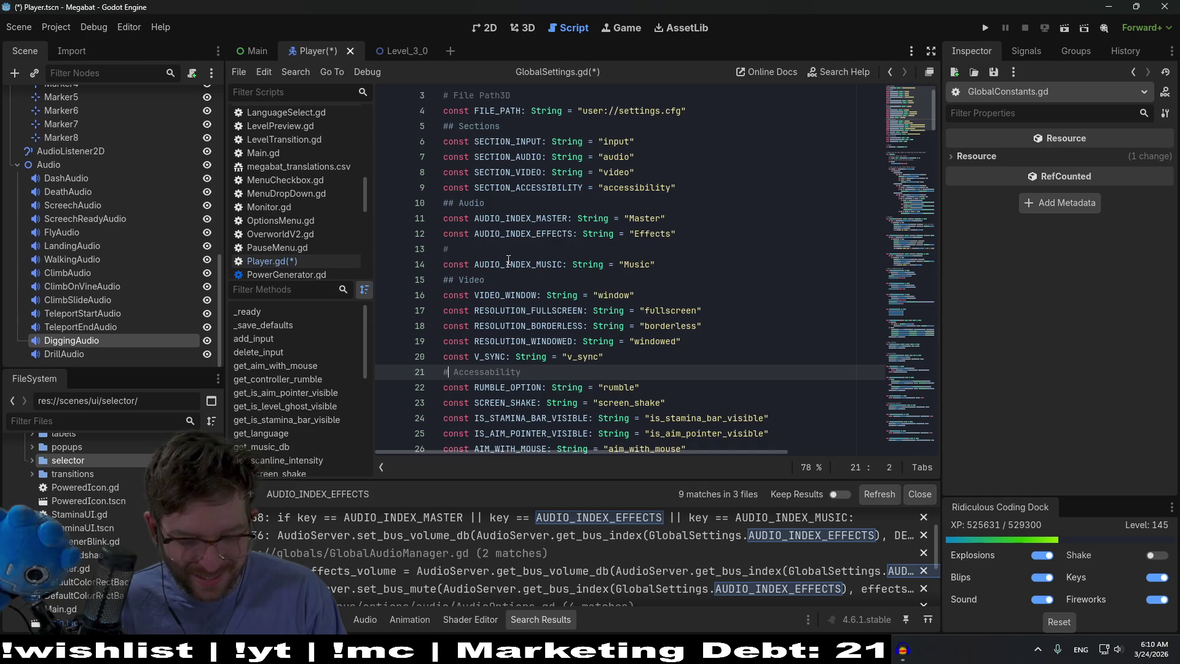
type("#")
scroll(508, 259, "down", 3)
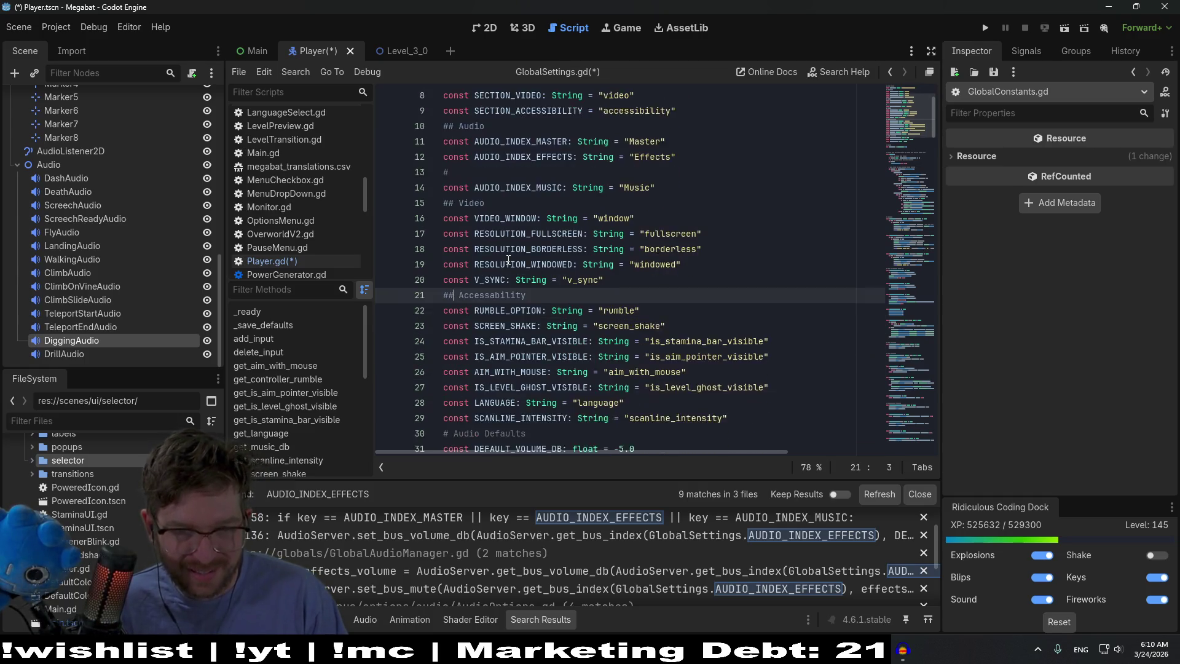
key("Down")
key("Down")
key("Down")
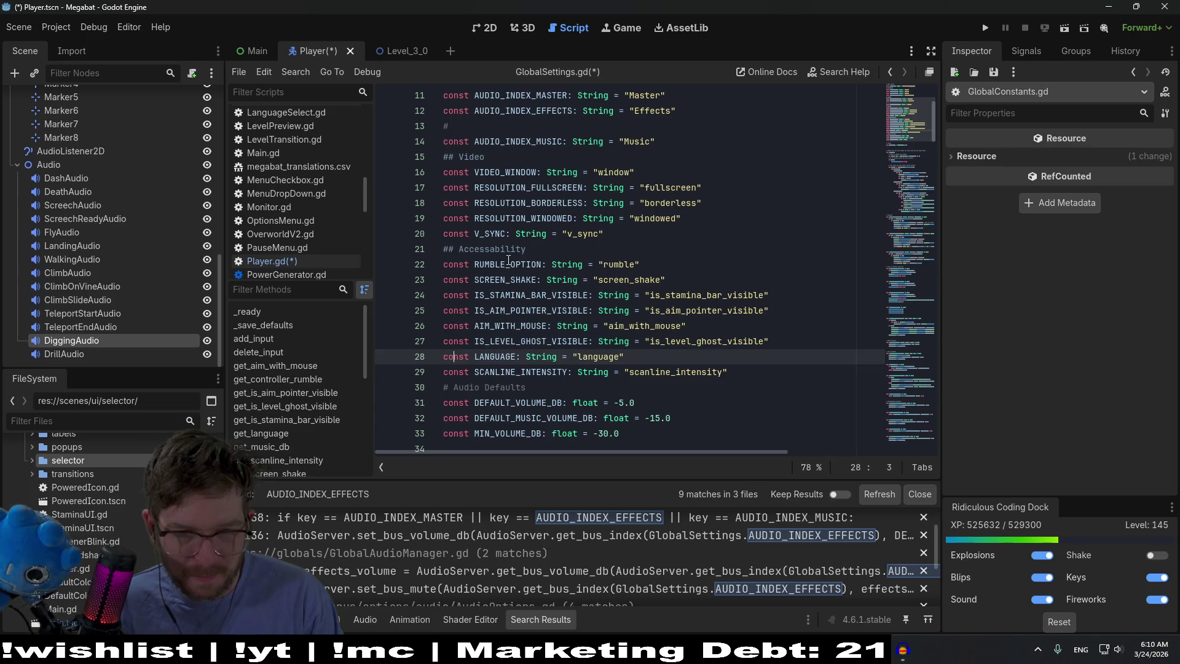
type("#")
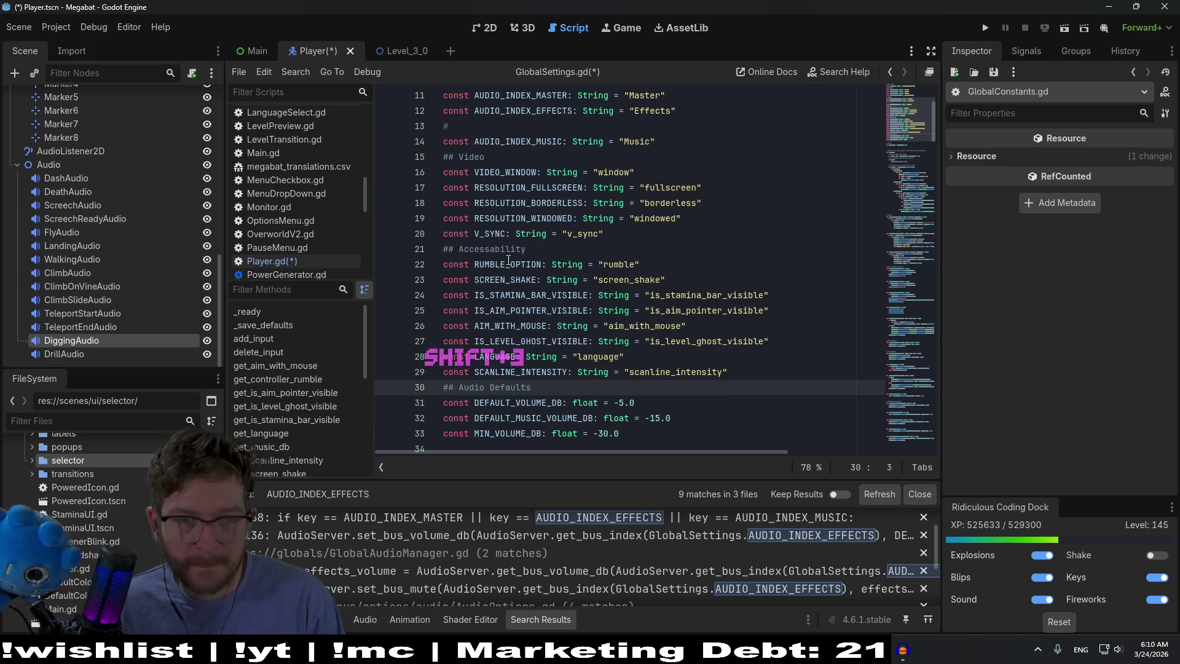
scroll(501, 262, "up", 3)
Write '# Effects - busses' on line 13 and begin a 'const AUDIO_' line below it
left_click(503, 263)
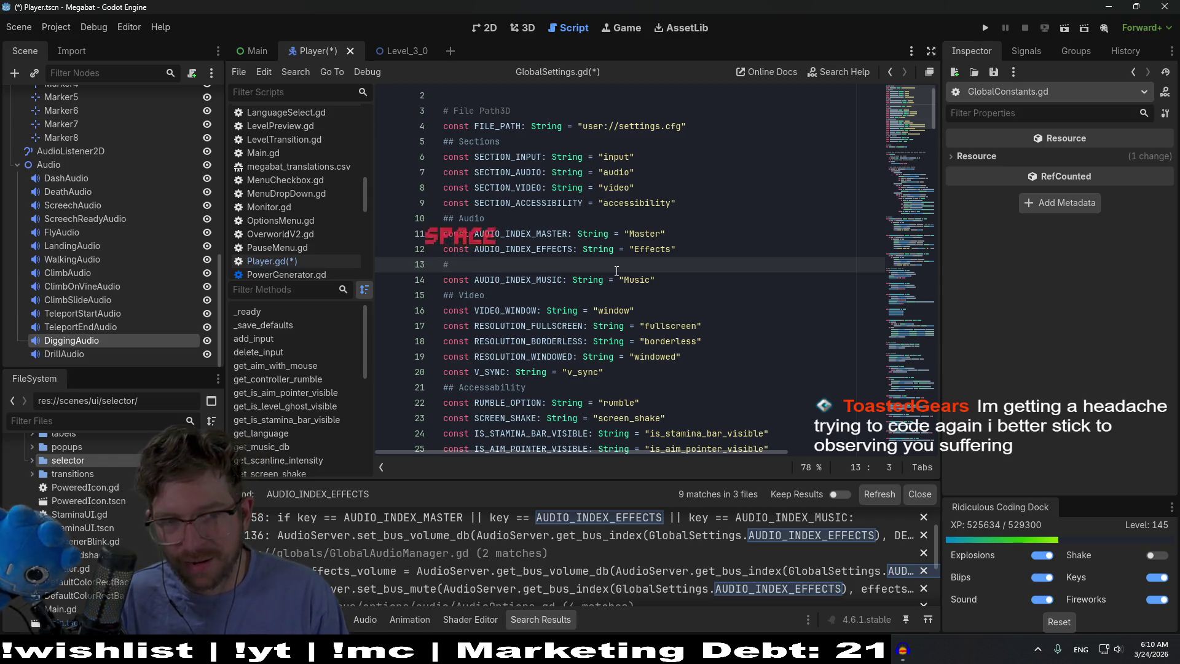
type("Effects ")
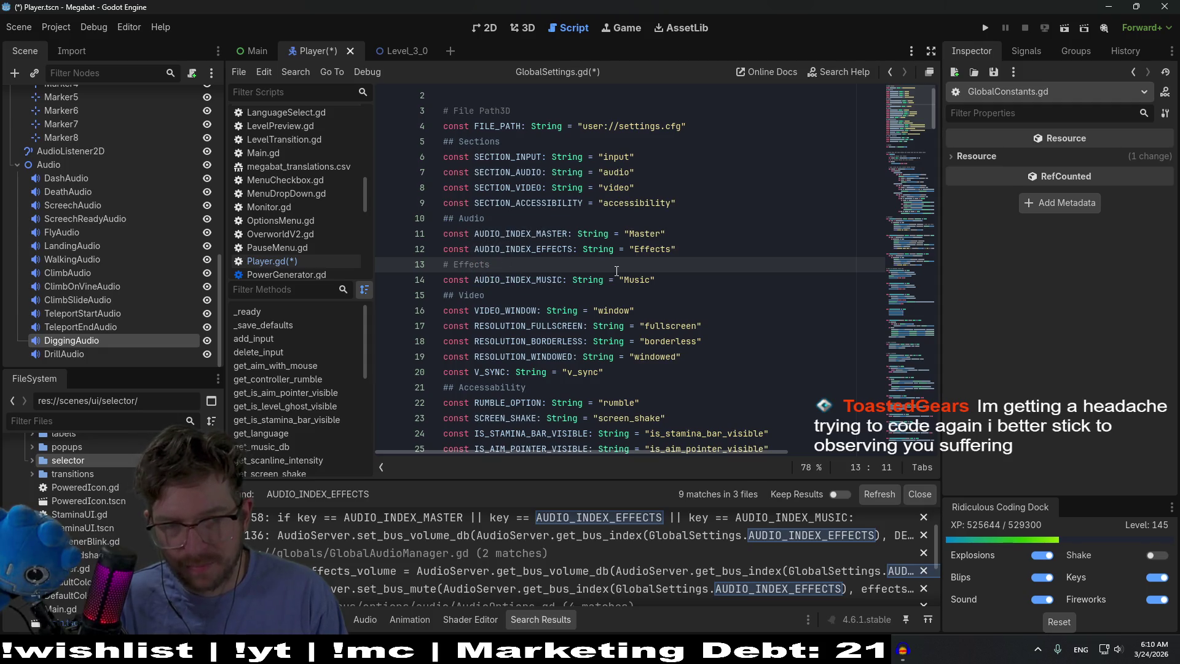
type(" - Bus")
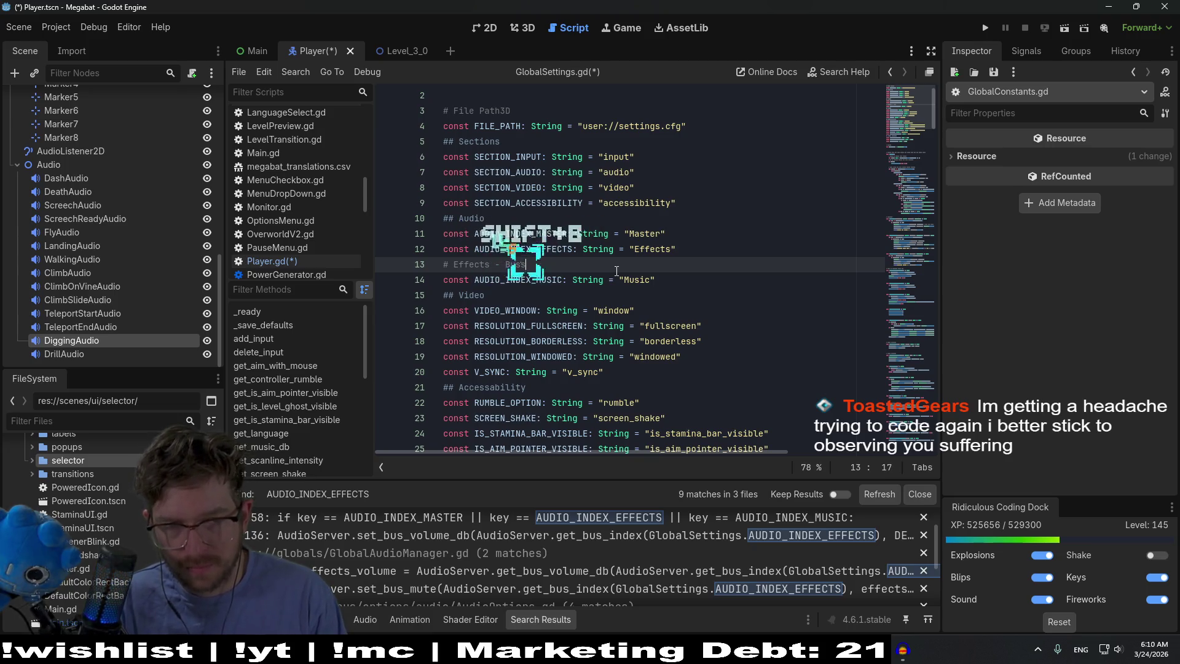
key("BackSpace")
type("busses")
key("Return")
type("const AUDIO_")
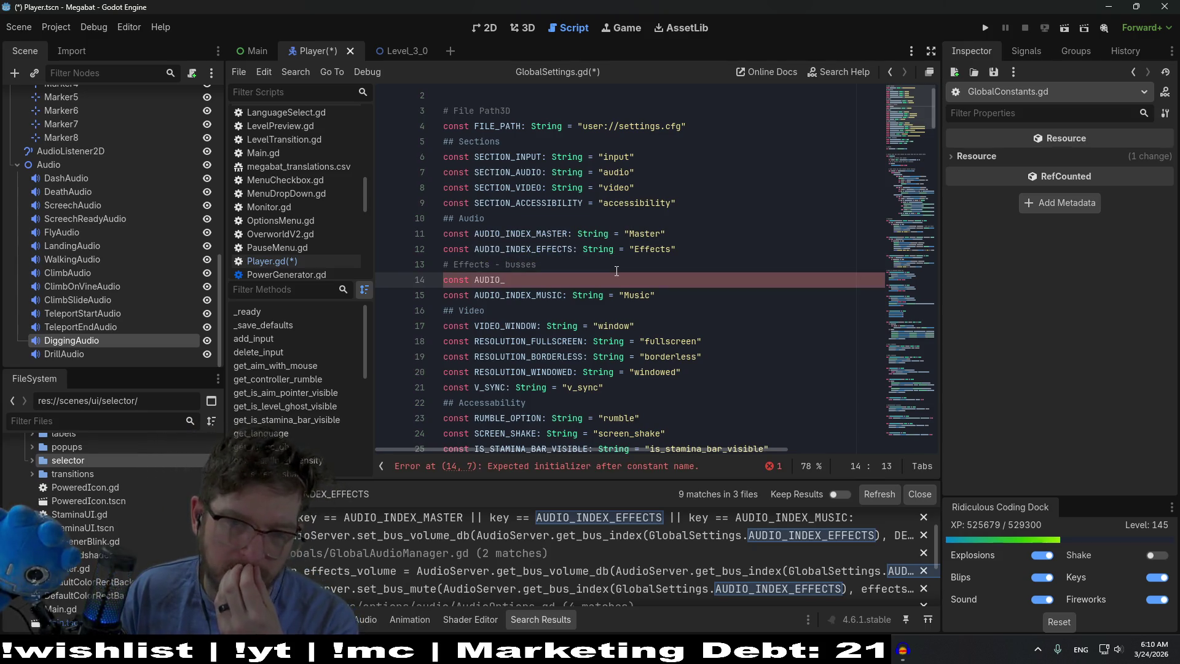
Move the AUDIO_INDEX_MUSIC constant line above the Effects - busses comment
left_click_drag(660, 296, 686, 280)
key("ctrl+x")
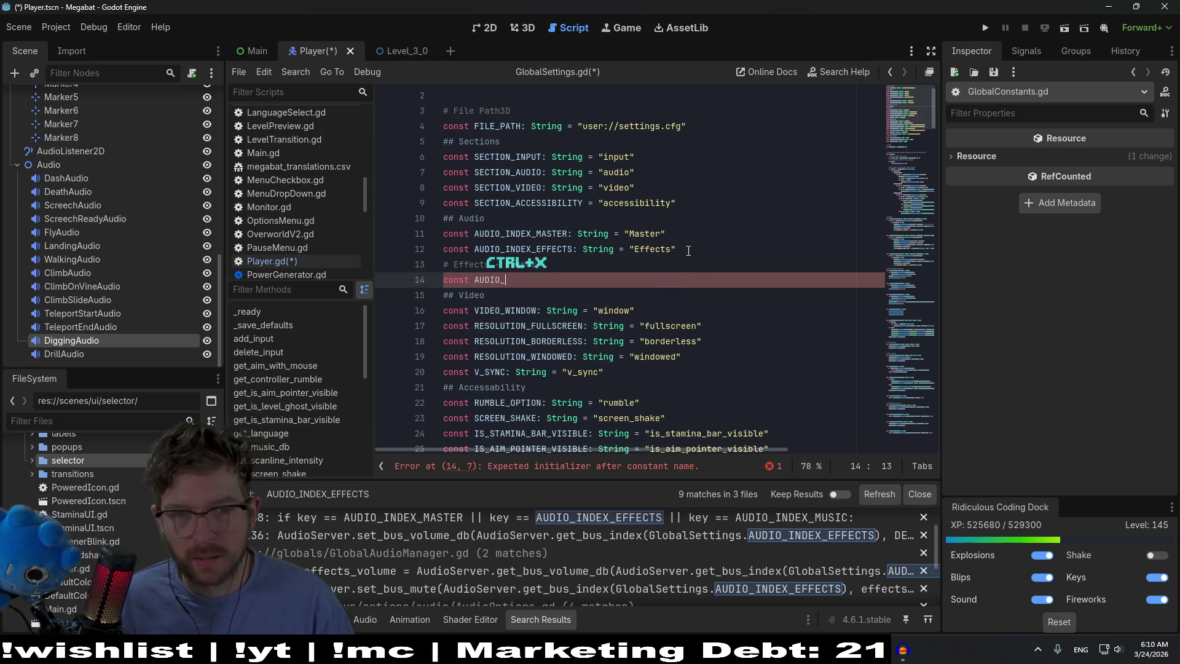
key("Up")
key("Up")
key("End")
key("ctrl+v")
Complete line 15 as const AUDIO_EFFECTS_MUFFLED: String = "Muffled"
left_click(560, 292)
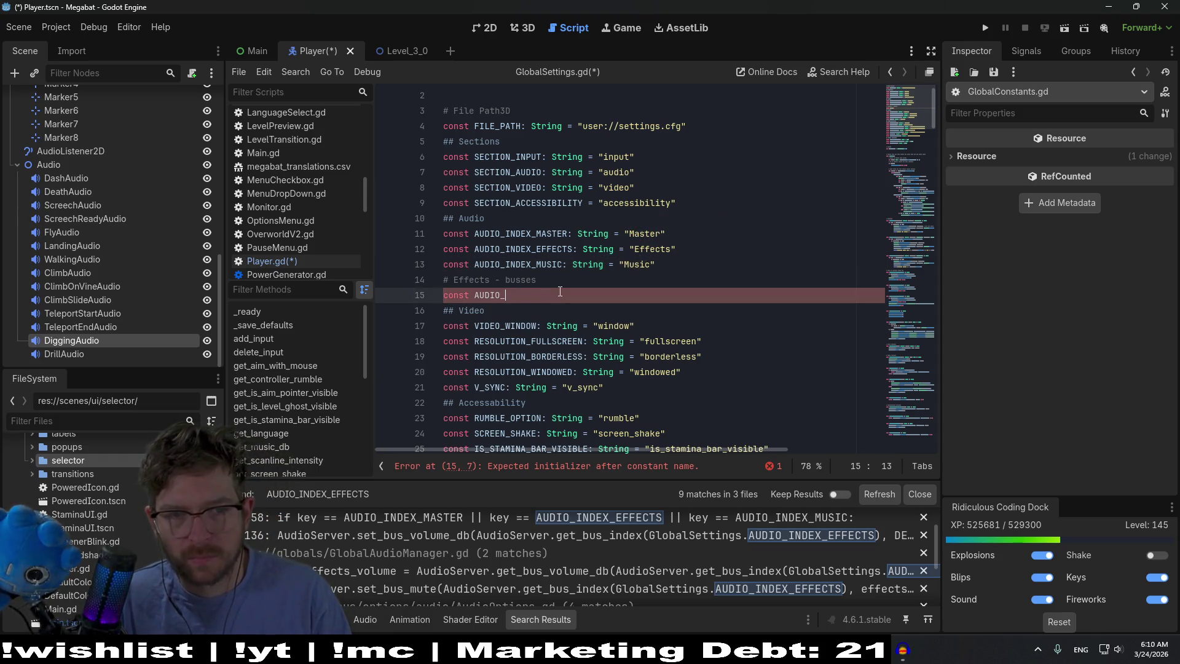
key("BackSpace")
key("BackSpace")
type("EFFECTS_MU")
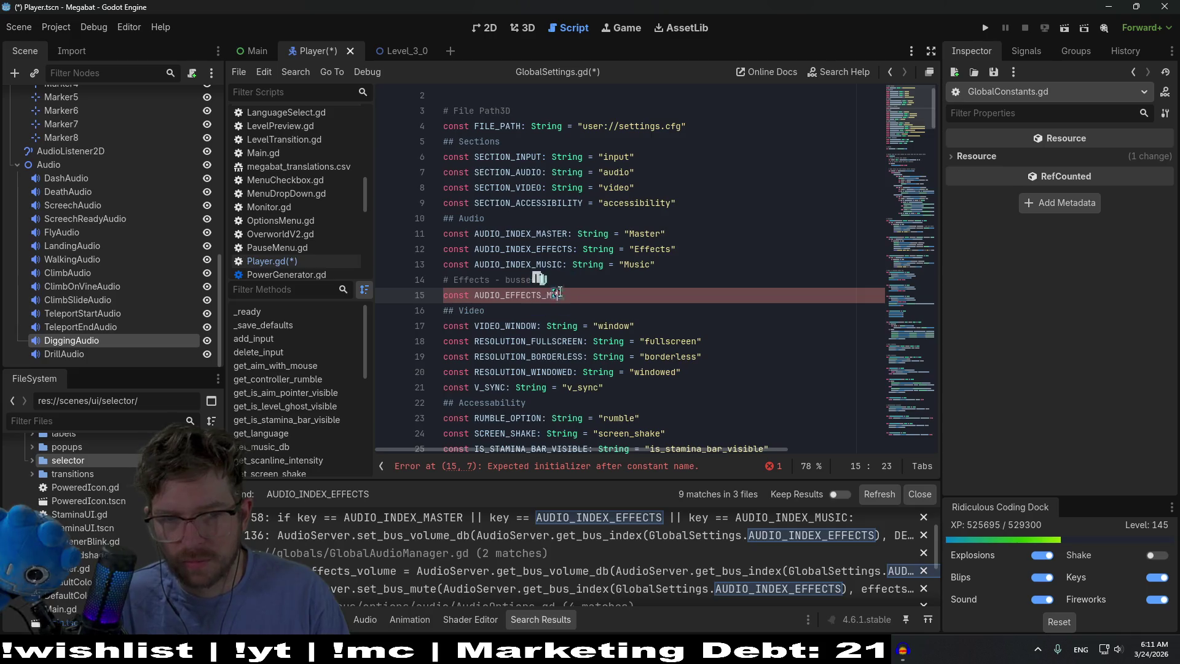
type("FFLED")
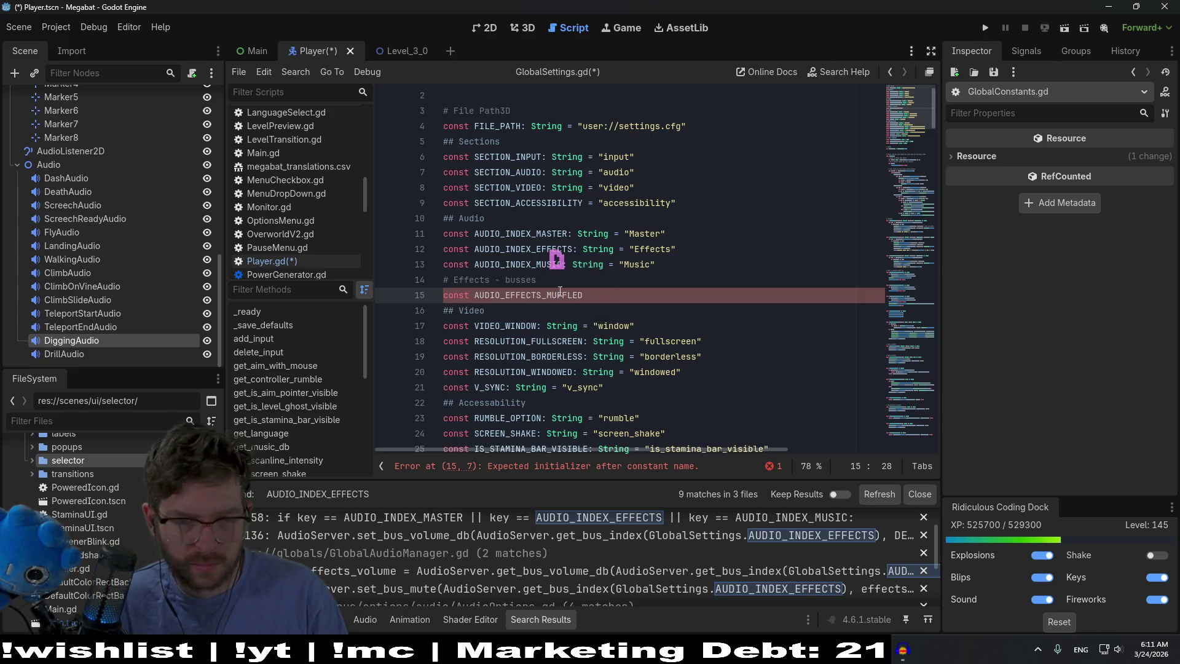
type(": String")
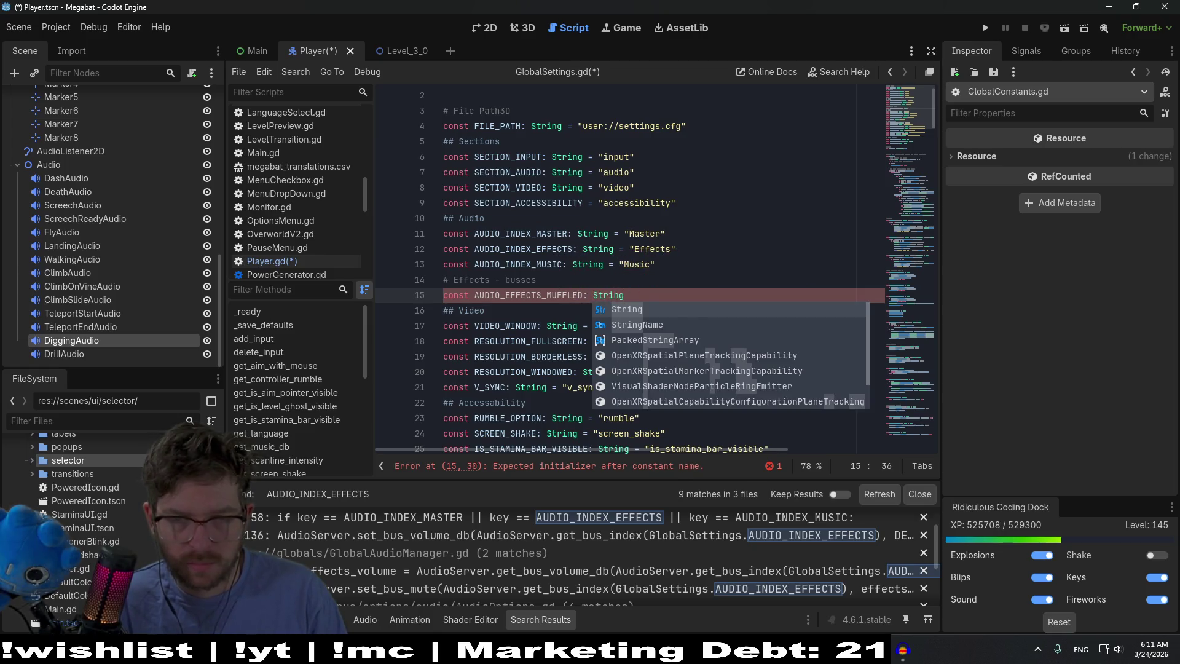
type(" = \"Muffled")
double_click(555, 296)
Save the settings script and open Player.gd via quick open
key("ctrl+s")
key("alt+shift+o")
type("player")
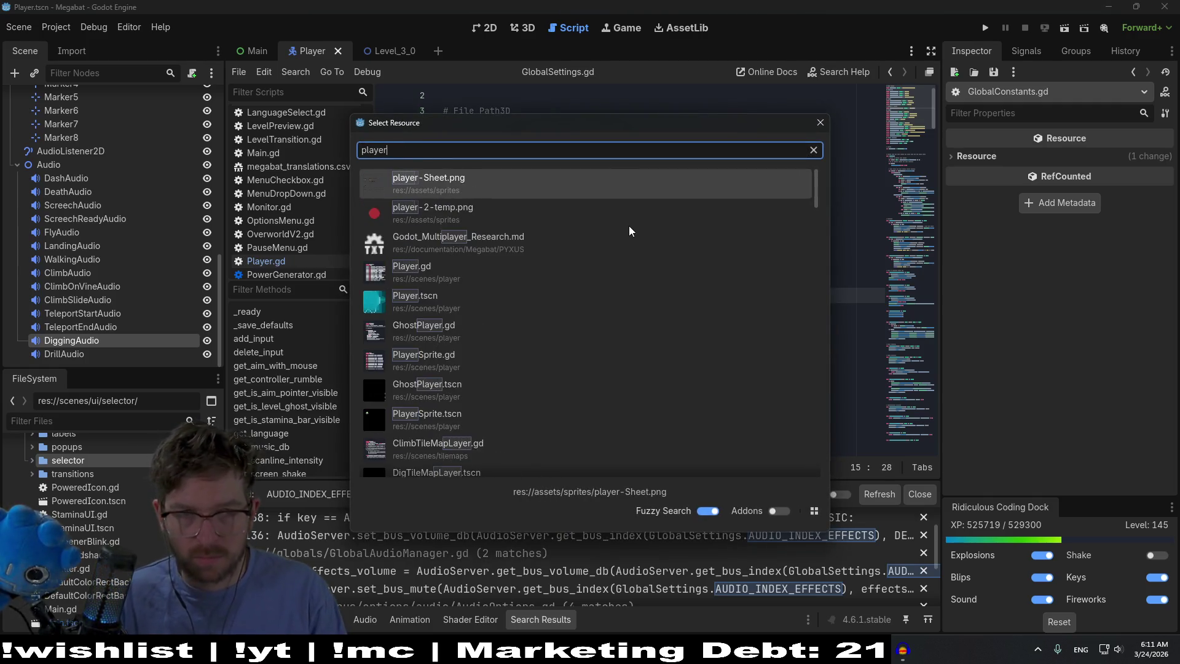
key("Down")
key("Down")
key("Down")
key("Return")
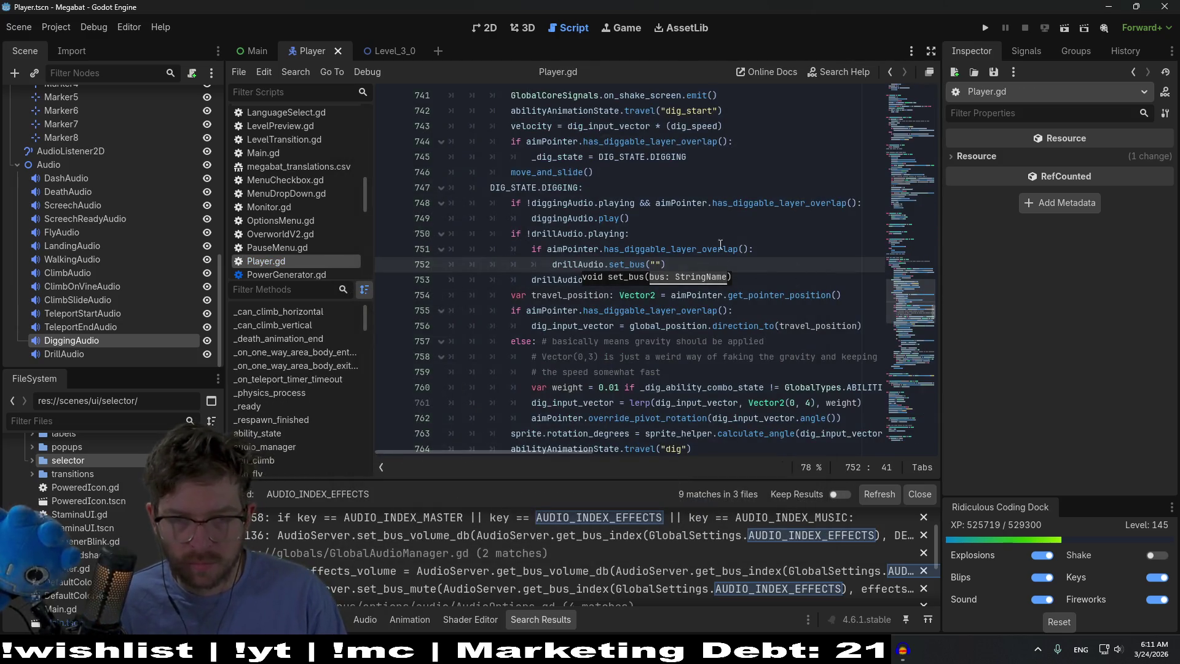
Route the drill set_bus call to GlobalSettings.AUDIO_EFFECTS_MUFFLED
key("BackSpace")
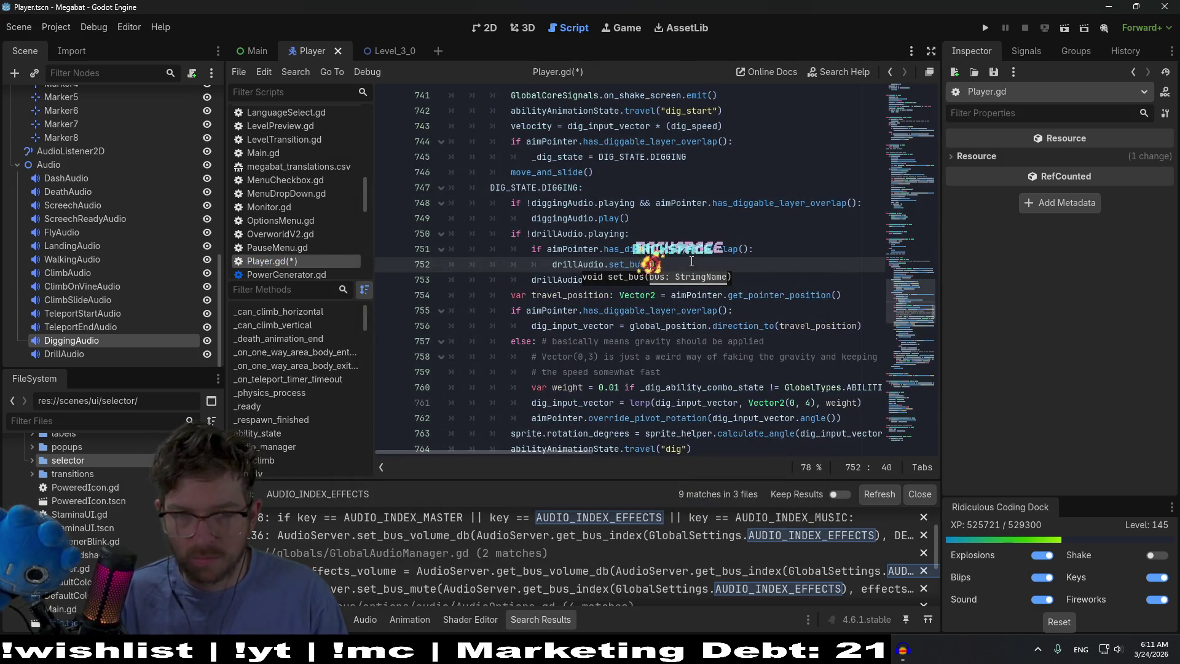
type("GlobalSe")
key("Return")
type(".")
key("ctrl+v")
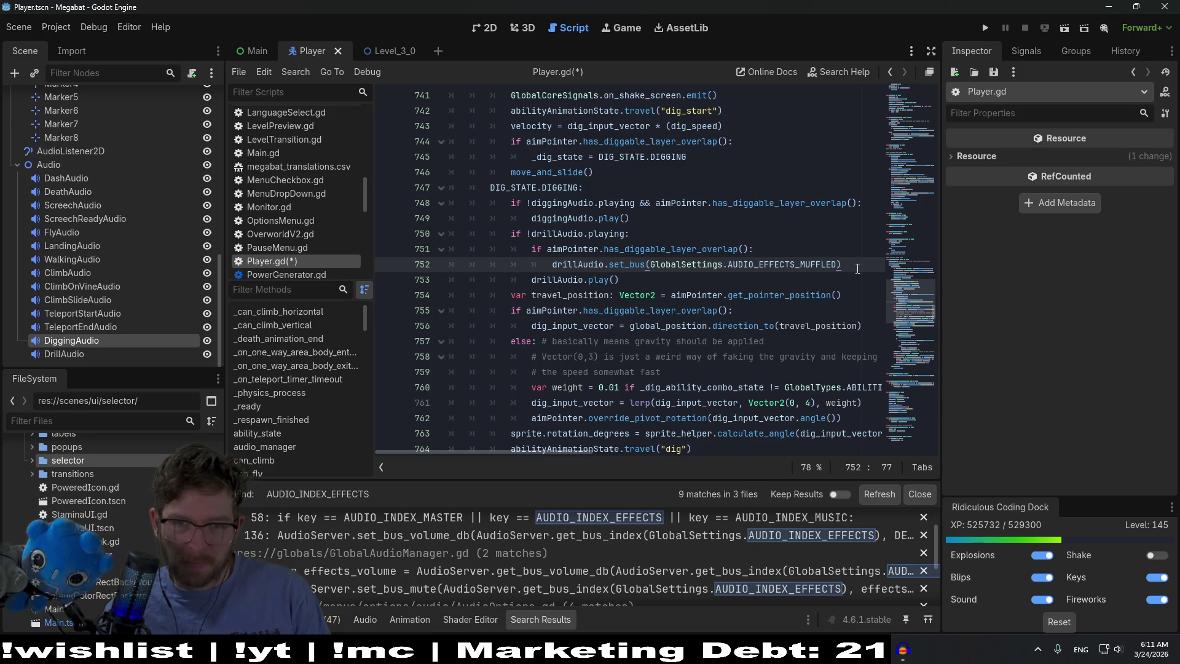
Add an else: branch starting drillAudio.set_bus(GlobalSettings.AUDIO…)
key("Return")
key("BackSpace")
type("else:")
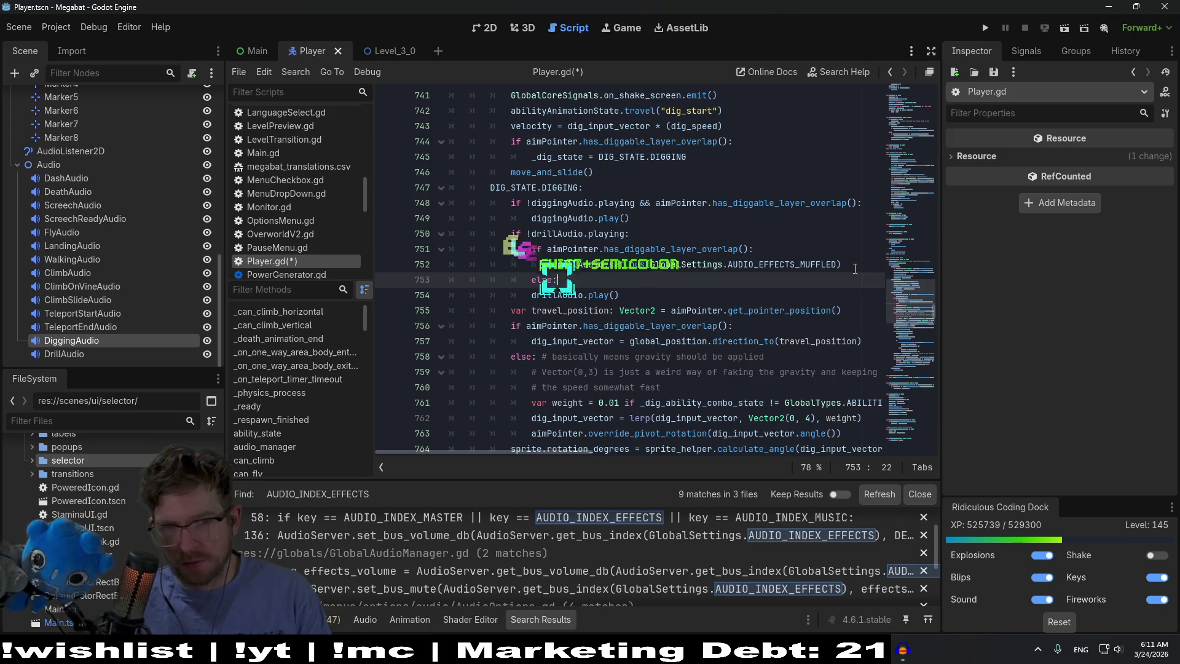
key("Return")
type("drill")
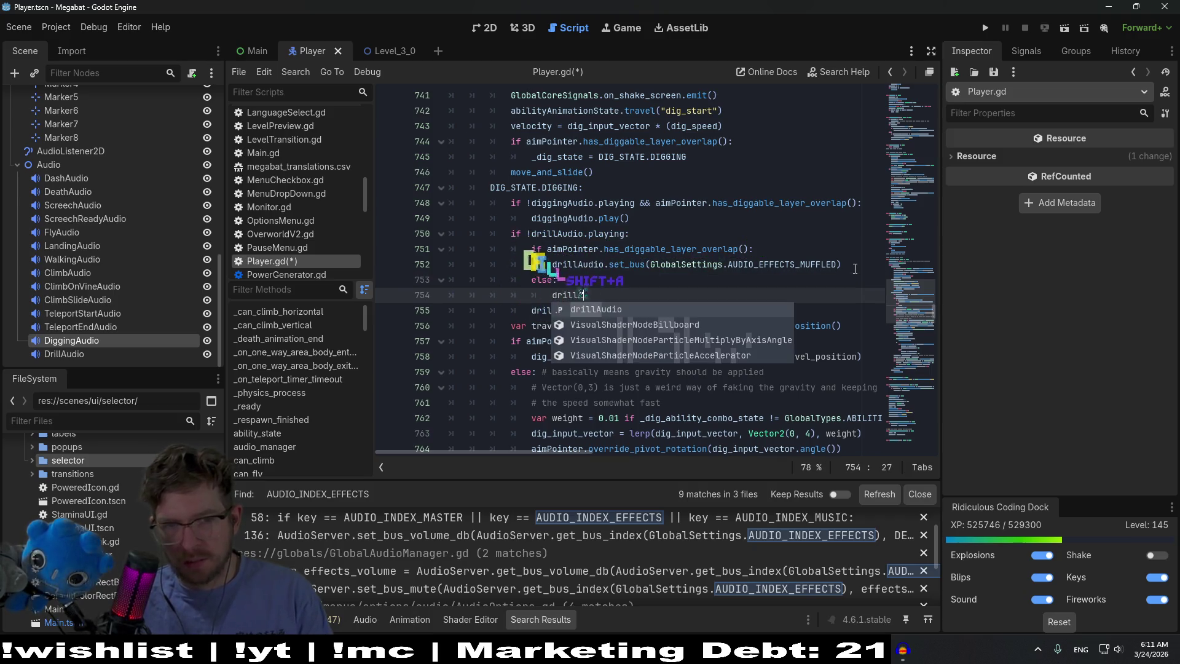
key("Return")
type(".set_bus")
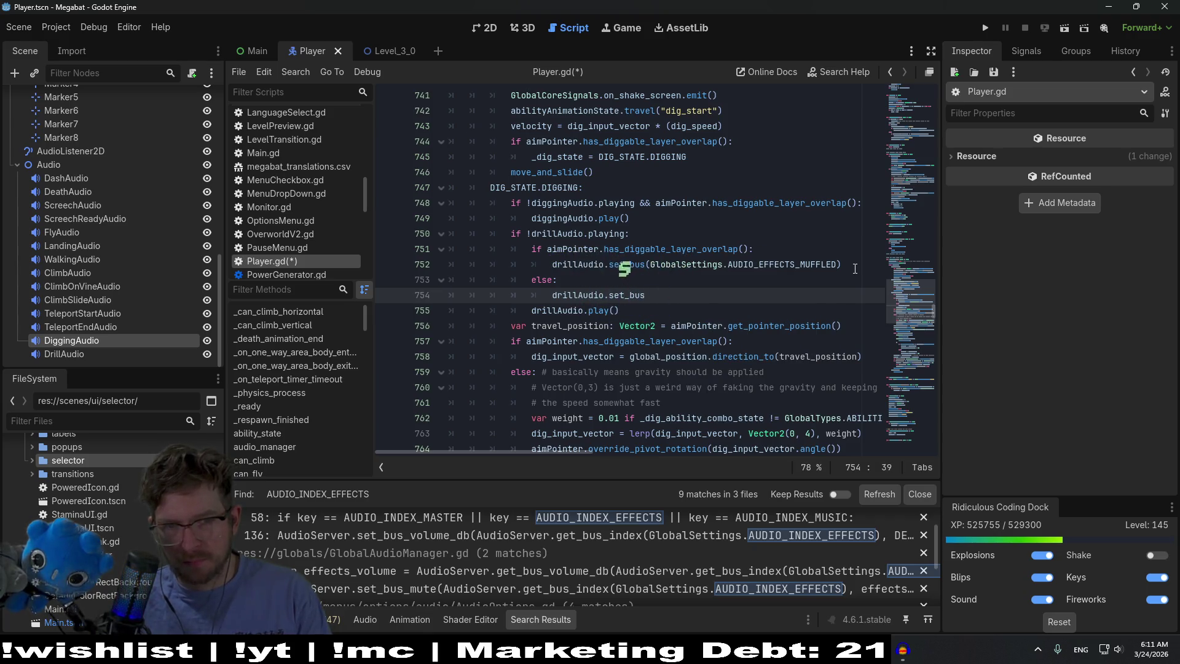
type("(Globa")
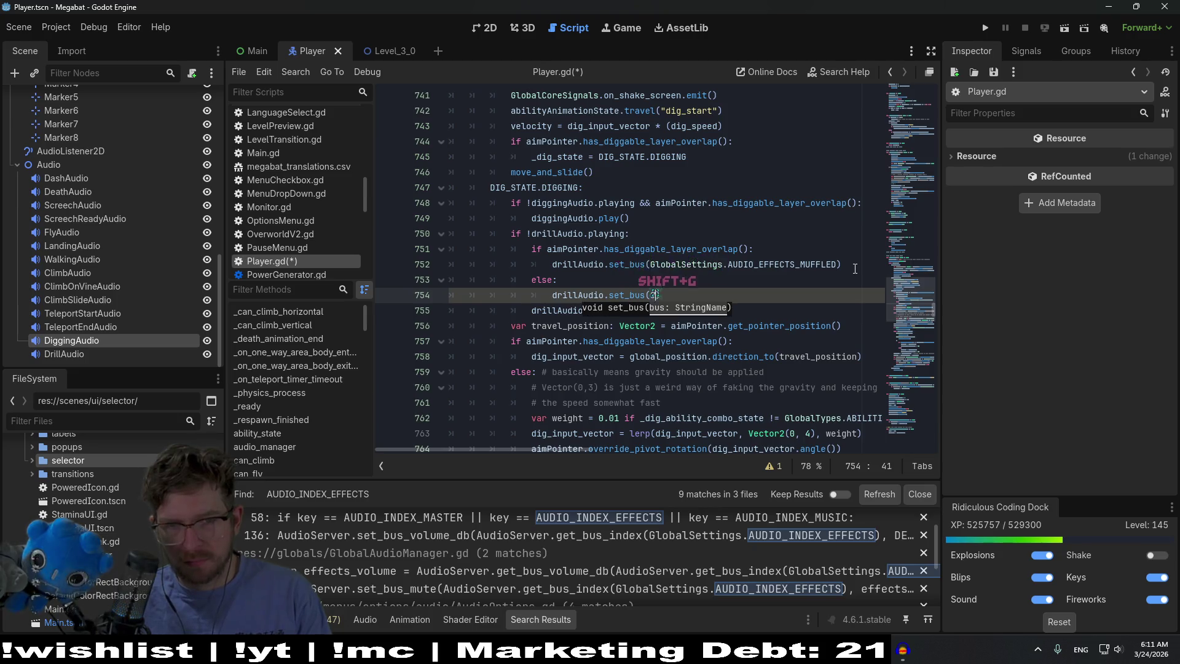
type("lSetting")
key("BackSpace")
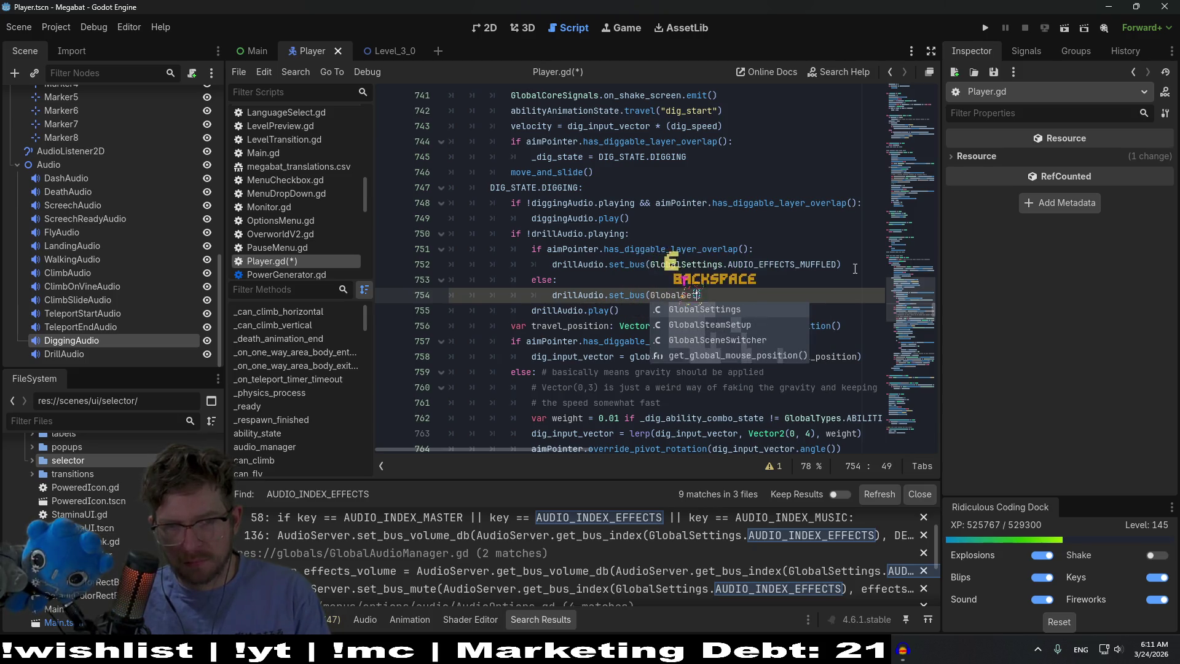
type("gs.AUDIO")
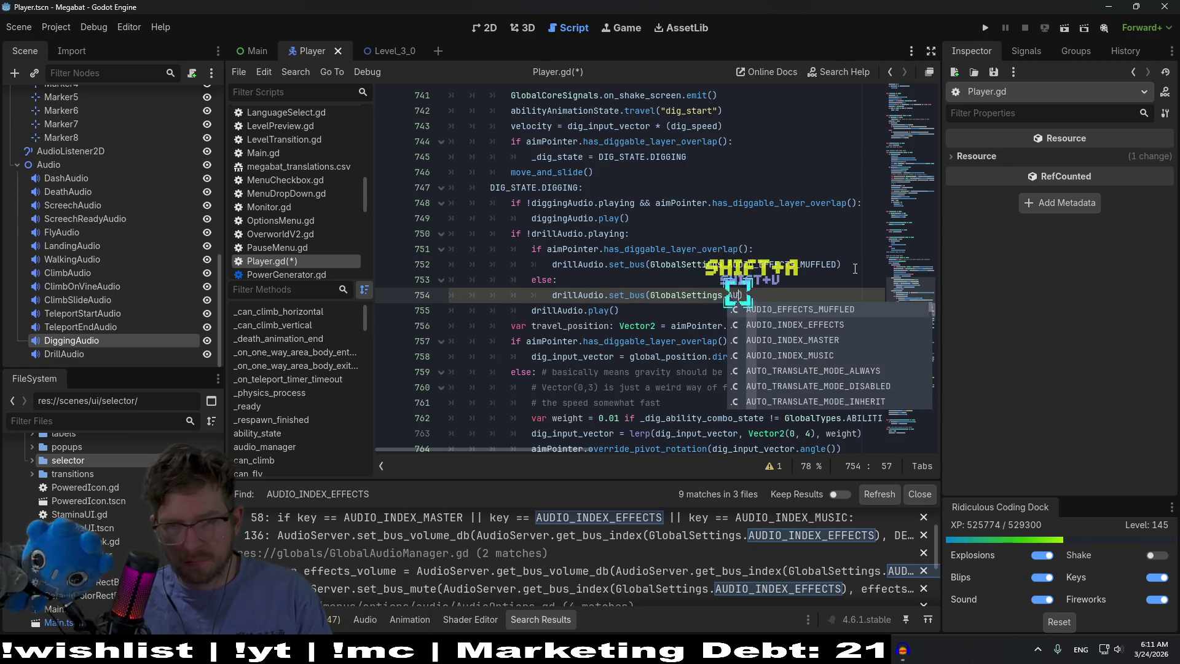
Complete the else call with AUDIO_INDEX_EFFECTS and save Player.gd
key("Down")
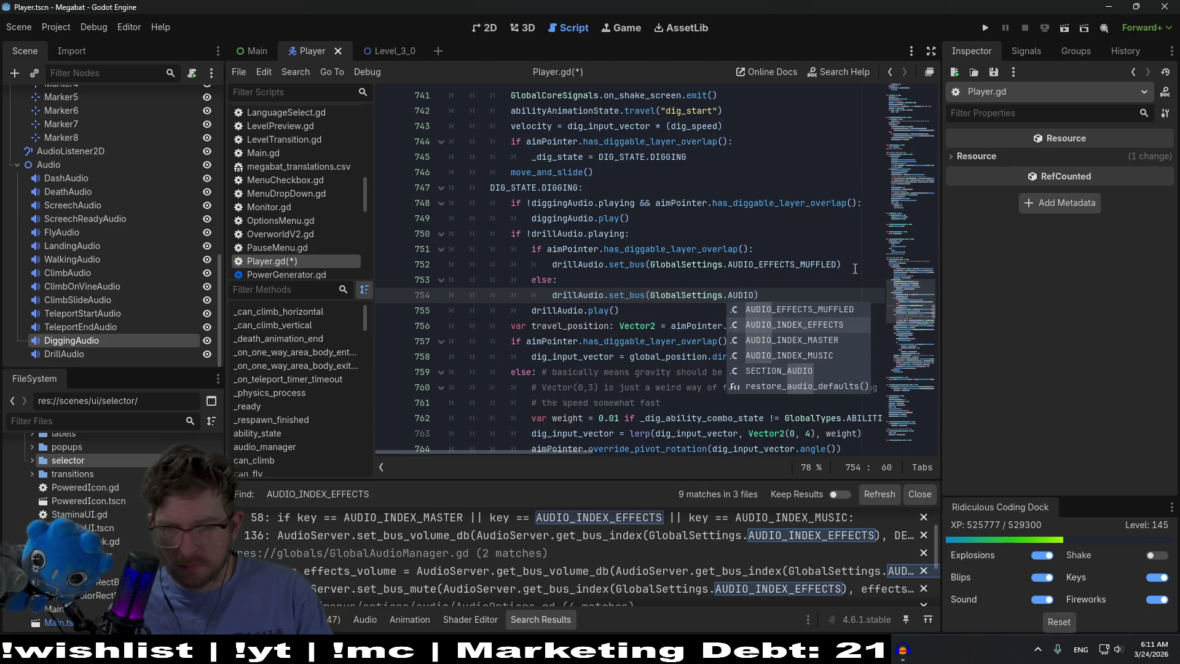
key("Down")
key("Down")
key("Up")
key("Up")
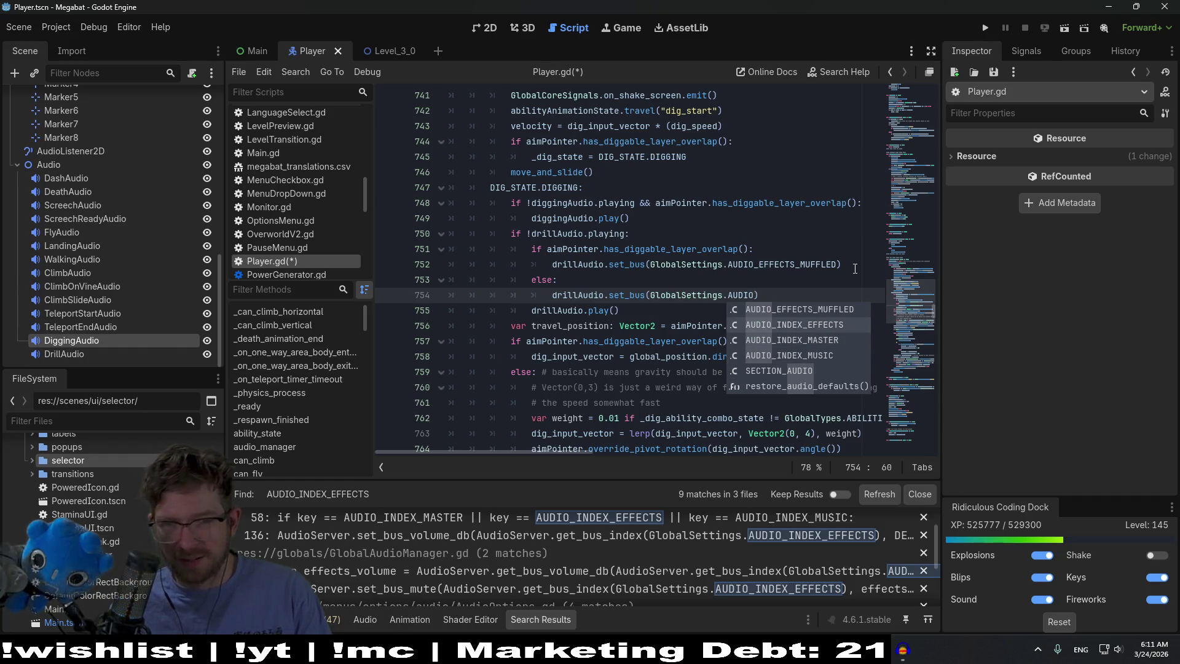
key("Return")
left_click(784, 269)
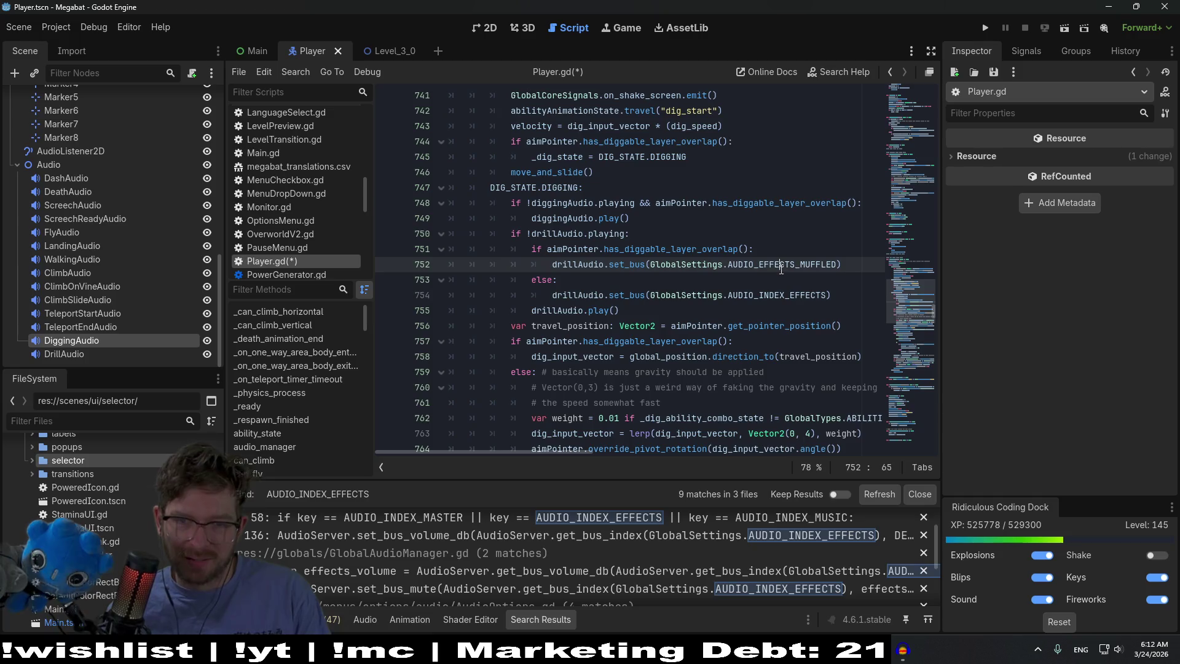
left_click(791, 274)
key("ctrl+s")
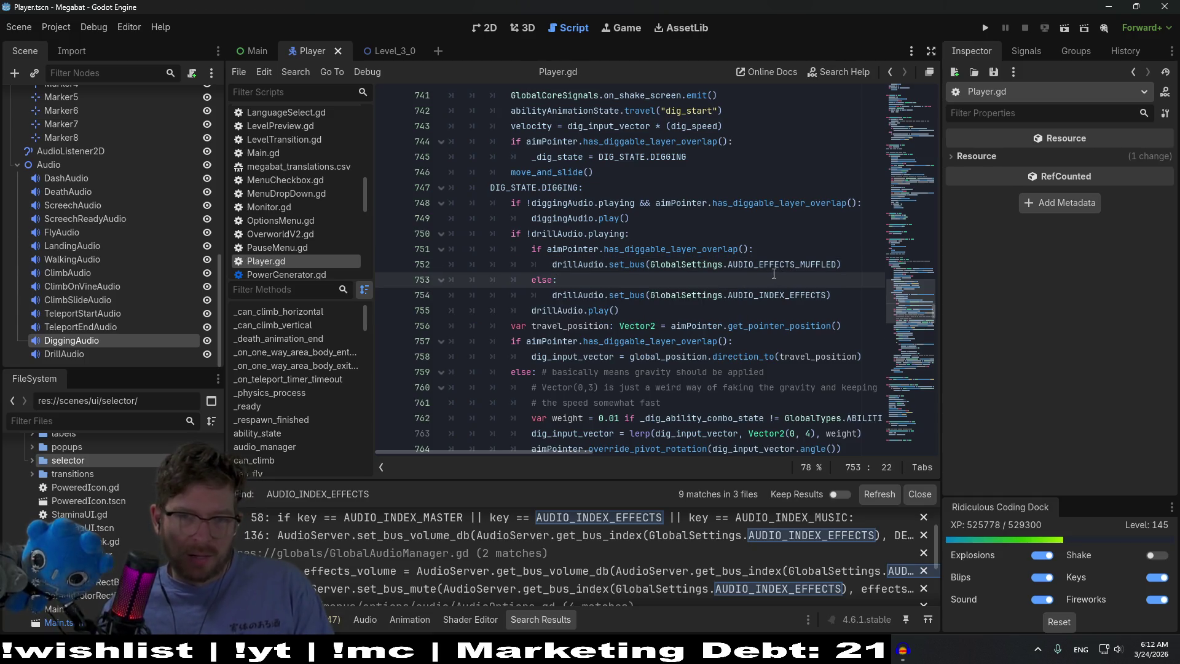
Check the AUDIO_EFFECTS_MUFFLED constant reference on line 752 and save again
left_click(762, 266)
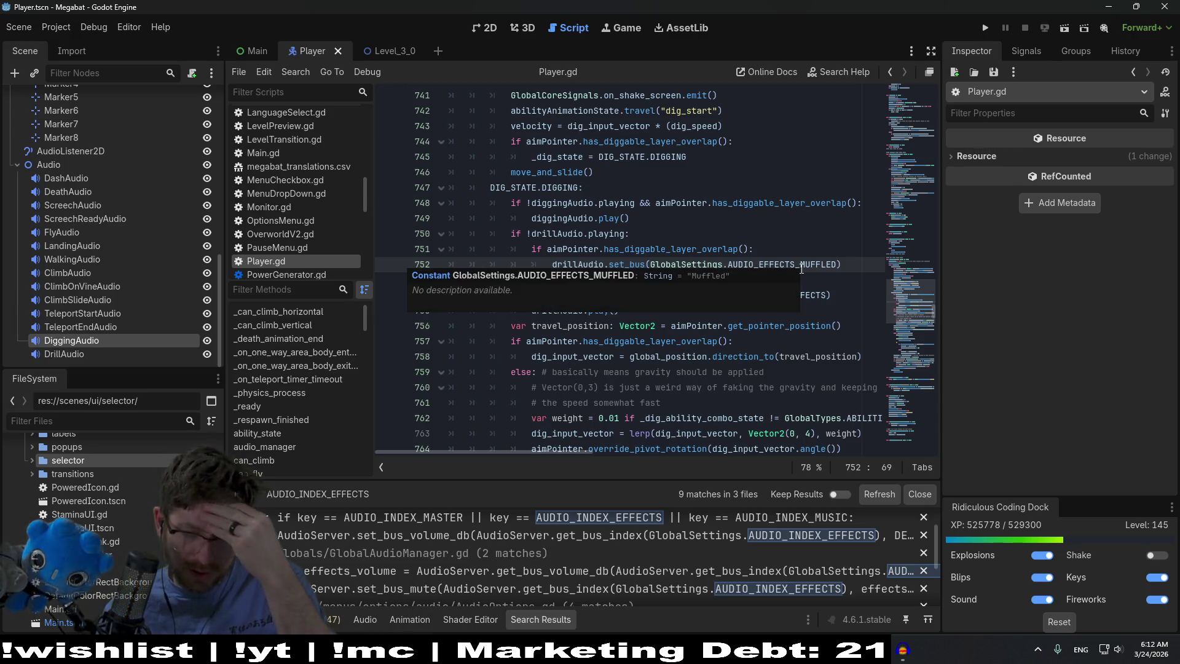
double_click(793, 264)
left_click(711, 280)
key("ctrl+s")
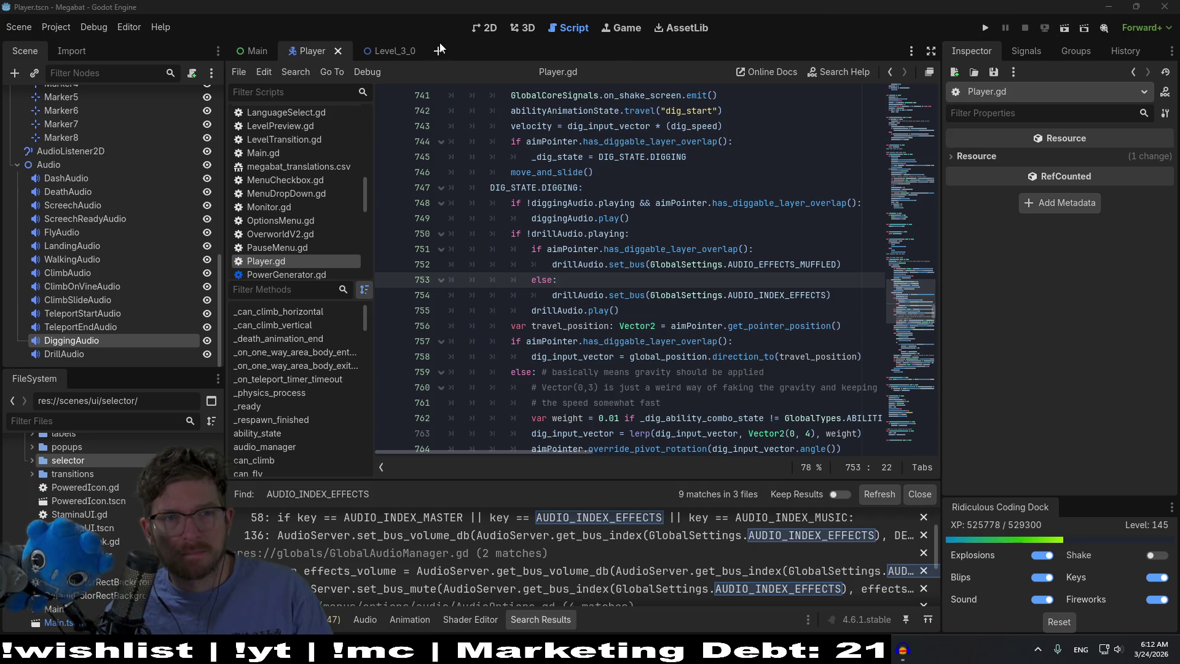
Switch to the Level_3_0 scene, run it, and fly the bat around the first room
left_click(393, 50)
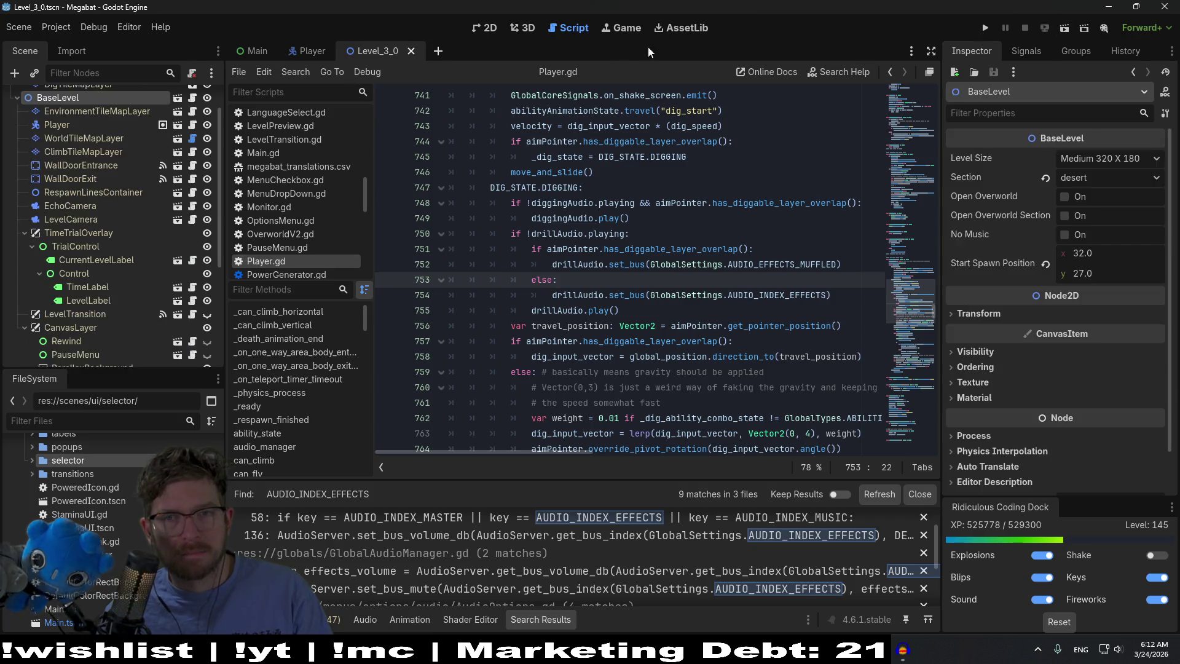
left_click(1066, 29)
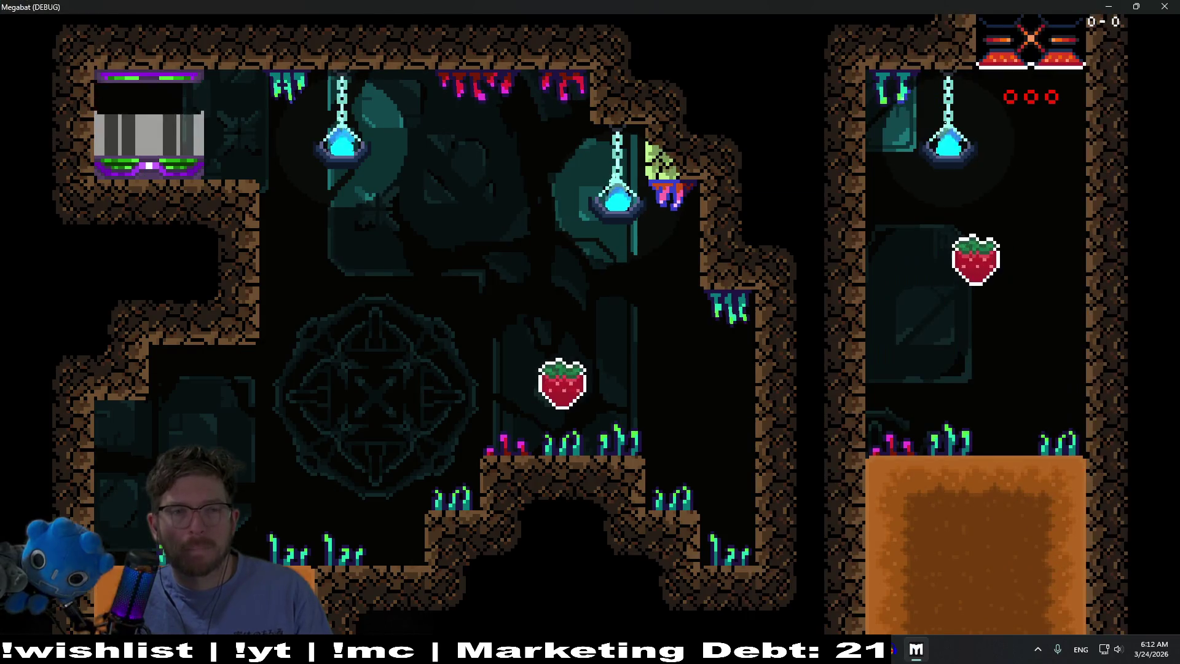
key("Right")
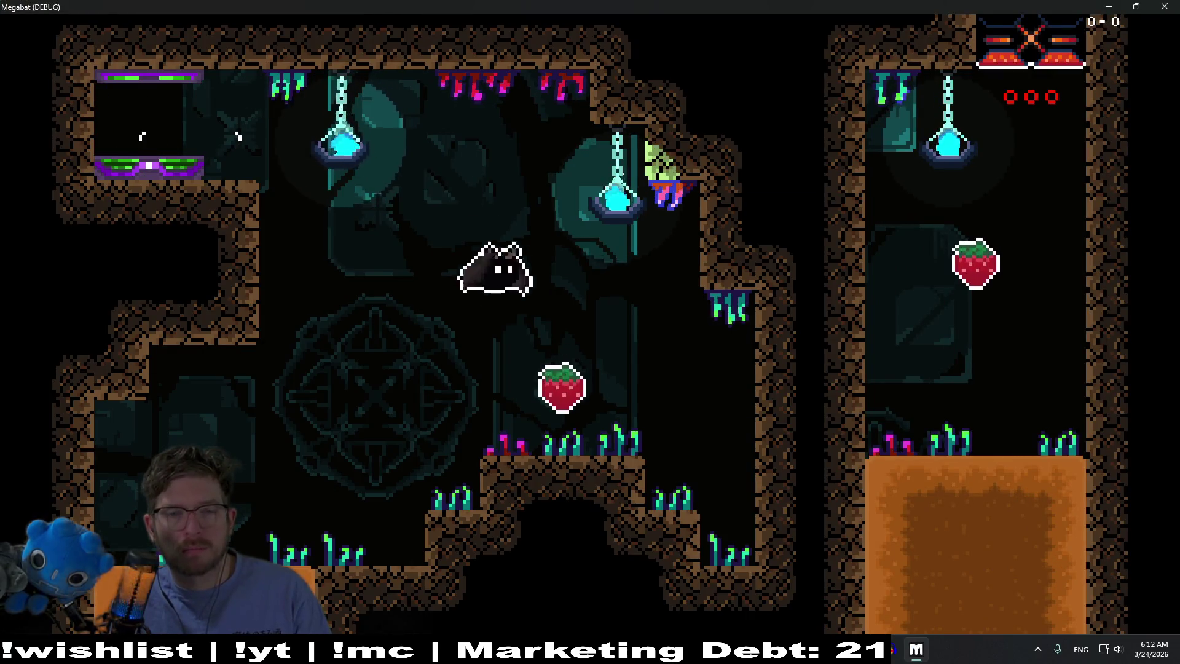
key("Left")
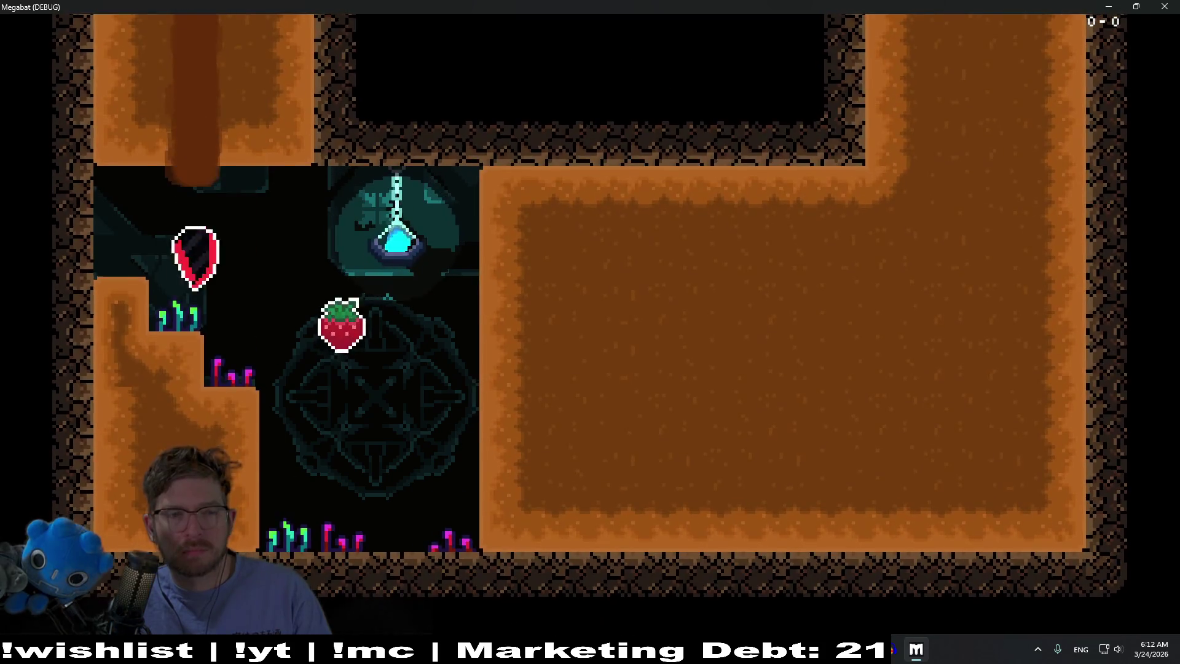
key("Right")
Fly past the strawberry, dig up through the dirt wall, and stop the game
key("Up")
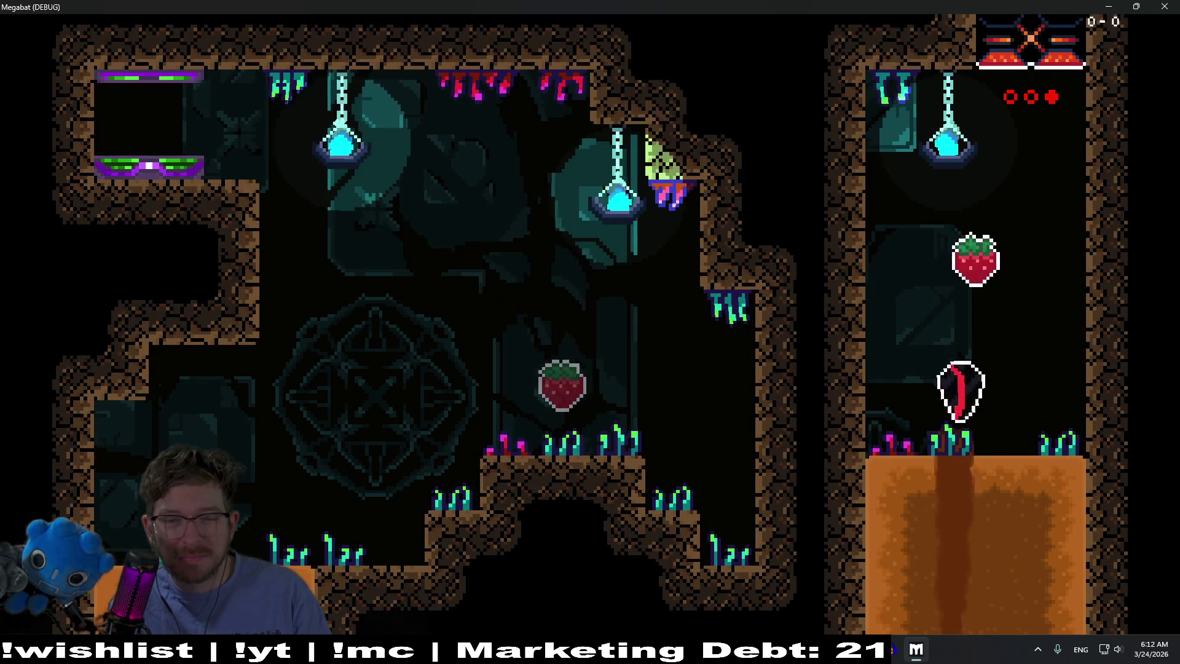
key("Left")
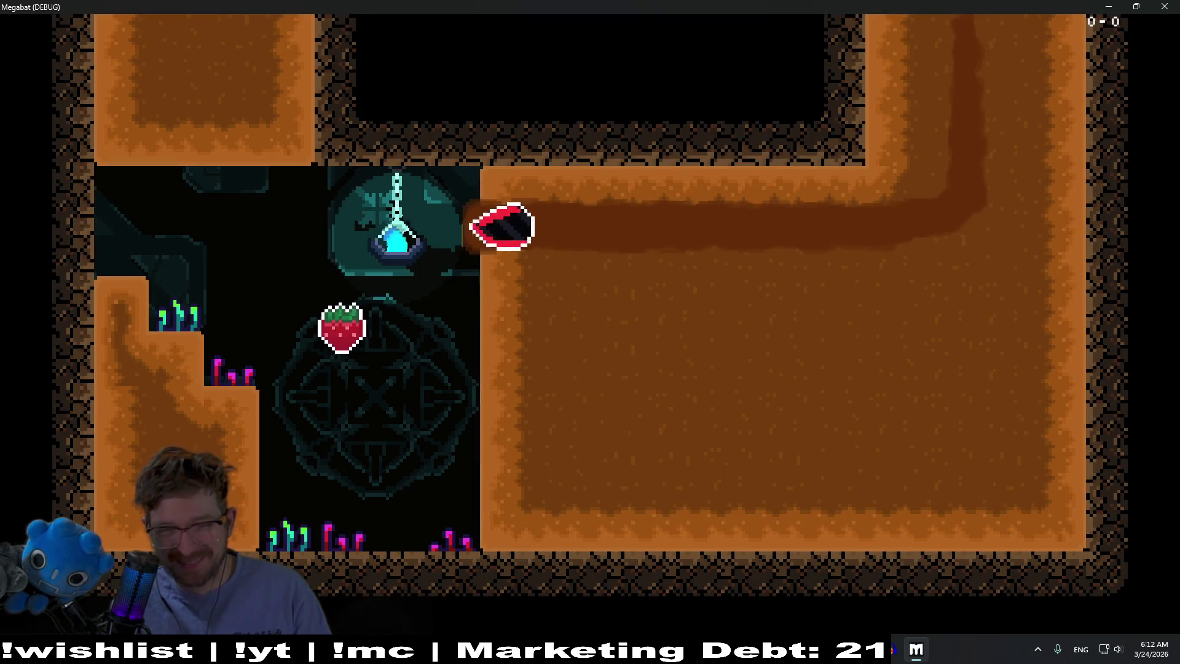
key("Right")
key("Down")
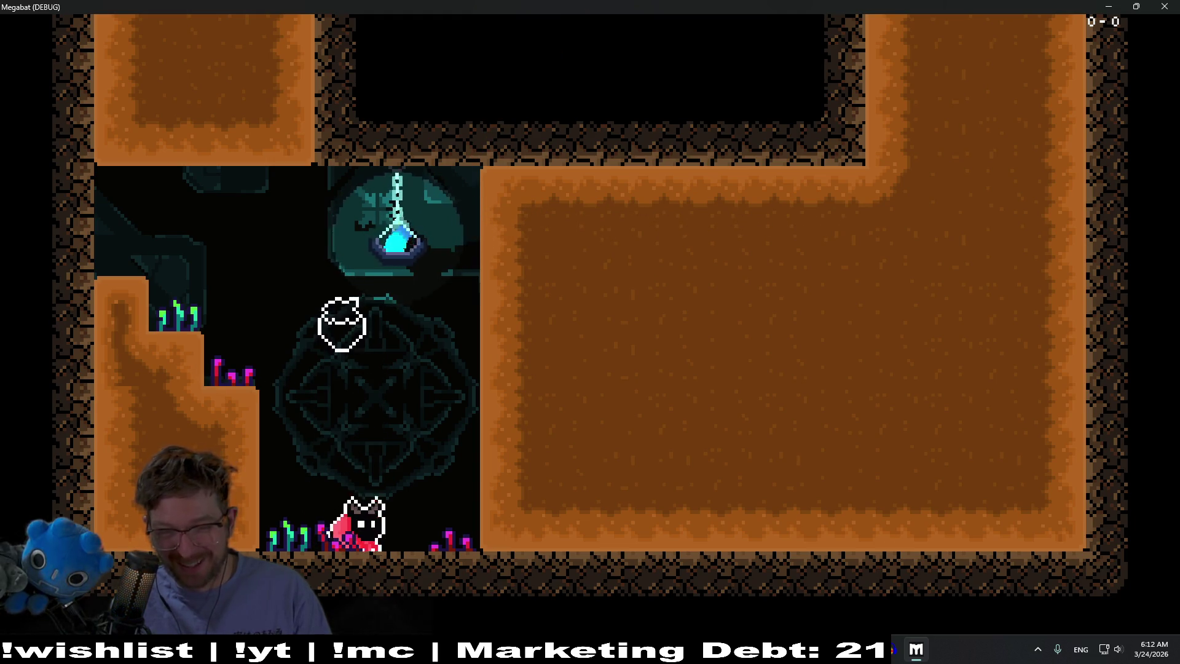
key("Right")
key("Up")
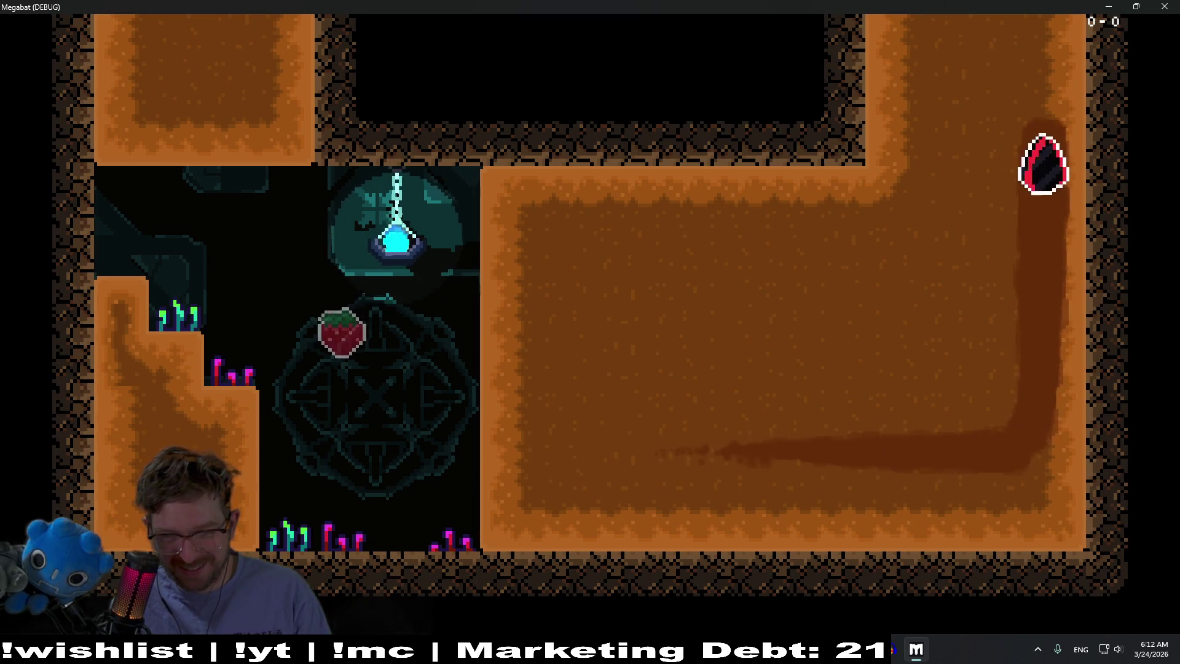
key("F8")
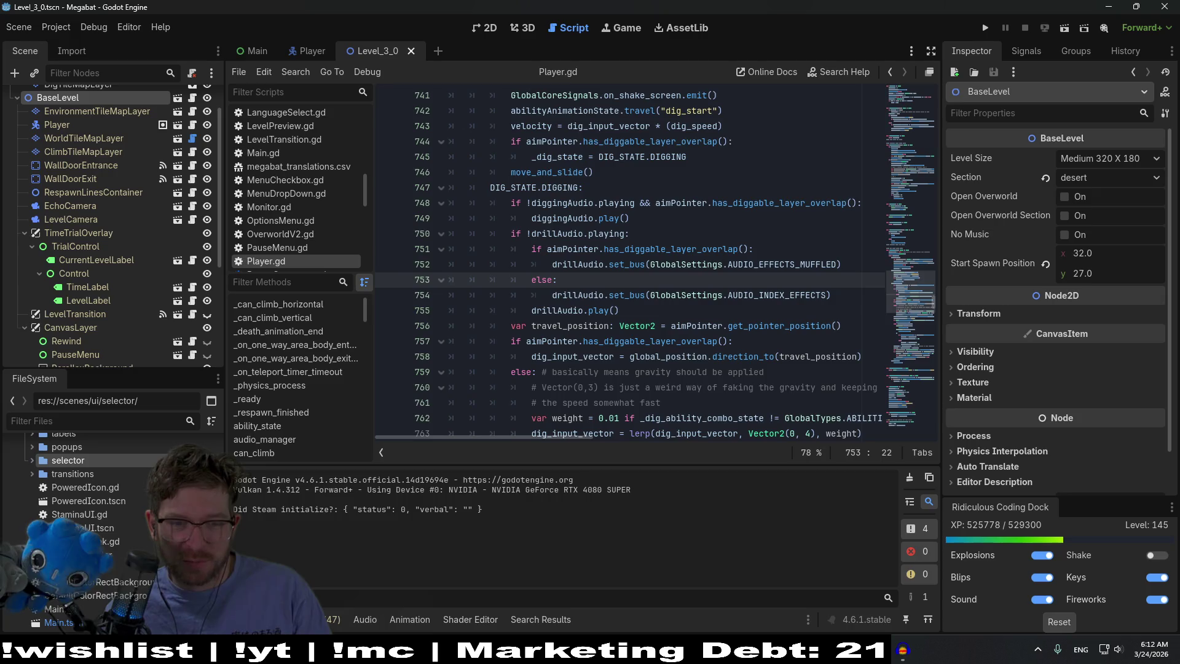
Reset the Muffled bus LowPassFilter cutoff to 2000 Hz, save, and run the scene
left_click(365, 620)
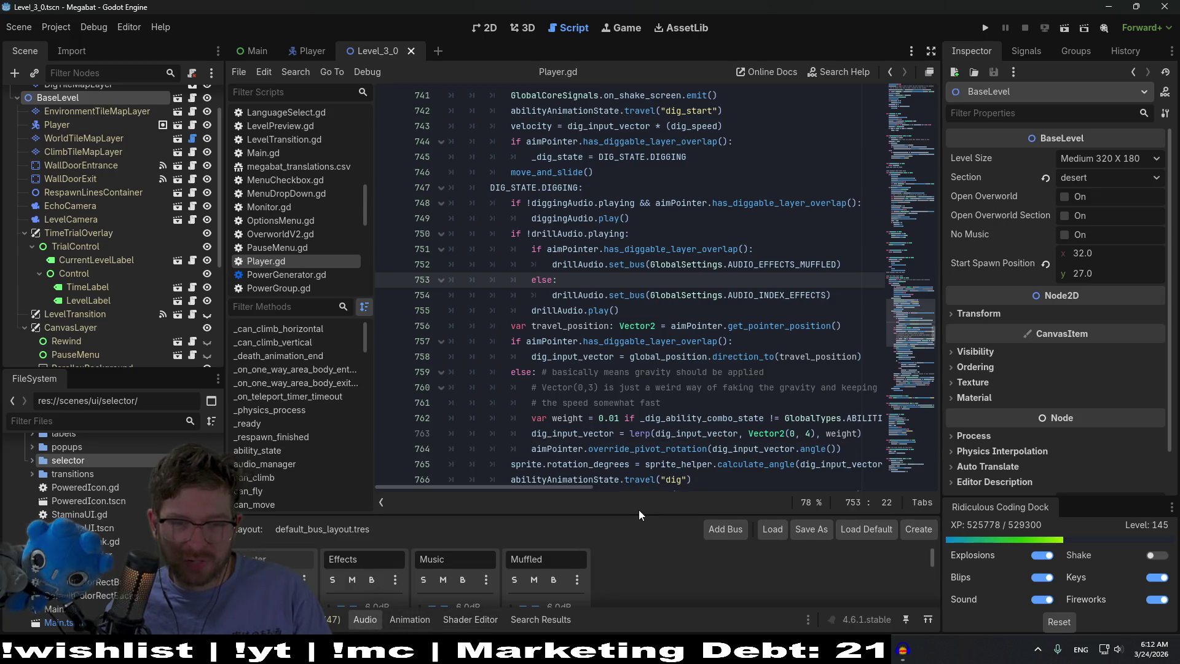
left_click_drag(638, 514, 621, 306)
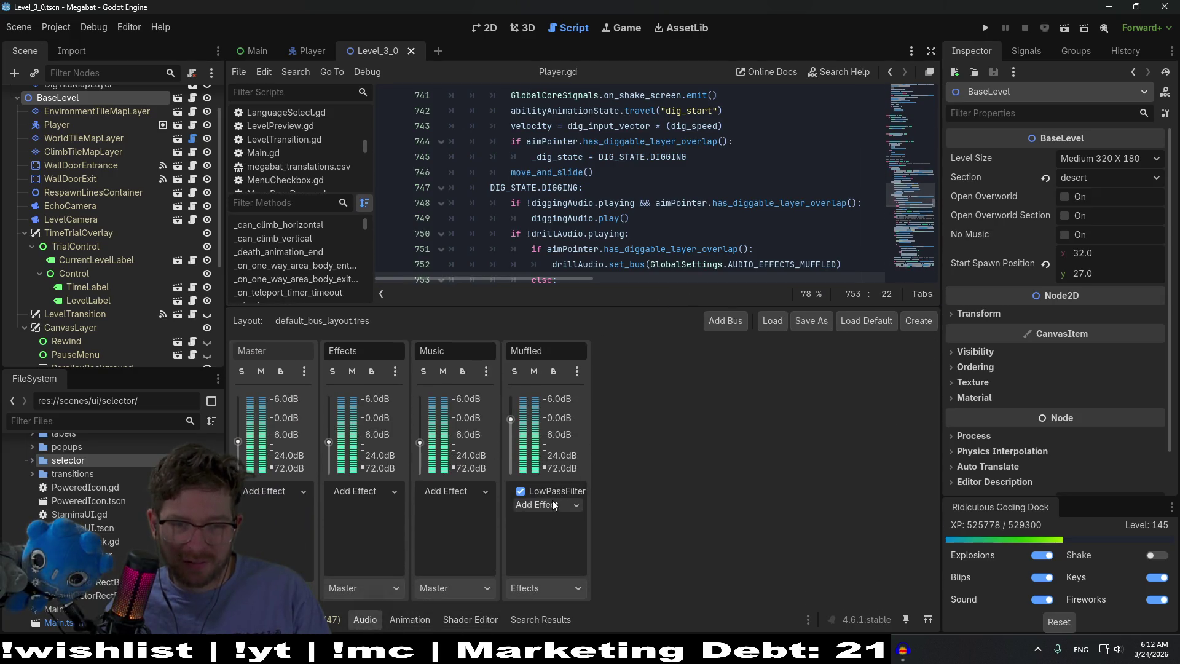
left_click(554, 491)
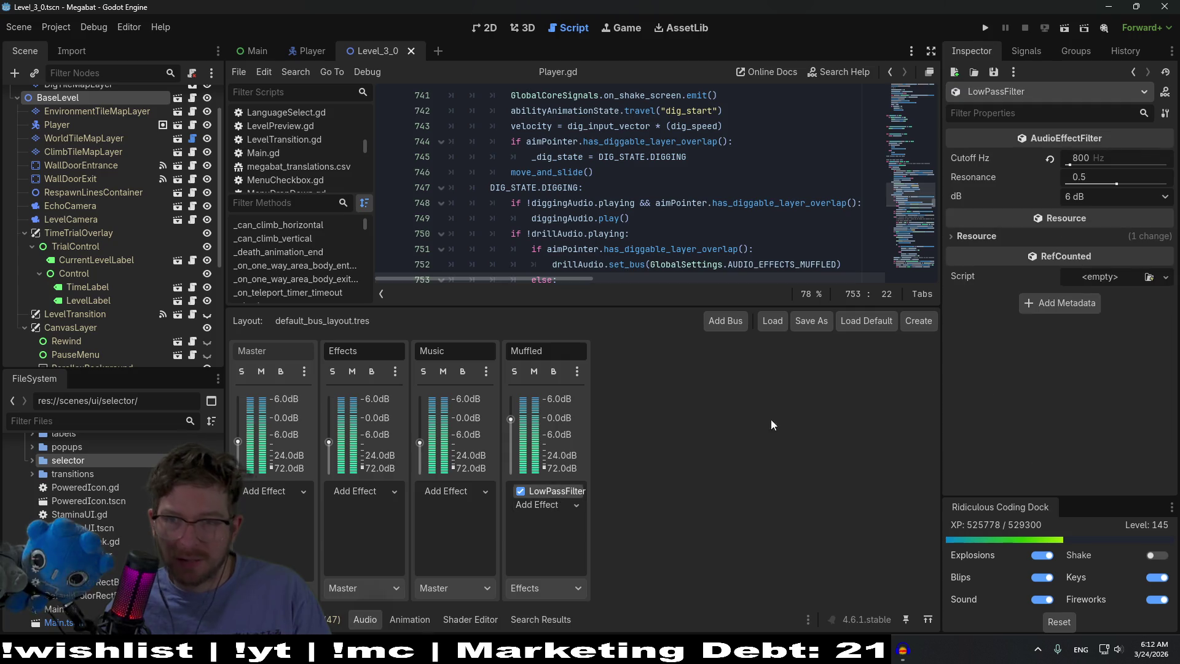
left_click(1050, 161)
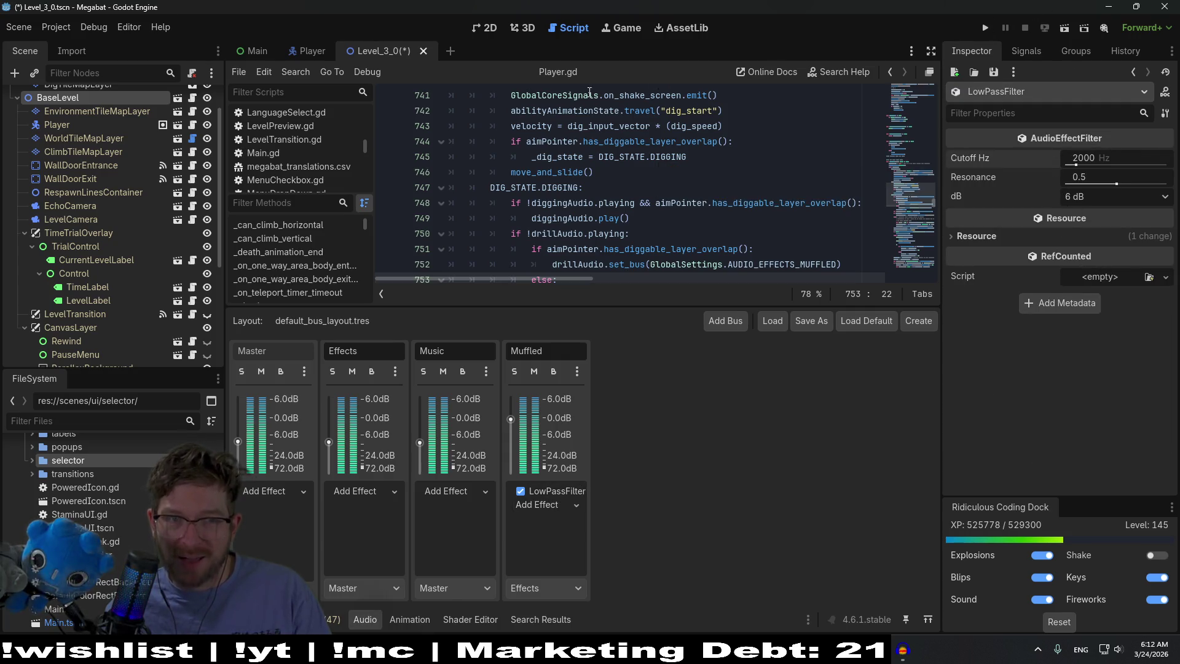
key("ctrl+s")
left_click(1068, 28)
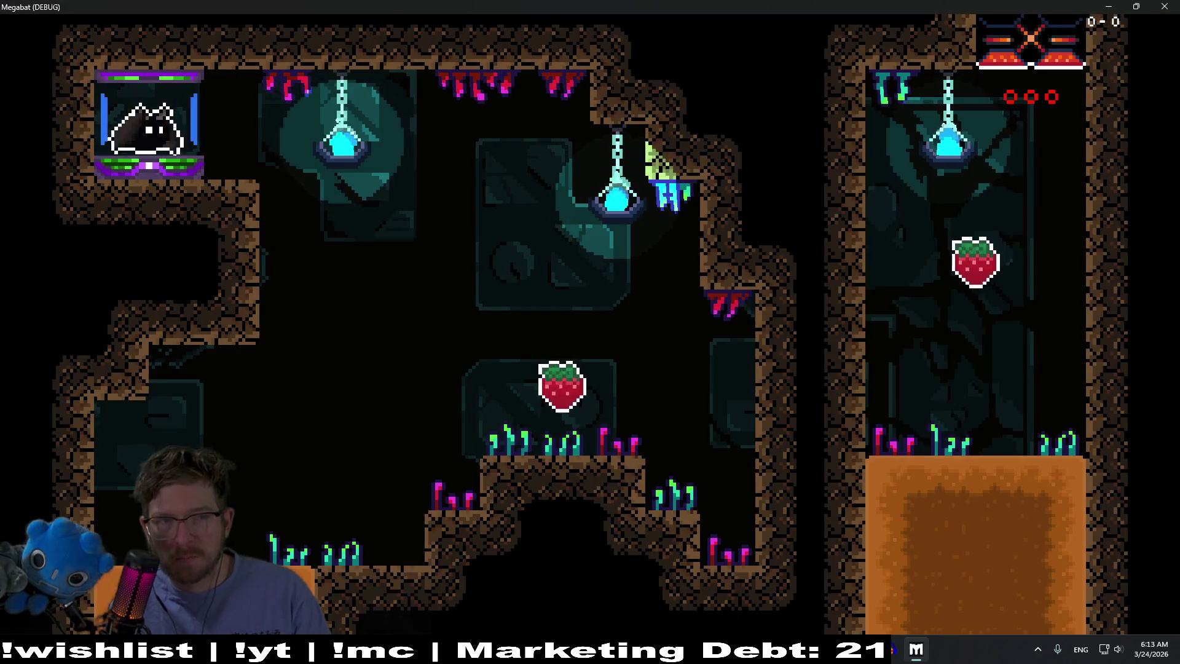
Fly past the strawberry, dig tunnels through the dirt rooms, then quit with Alt+F4
key("Right")
key("Left")
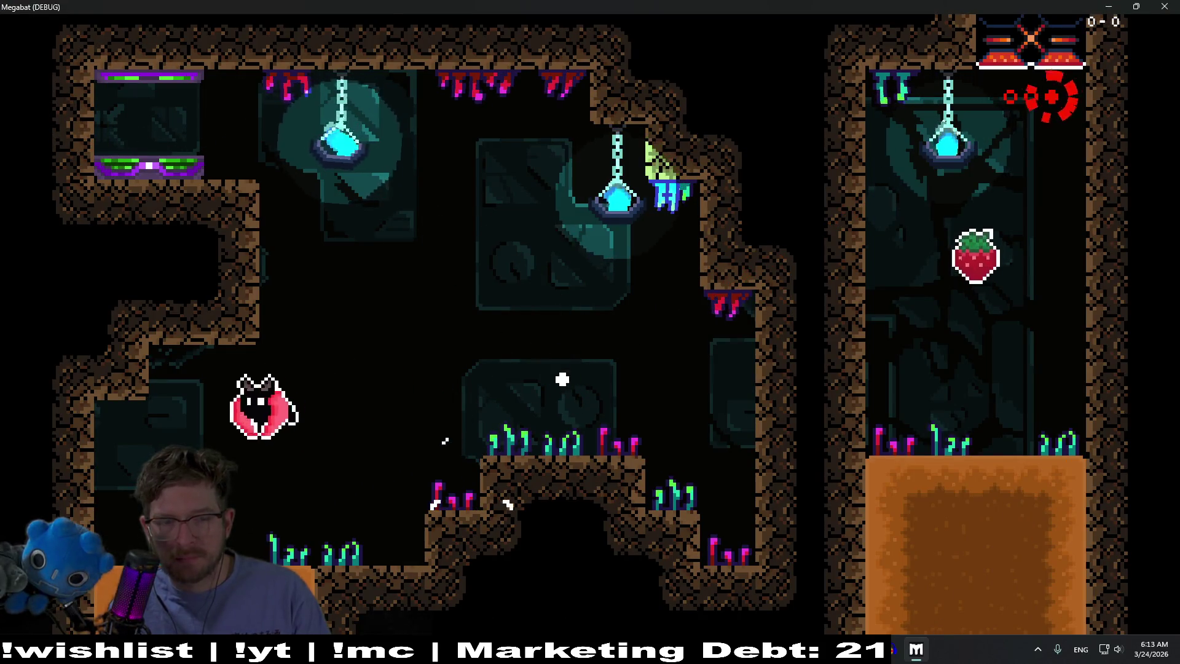
key("Right")
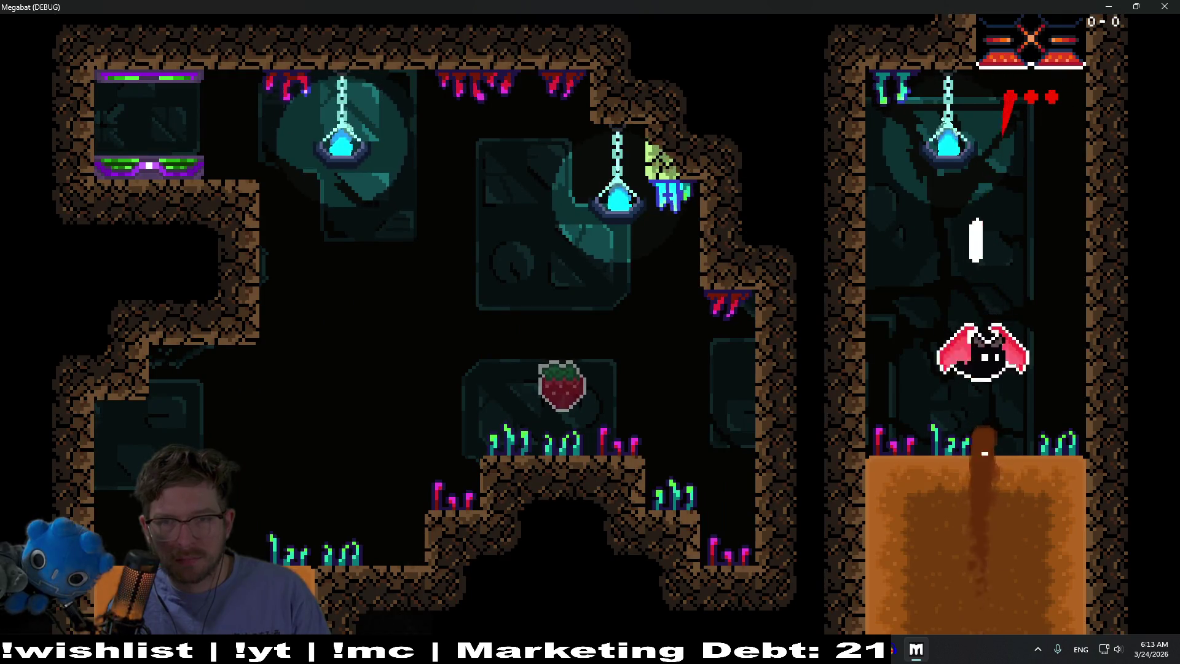
key("Right")
key("Left")
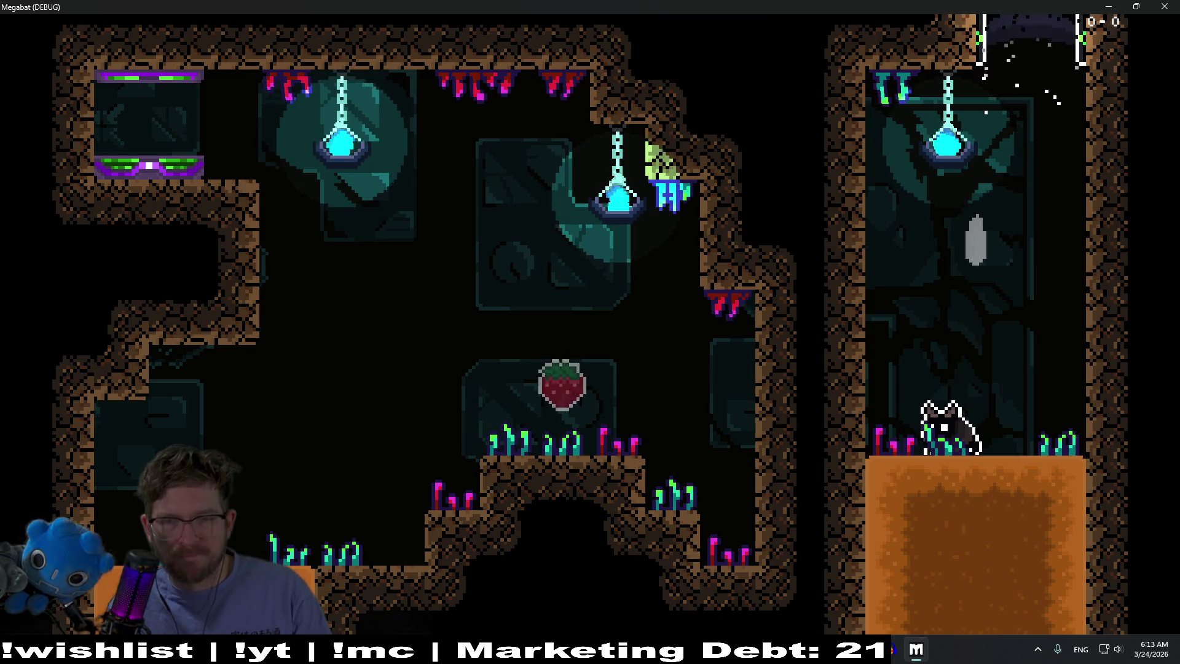
key("Up")
key("Down")
key("Left")
key("Up")
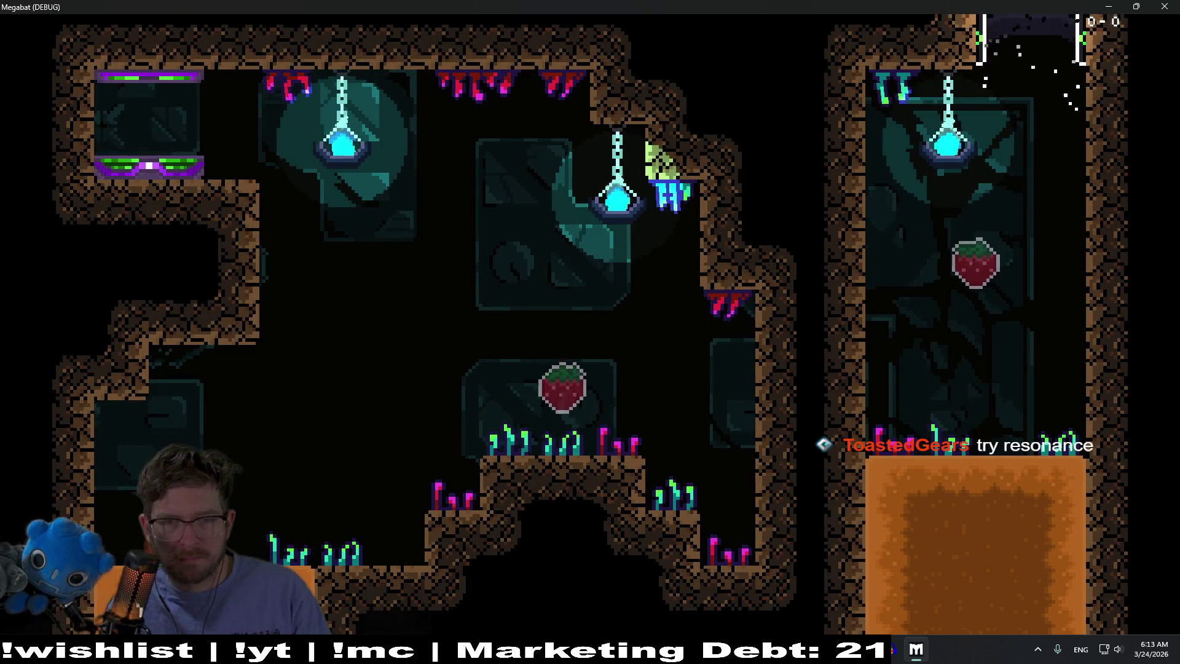
key("Down")
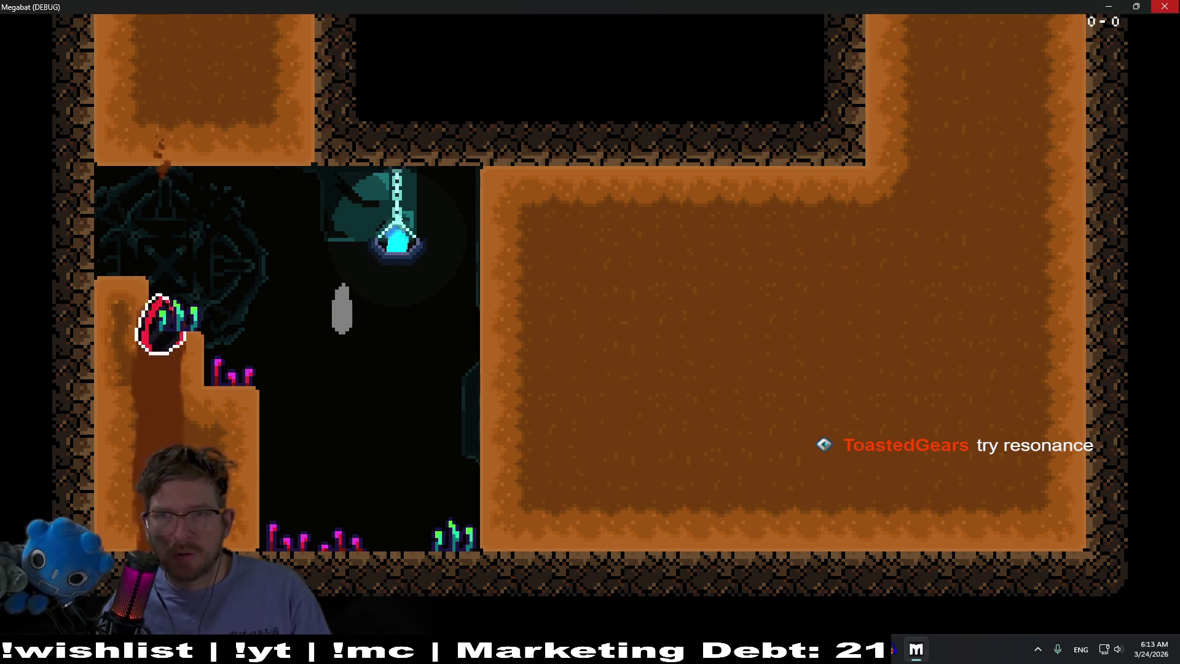
key("alt+F4")
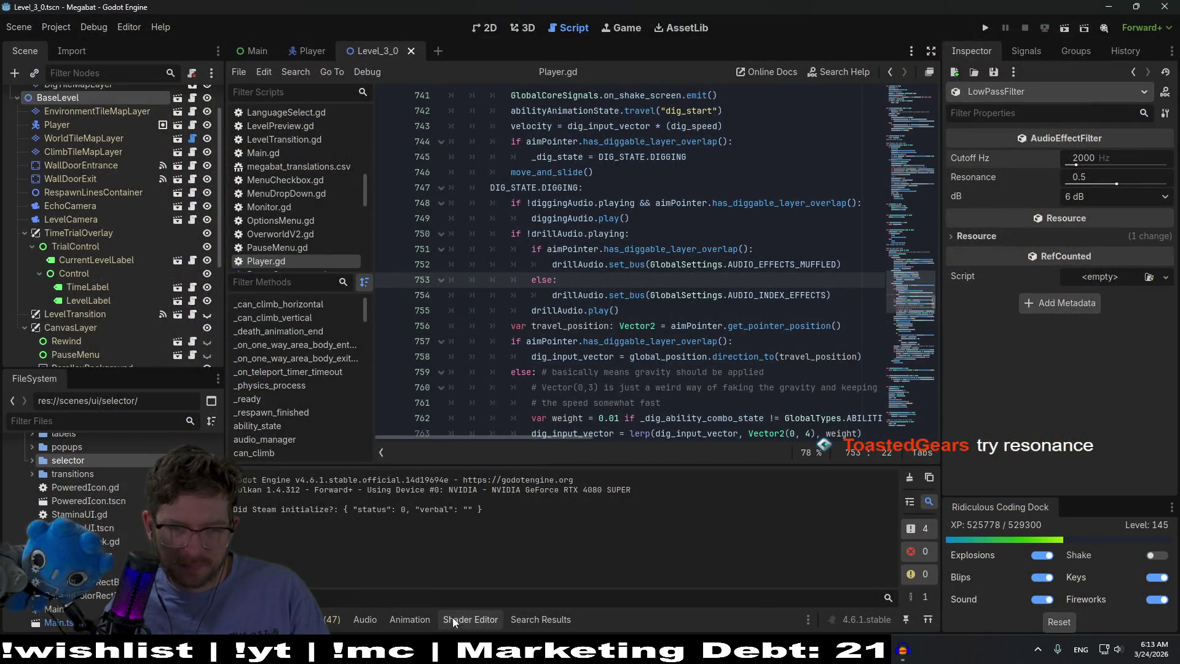
Set the Muffled LowPassFilter resonance to 0.8, save, and run the scene
left_click(351, 612)
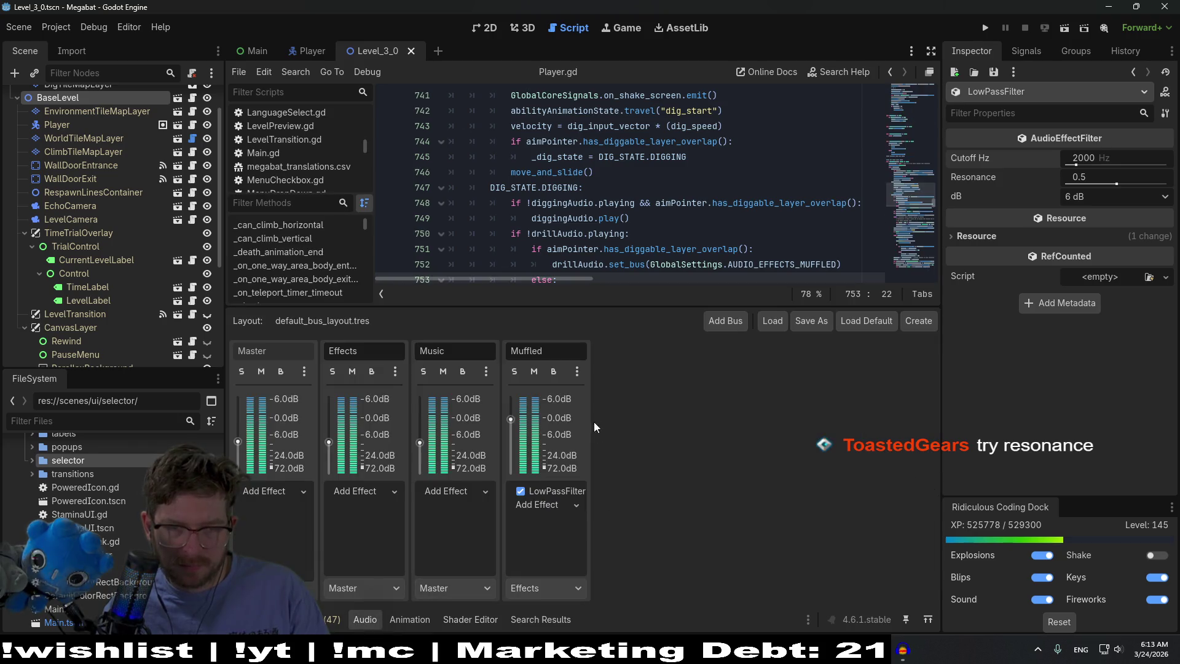
left_click(547, 504)
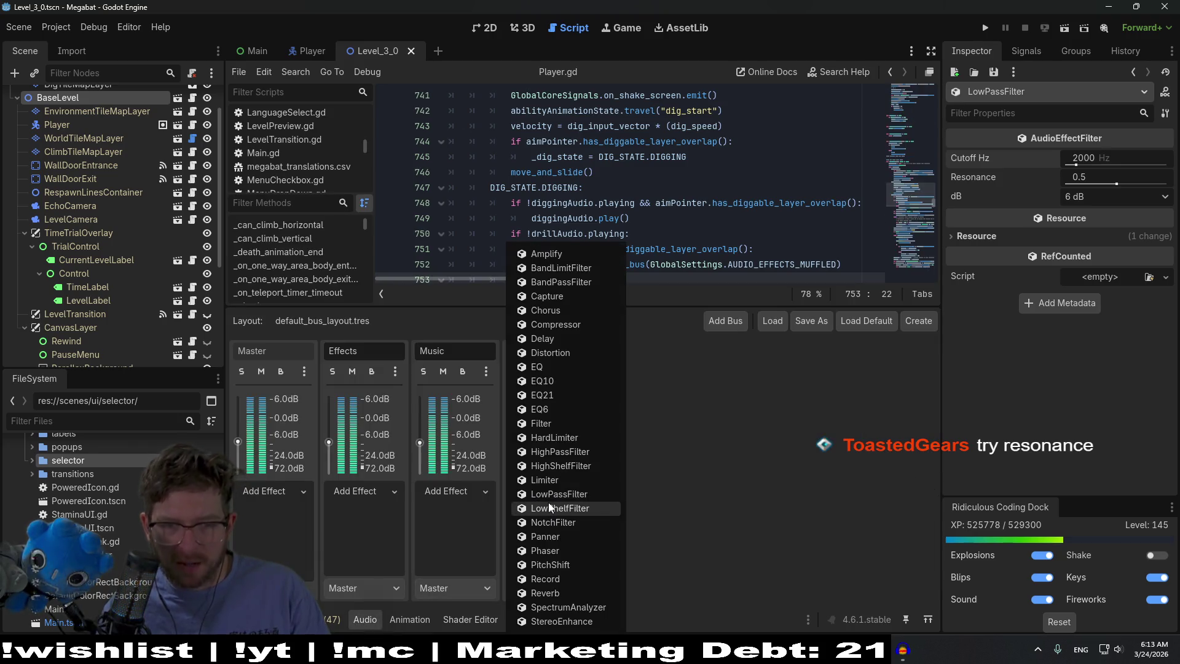
left_click(1004, 173)
left_click(1092, 176)
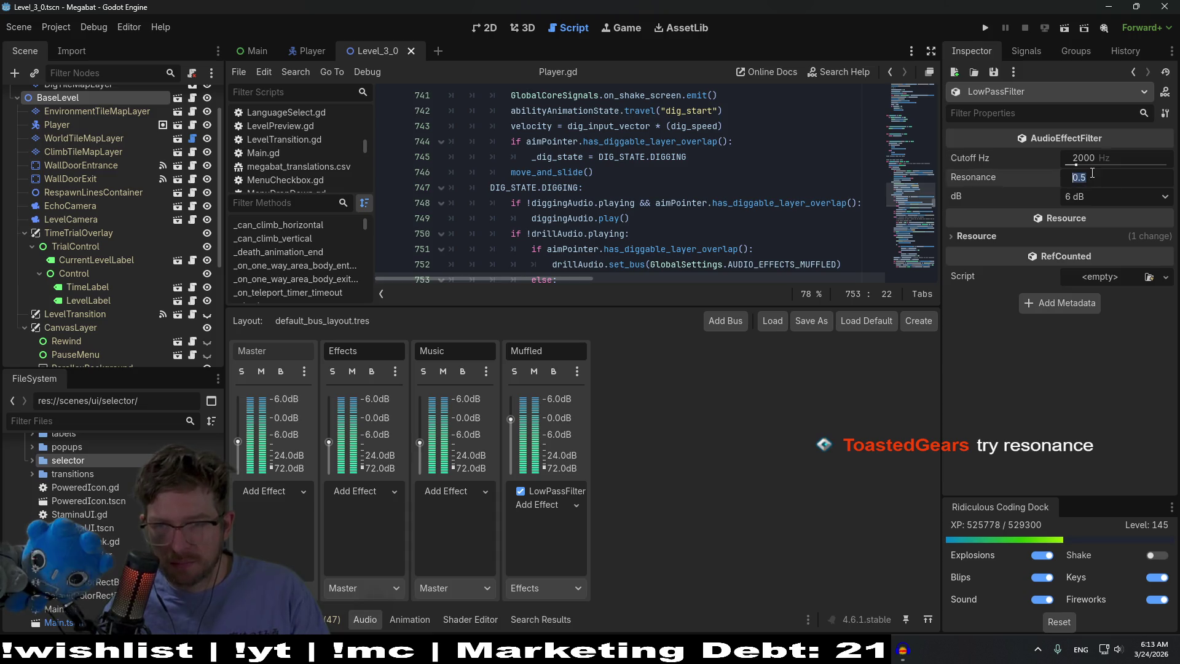
mouse_move(978, 176)
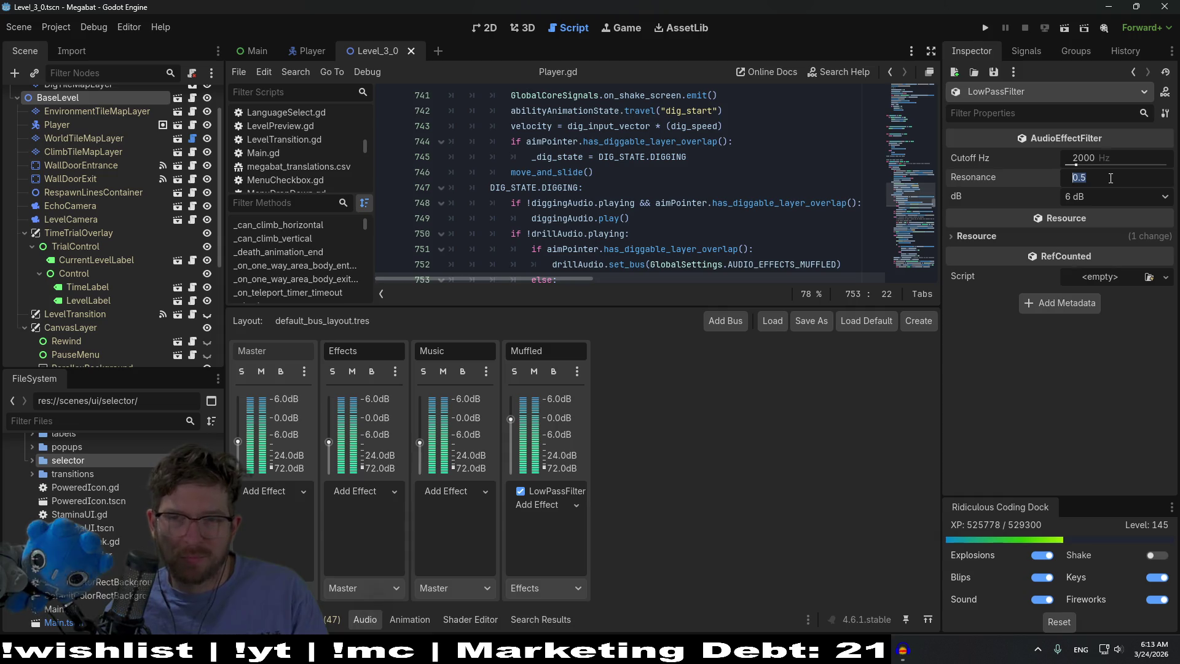
type("1")
type("0.8")
key("Return")
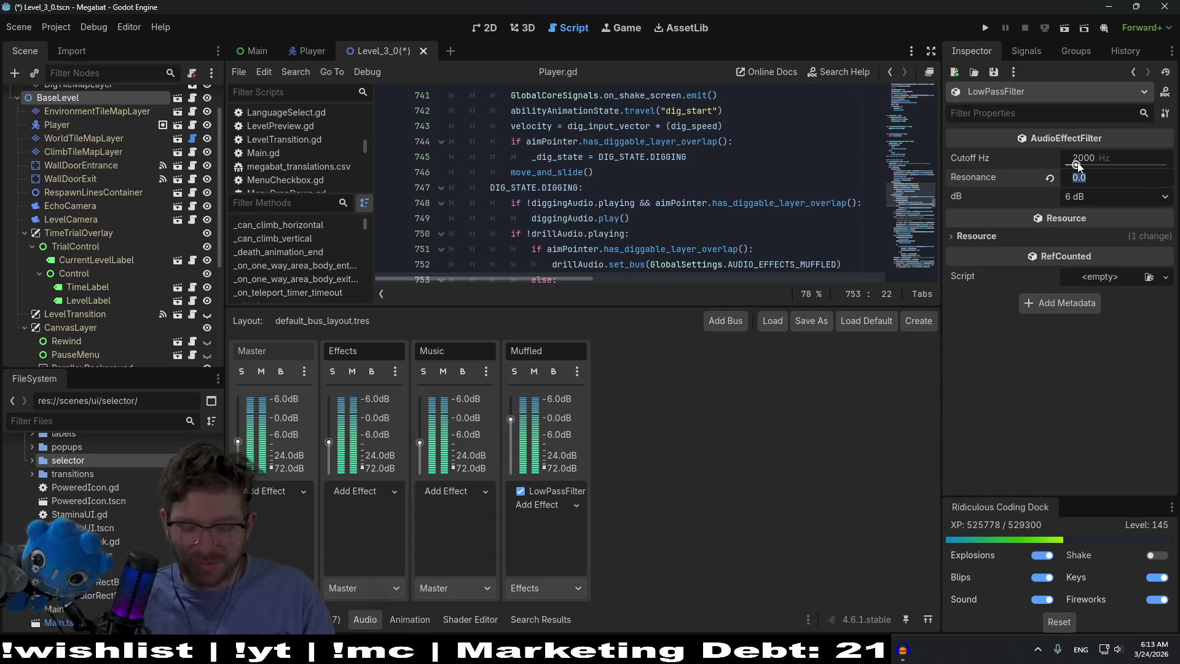
key("ctrl+s")
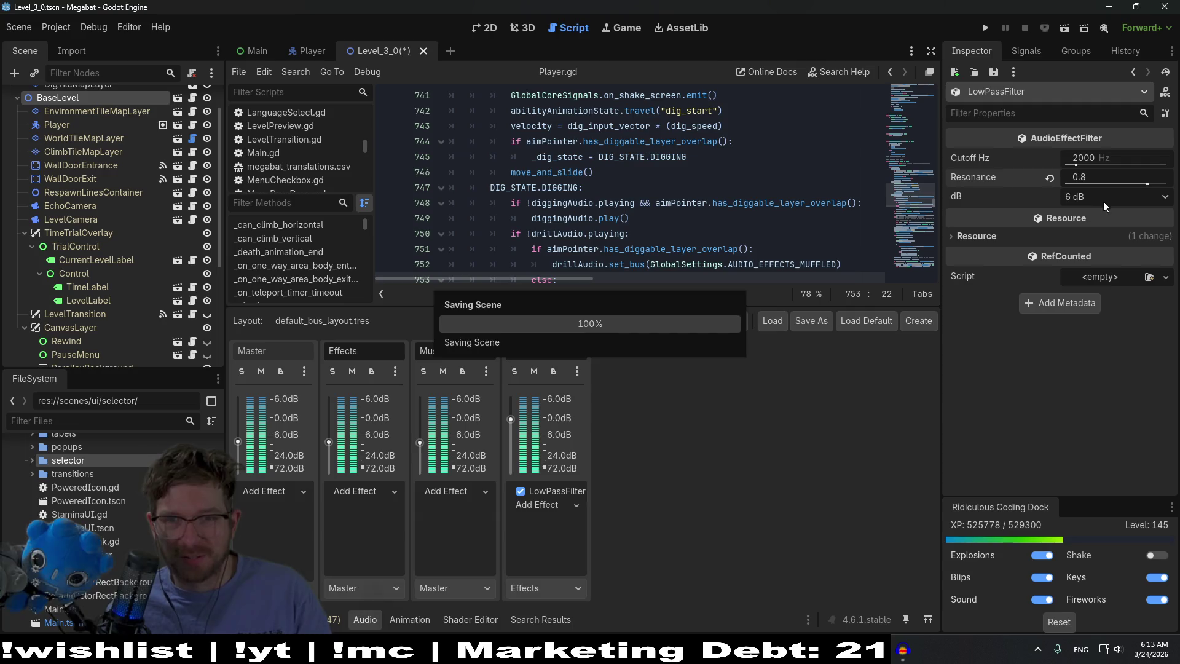
mouse_move(959, 197)
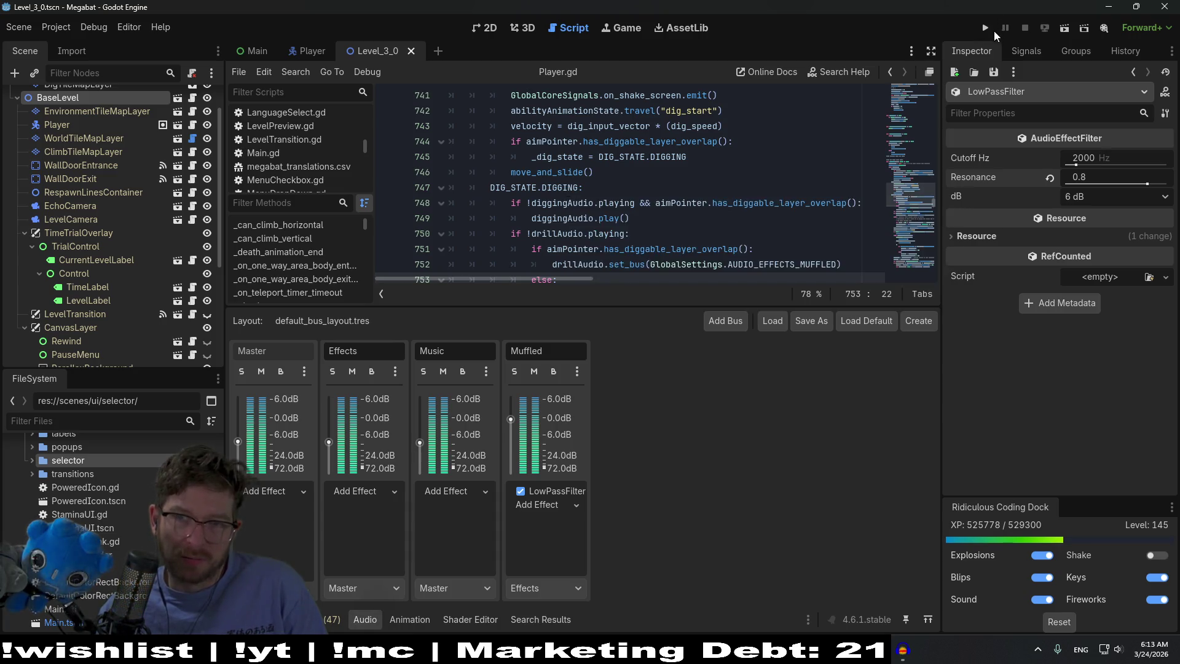
left_click(1069, 26)
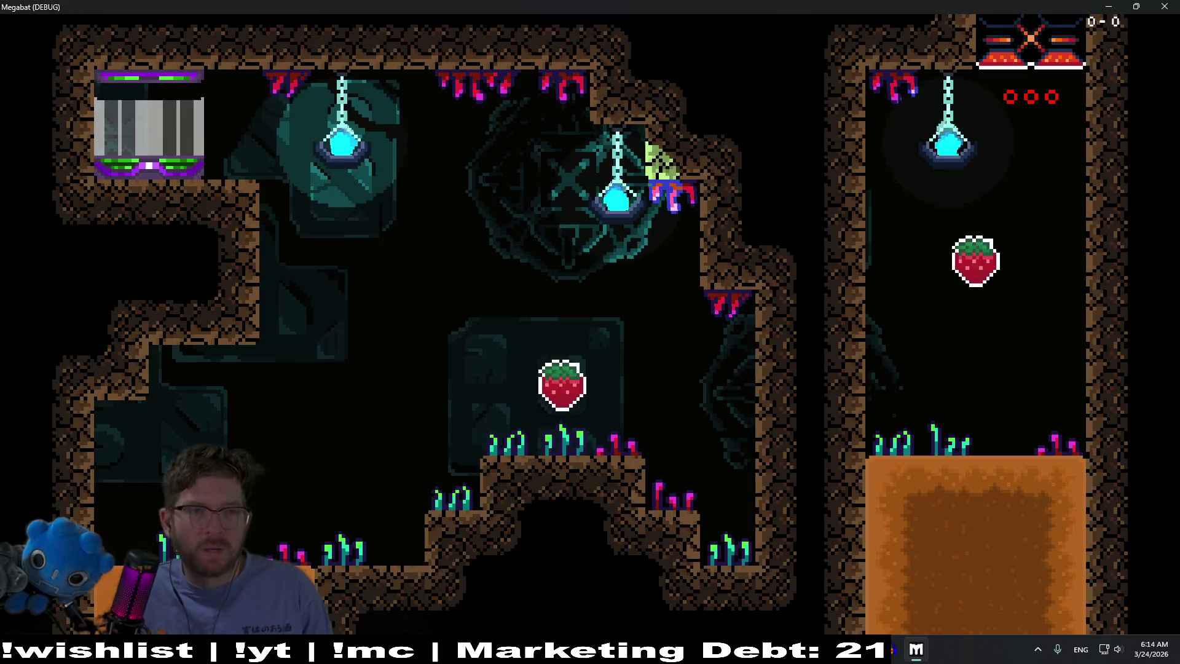
Carry the strawberry and tunnel through the dirt rooms, then stop the game and save the scene
key("Right")
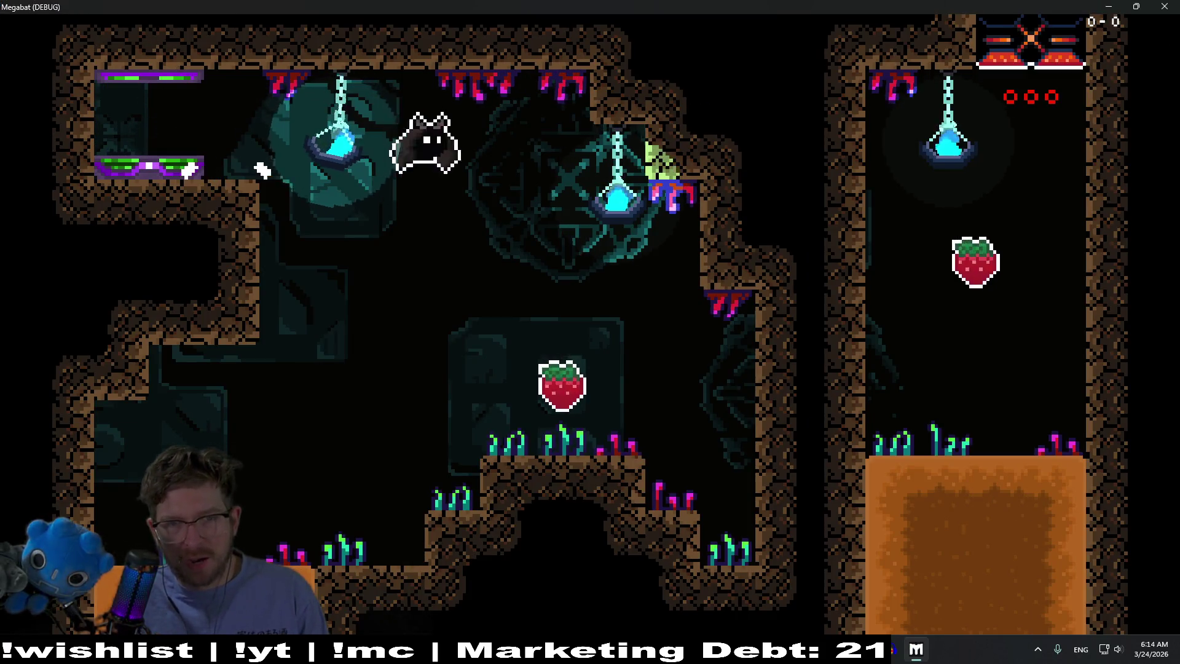
key("Left")
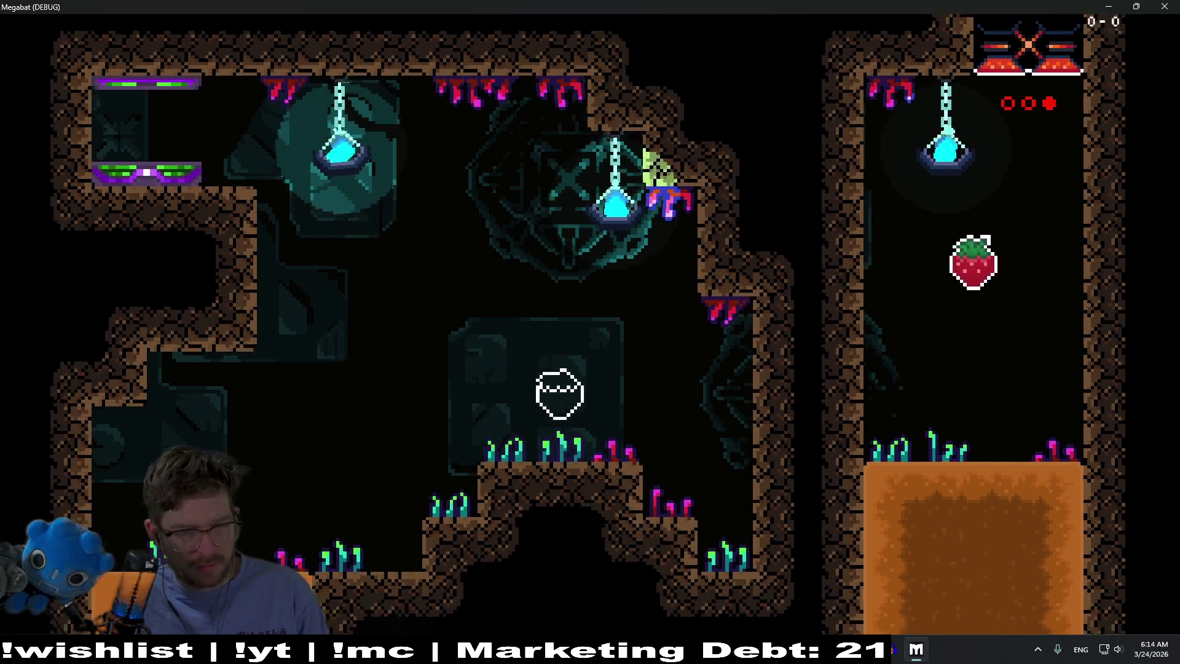
key("Right")
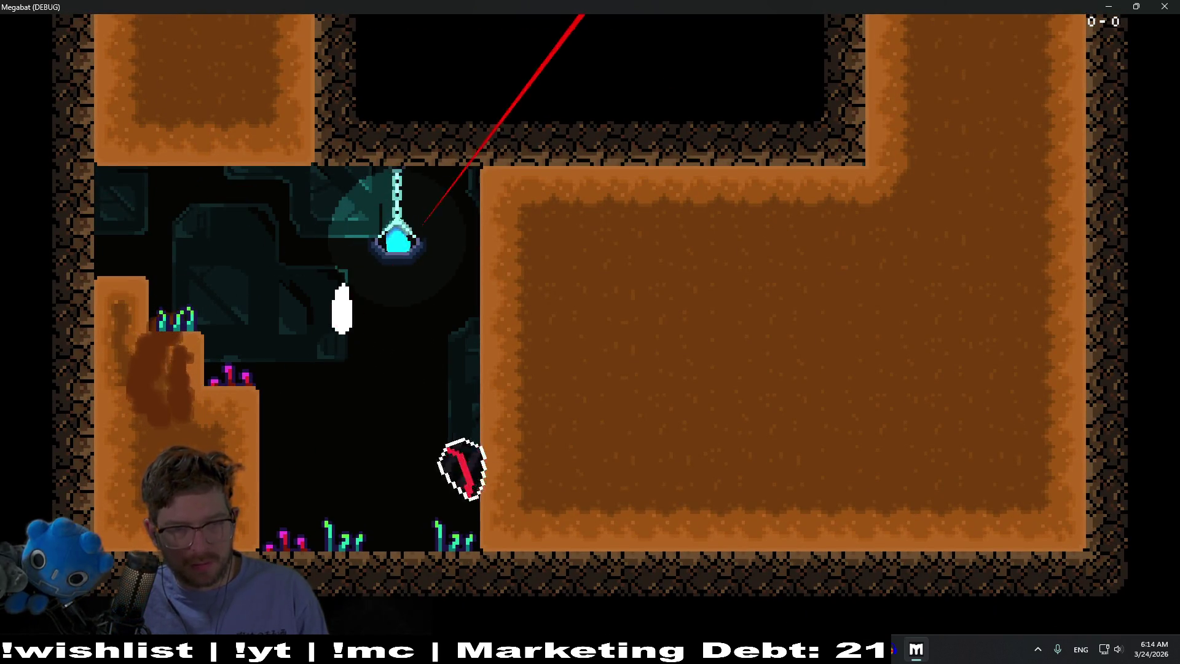
key("Up")
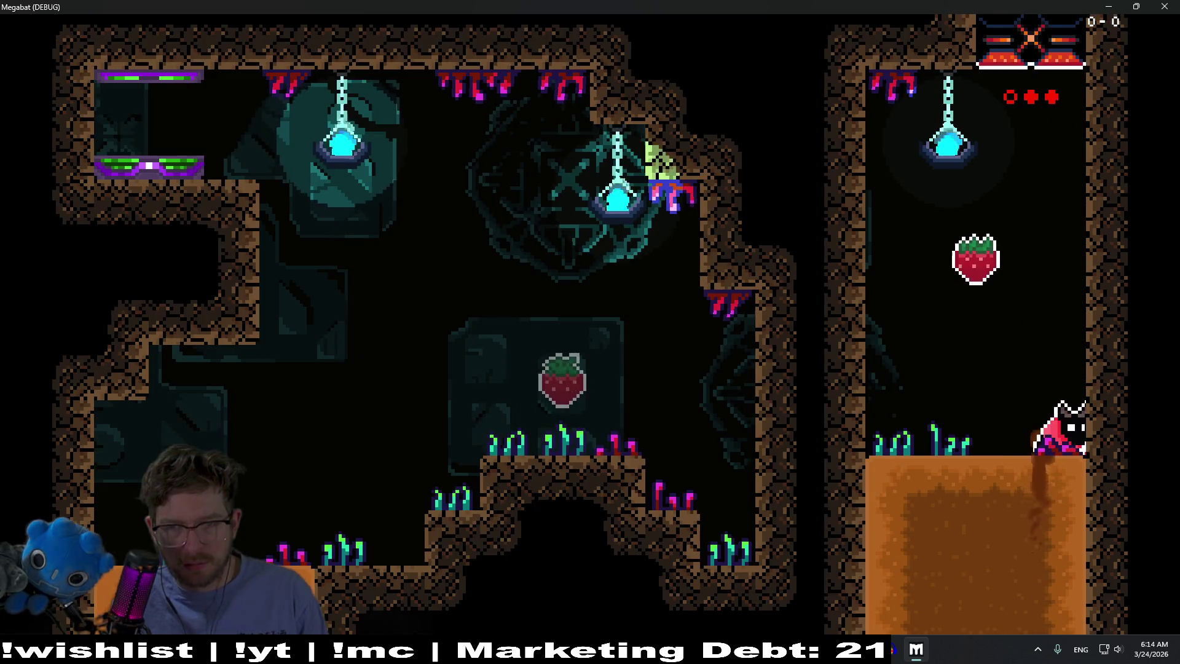
key("Left")
key("Up")
key("Down")
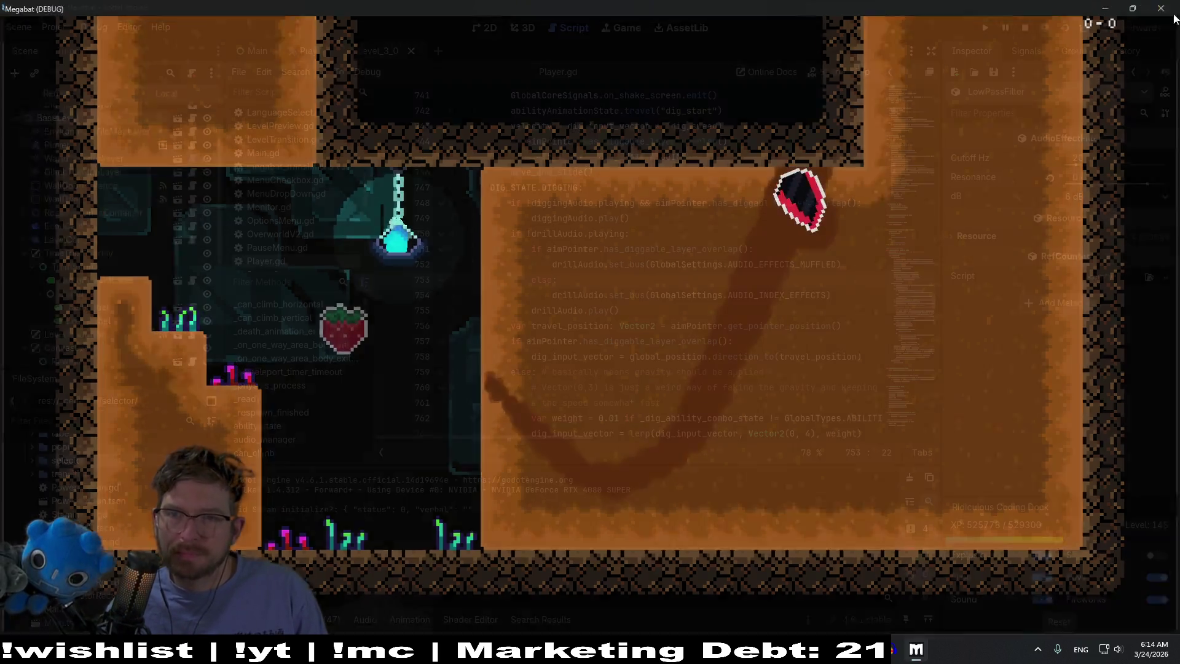
key("F8")
key("ctrl+s")
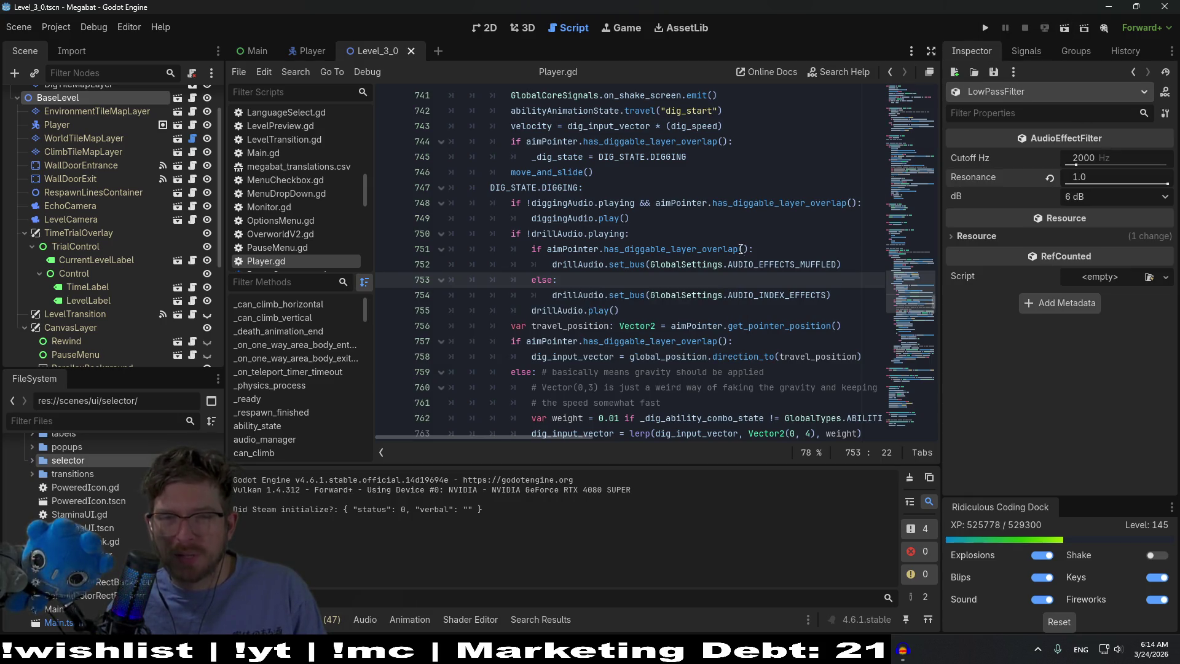
Cut the drill bus-choosing if/else lines from inside the not-playing check
double_click(819, 297)
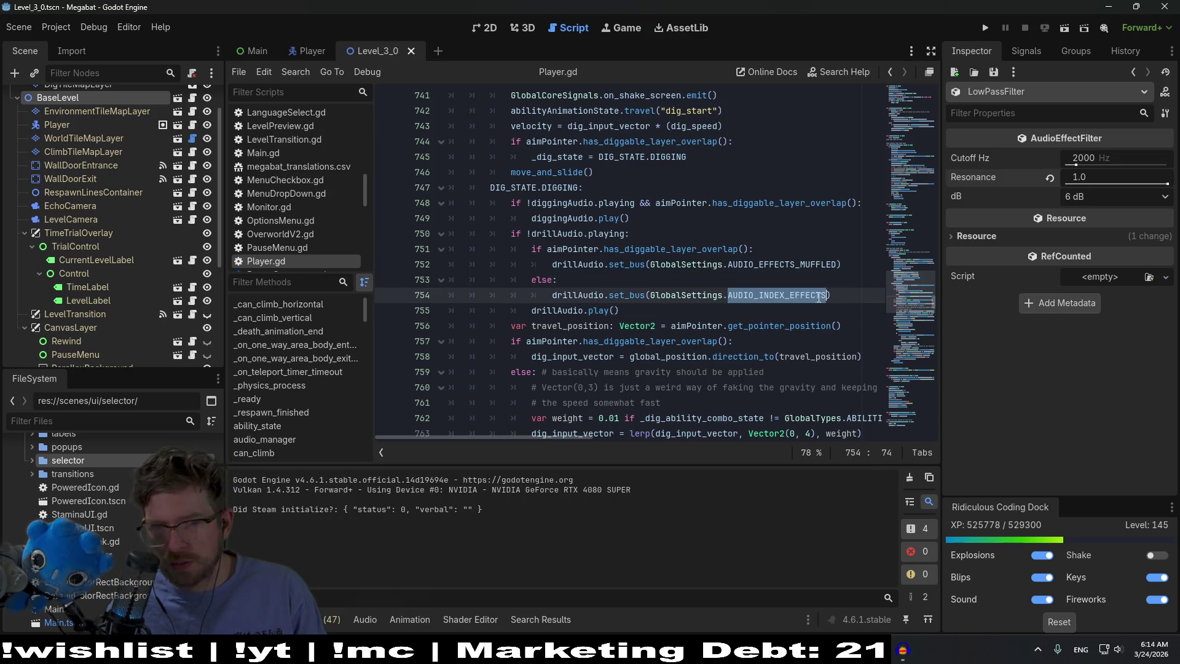
double_click(590, 264)
mouse_move(754, 263)
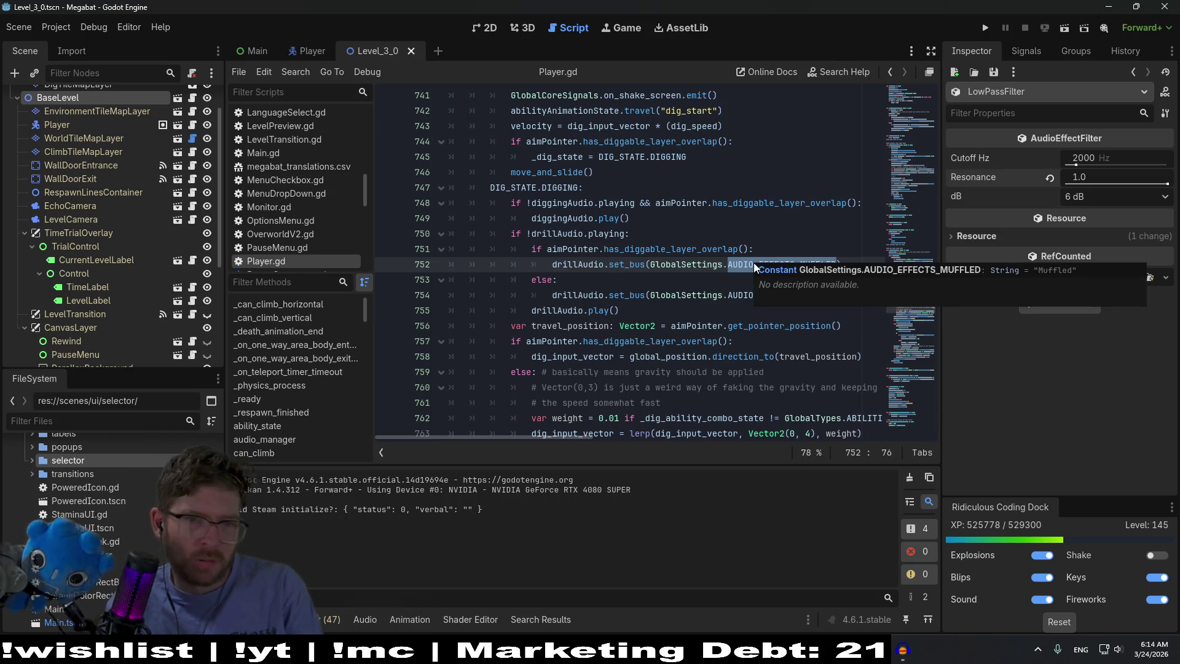
left_click(825, 284)
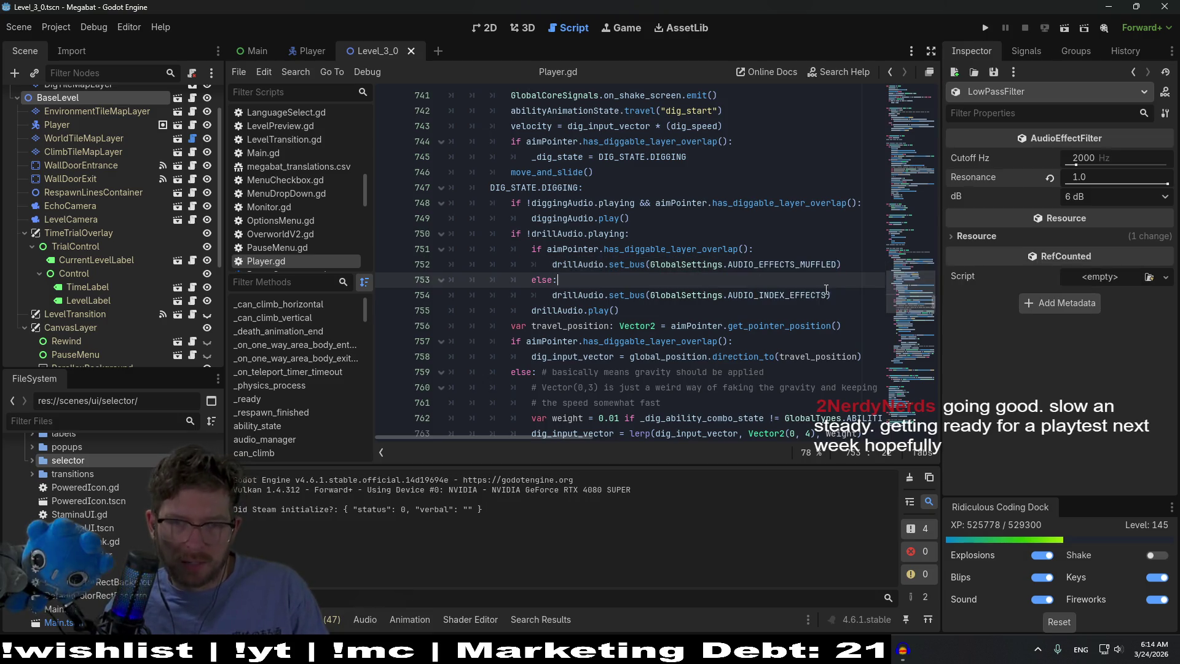
left_click_drag(841, 293, 854, 236)
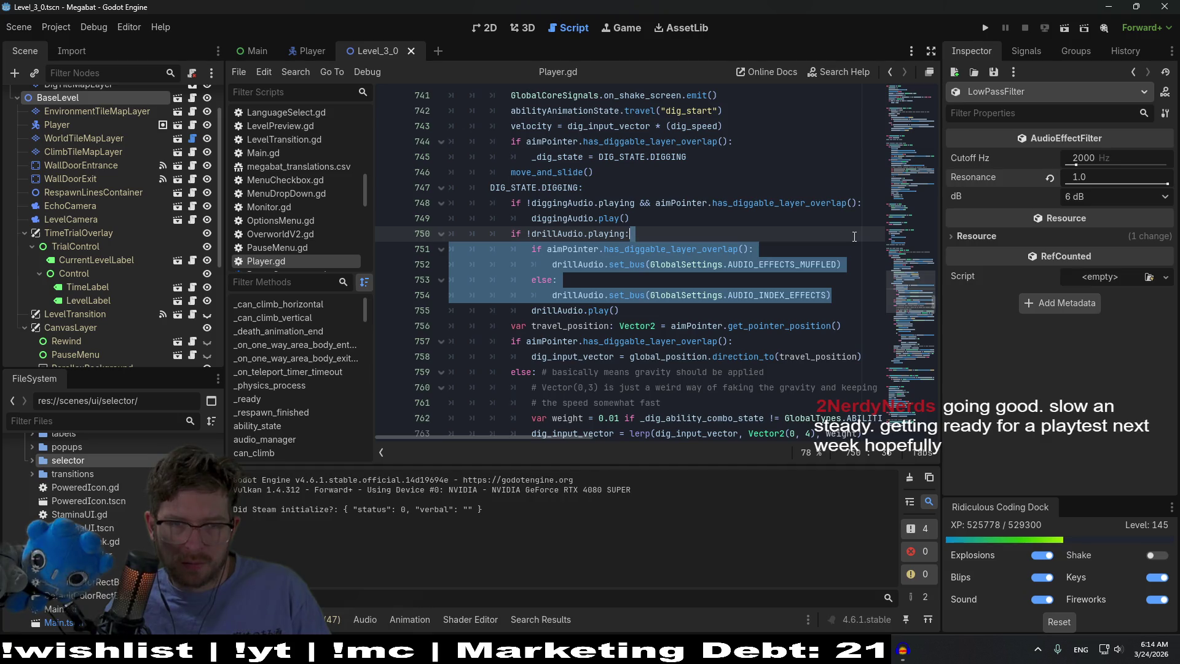
key("ctrl+x")
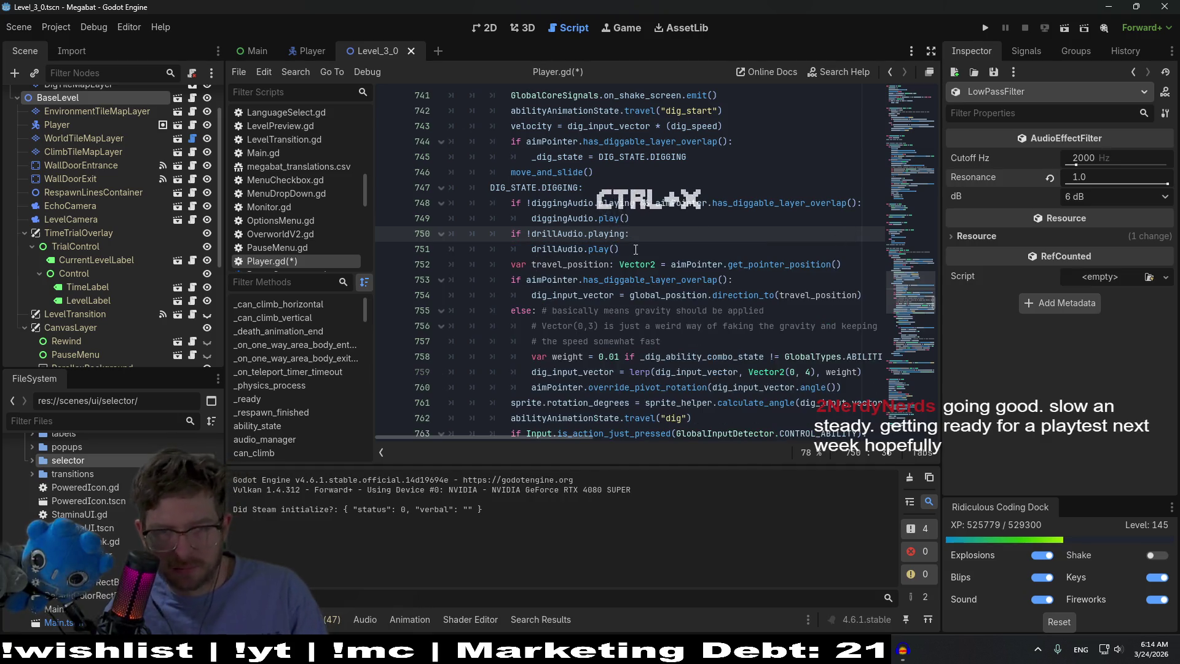
Paste them unindented below drillAudio.play(), save, and launch the game
left_click(638, 248)
key("Return")
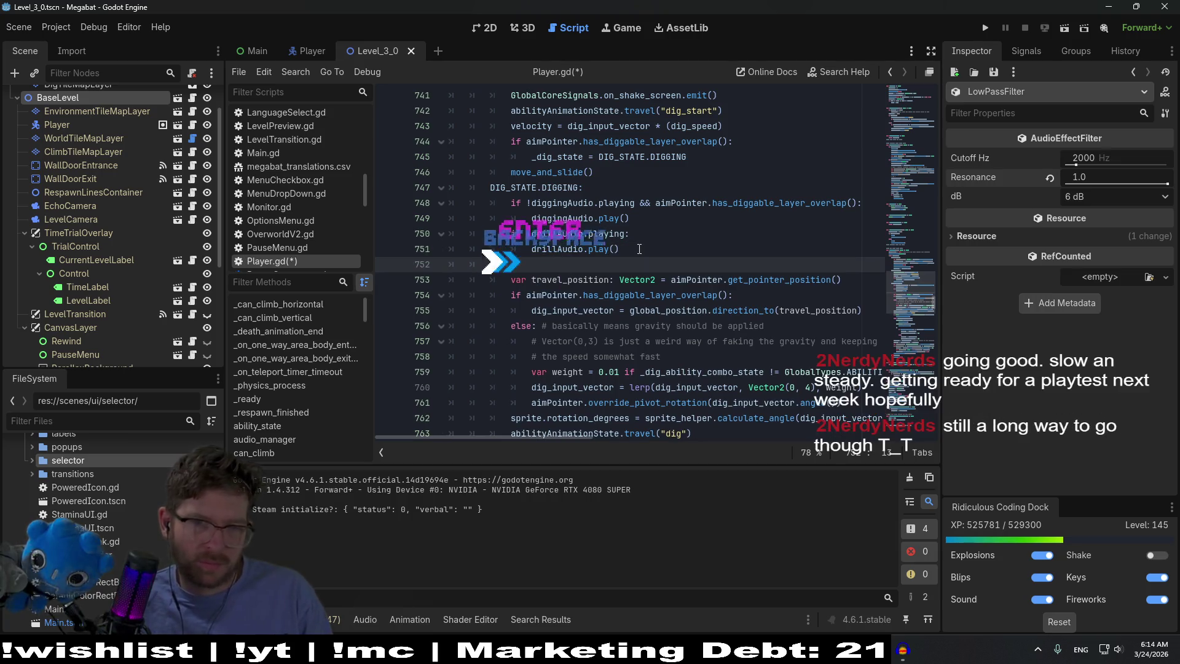
key("ctrl+v")
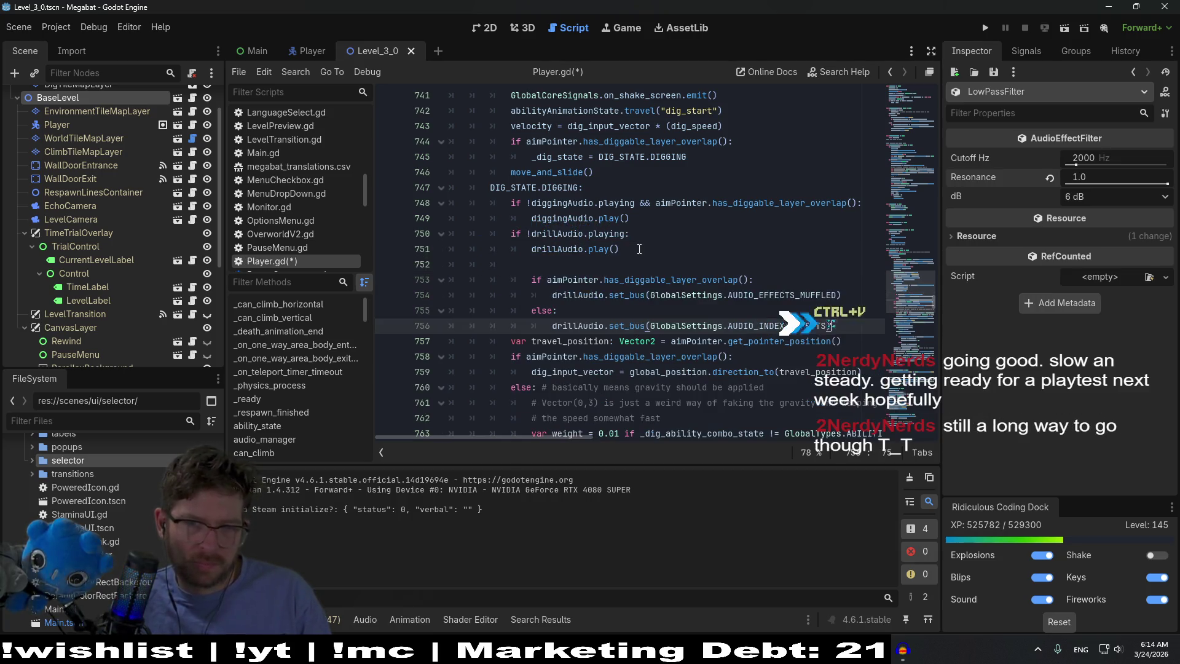
left_click_drag(836, 324, 419, 286)
key("shift+Tab")
left_click(681, 284)
key("ctrl+s")
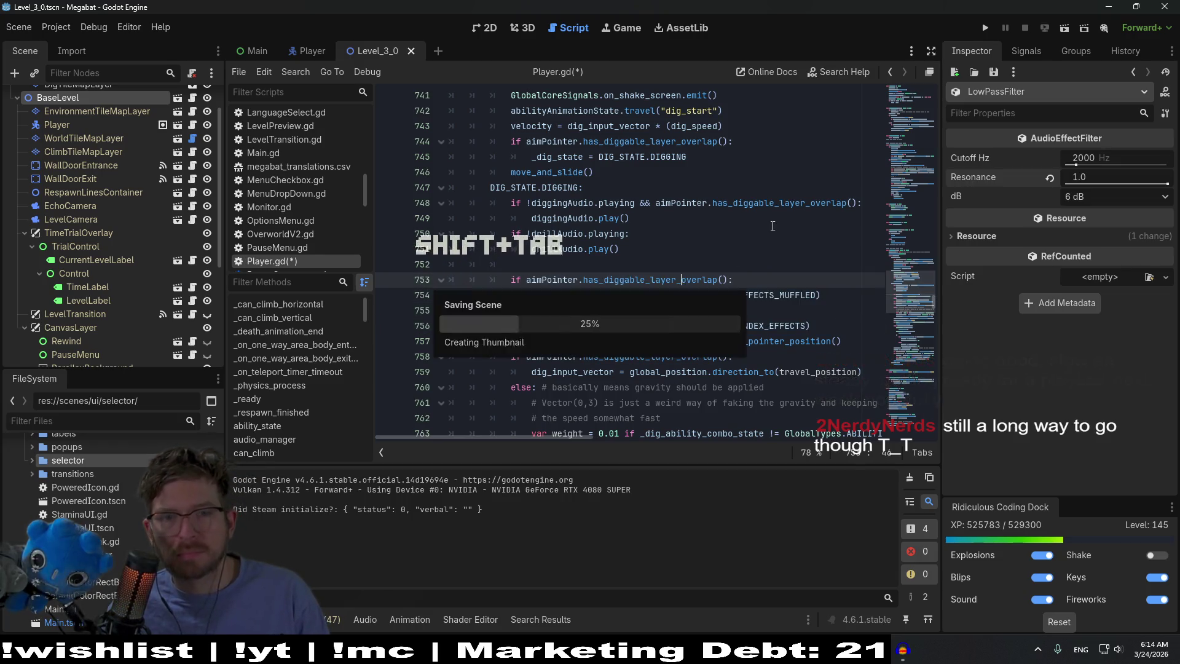
left_click(1057, 31)
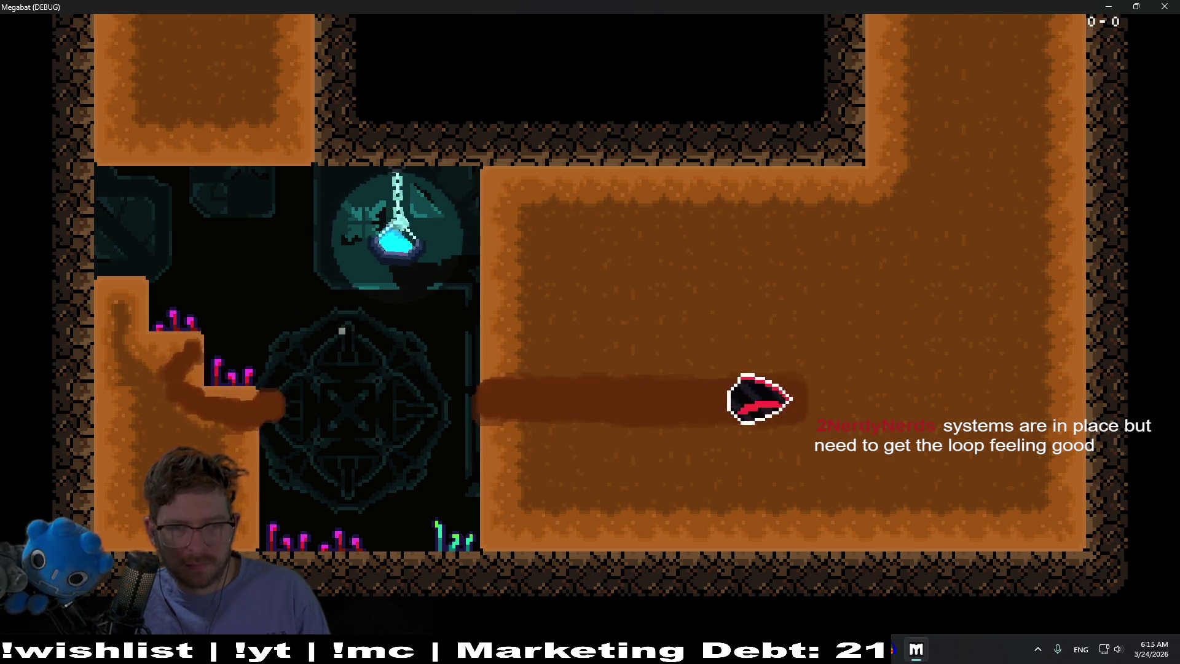
Stop the playtest after burrowing through the dirt
key("F8")
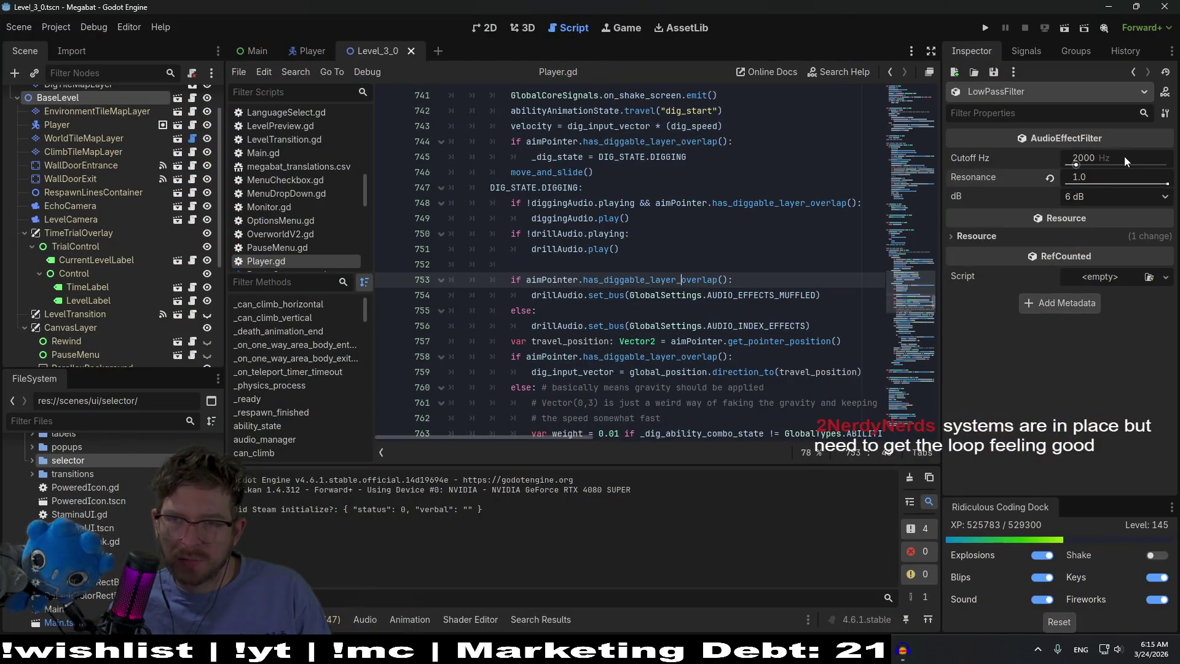
Set the LowPassFilter cutoff to 3000 Hz, save, and run the game
left_click(1101, 161)
type("3000")
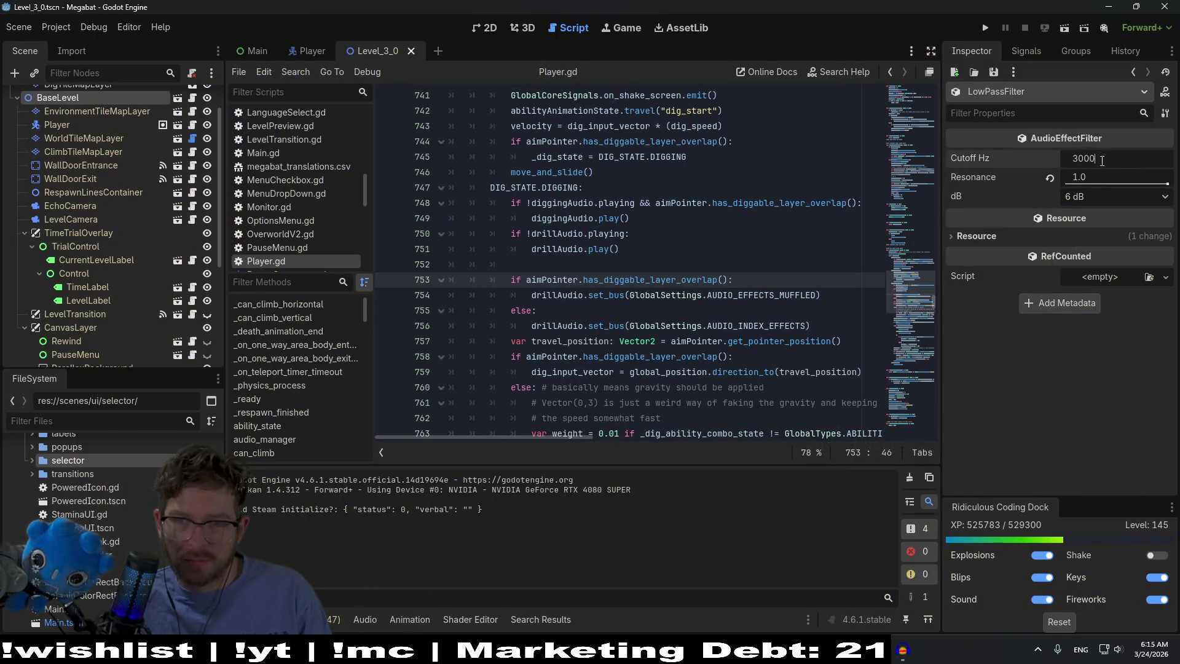
key("Return")
key("ctrl+s")
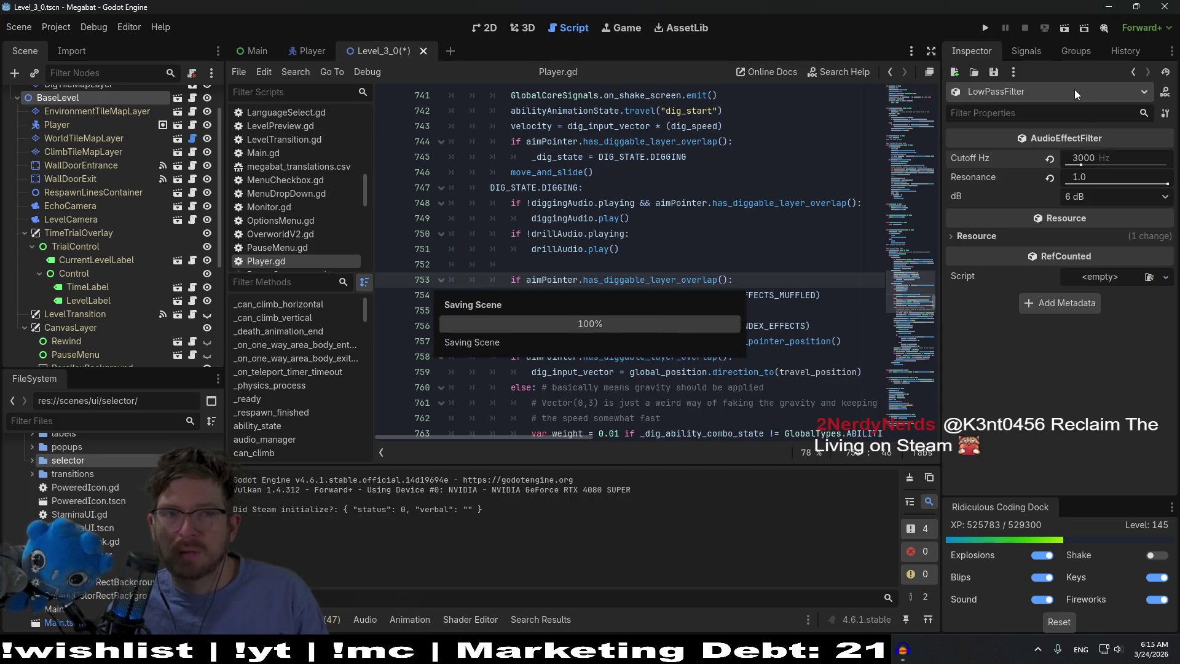
left_click(1061, 31)
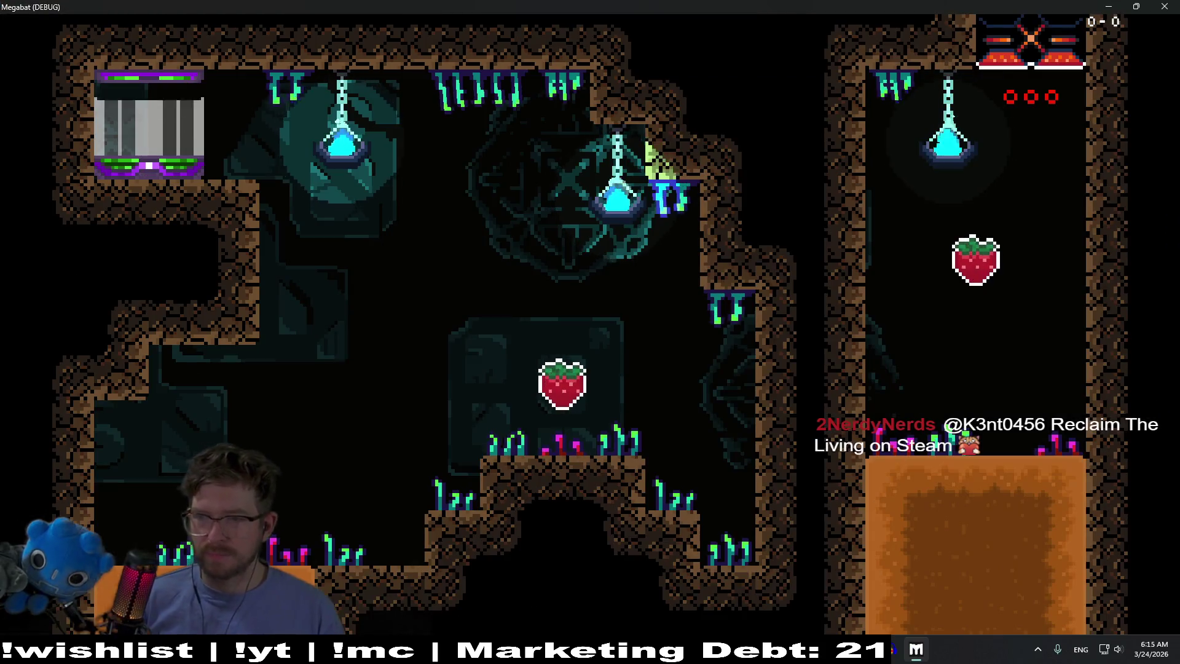
Fly to the strawberry and burrow through the dirt, then close the game
key("Right")
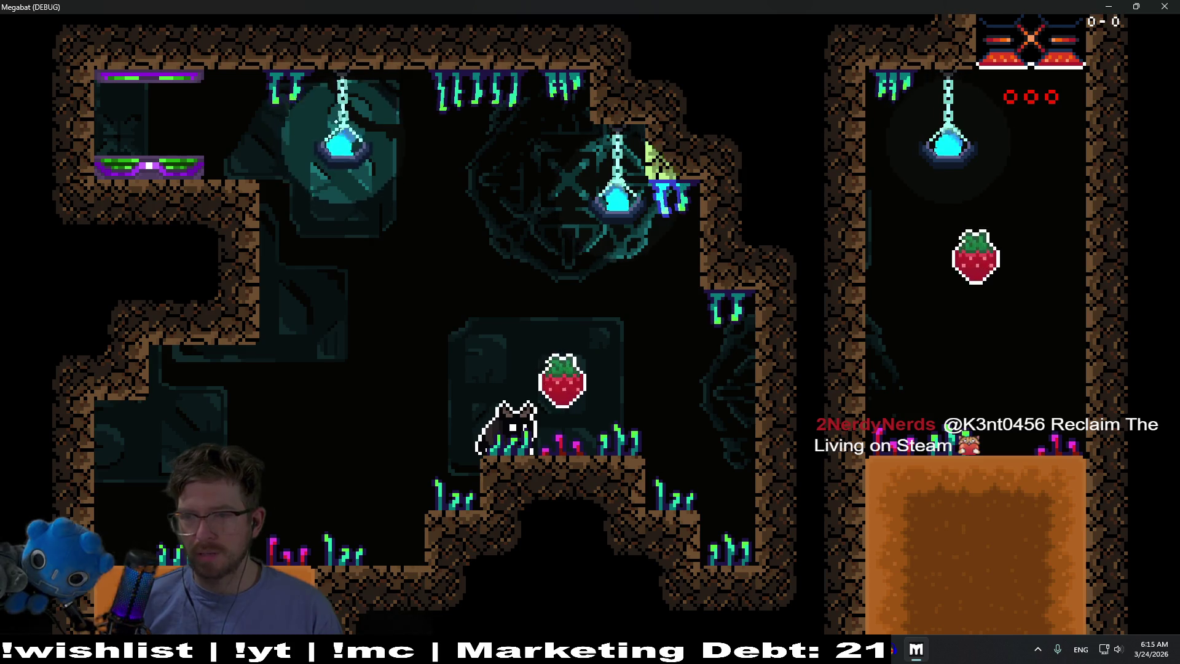
key("Up")
key("Left")
key("Left")
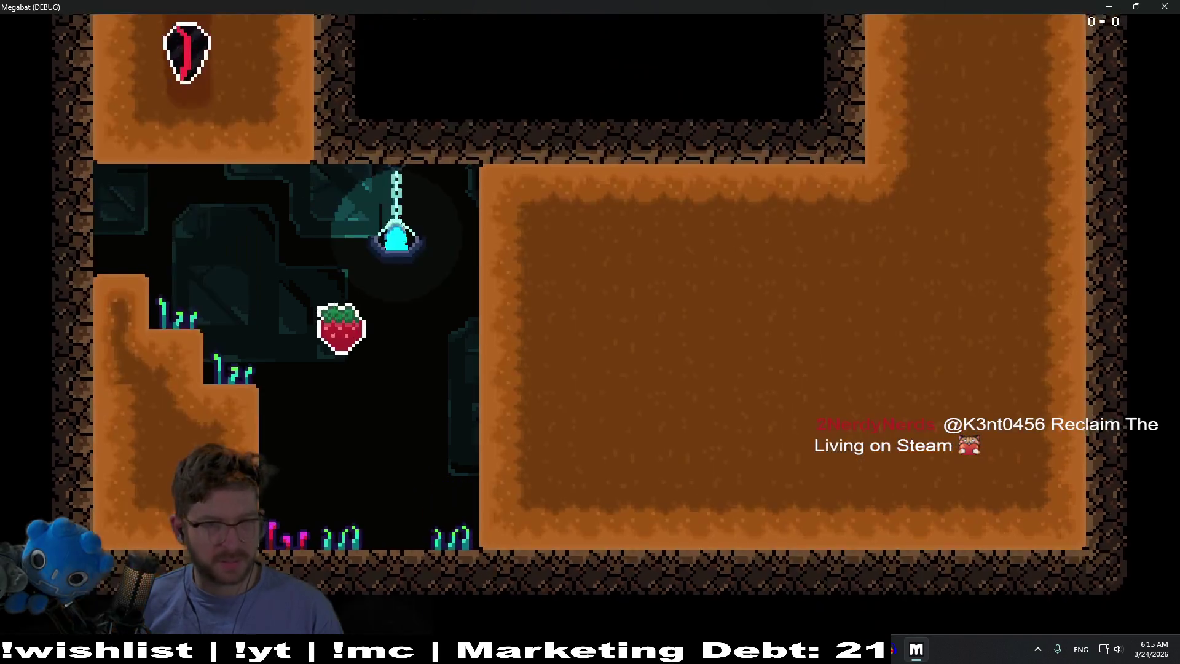
key("Right")
key("Up")
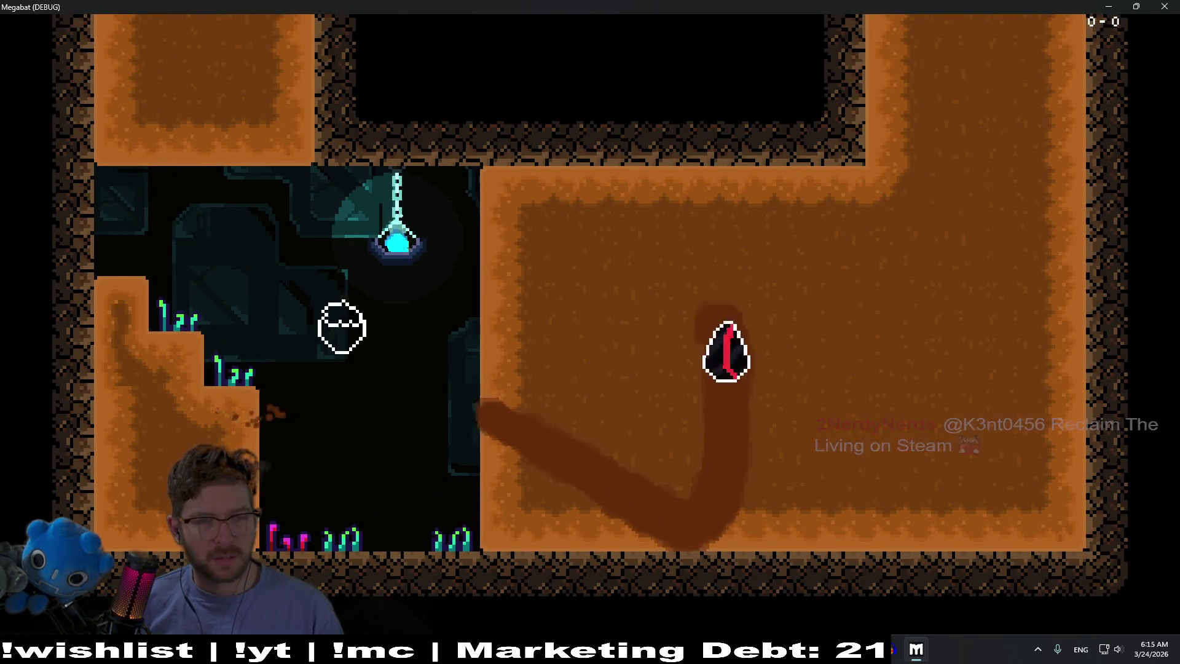
key("Left")
key("Left")
key("Right")
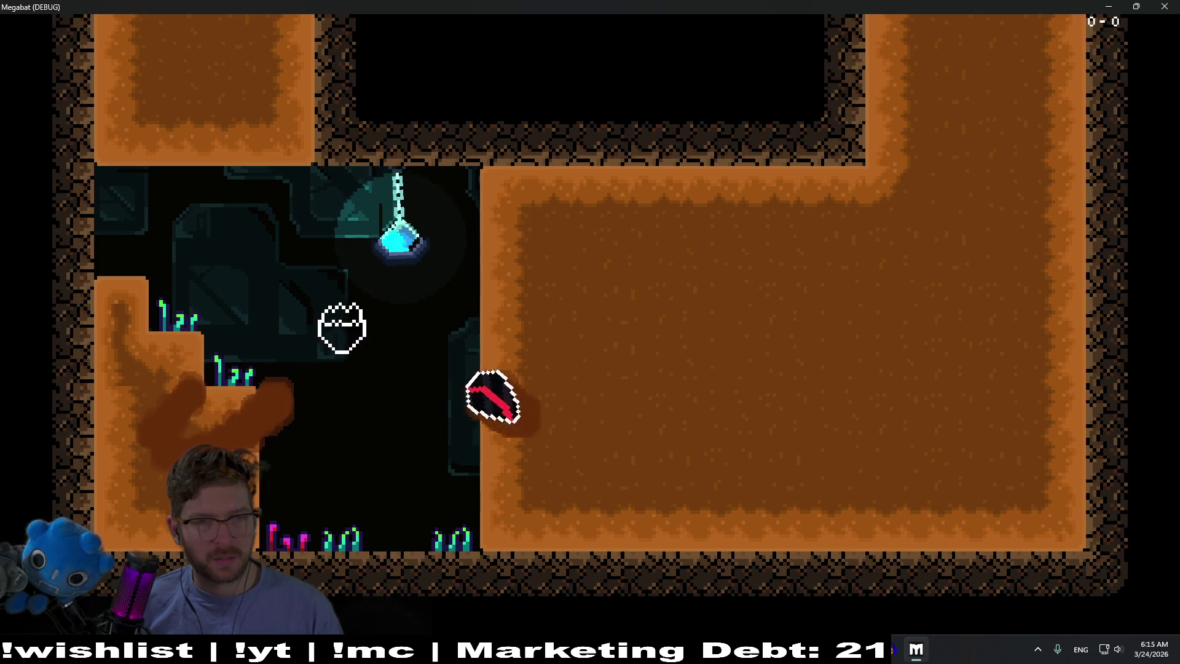
key("Up")
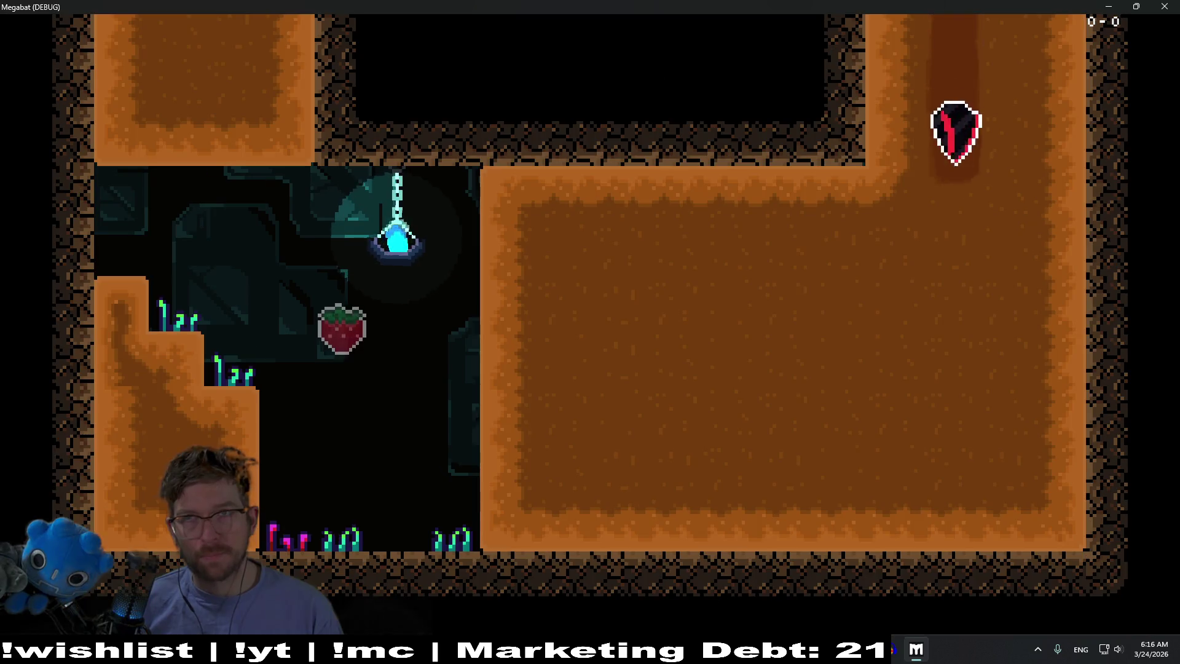
key("Up")
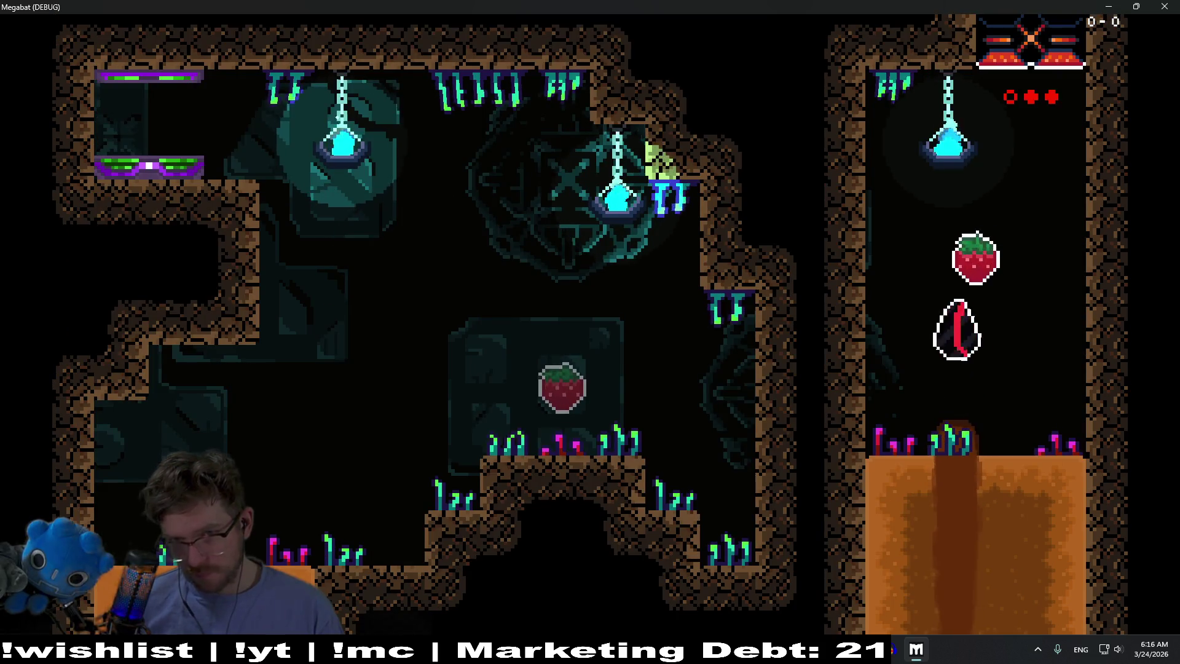
key("F8")
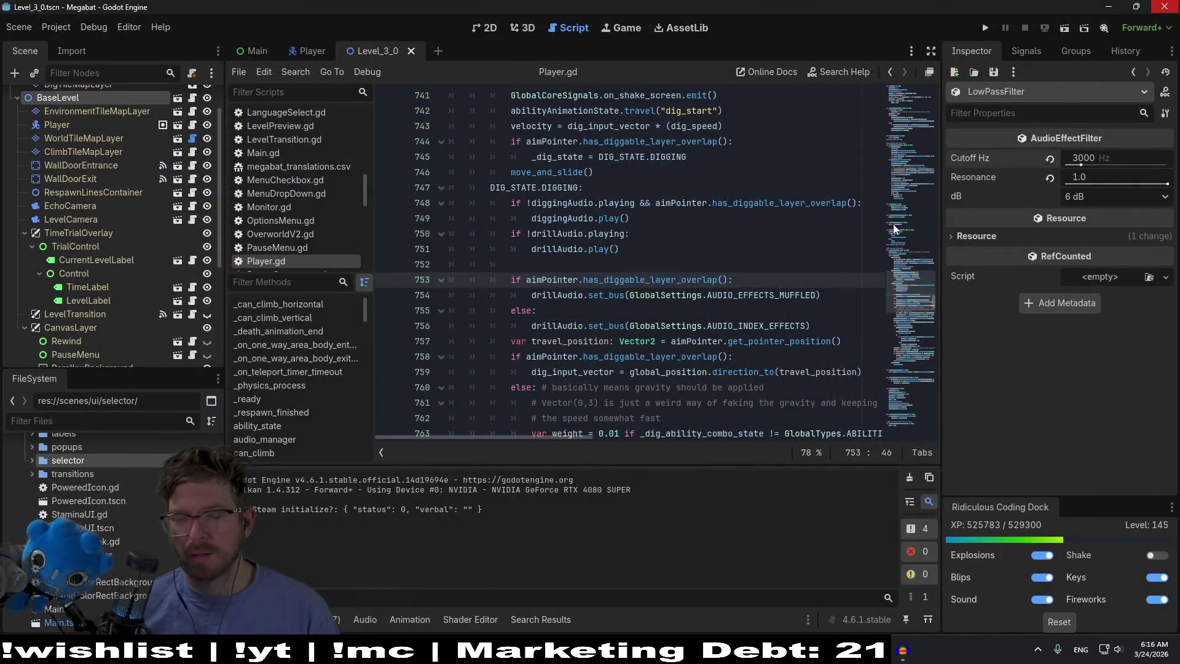
mouse_move(849, 649)
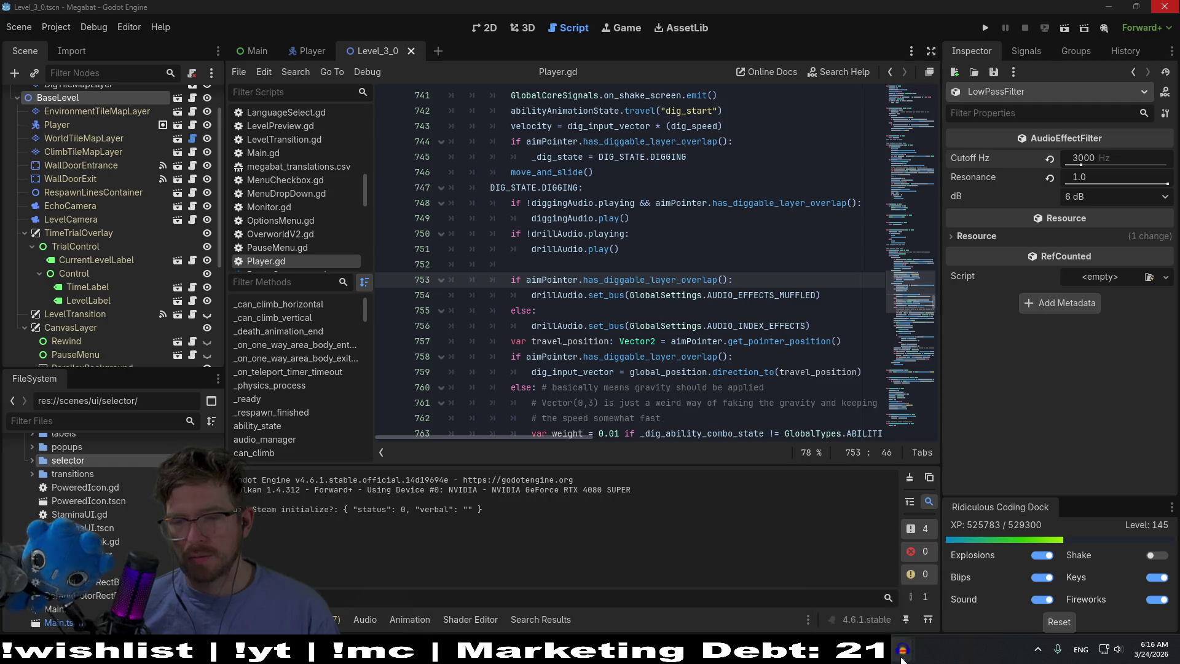
Bring Audacity forward, dismiss the welcome message, and play the clips
mouse_move(902, 656)
left_click(863, 619)
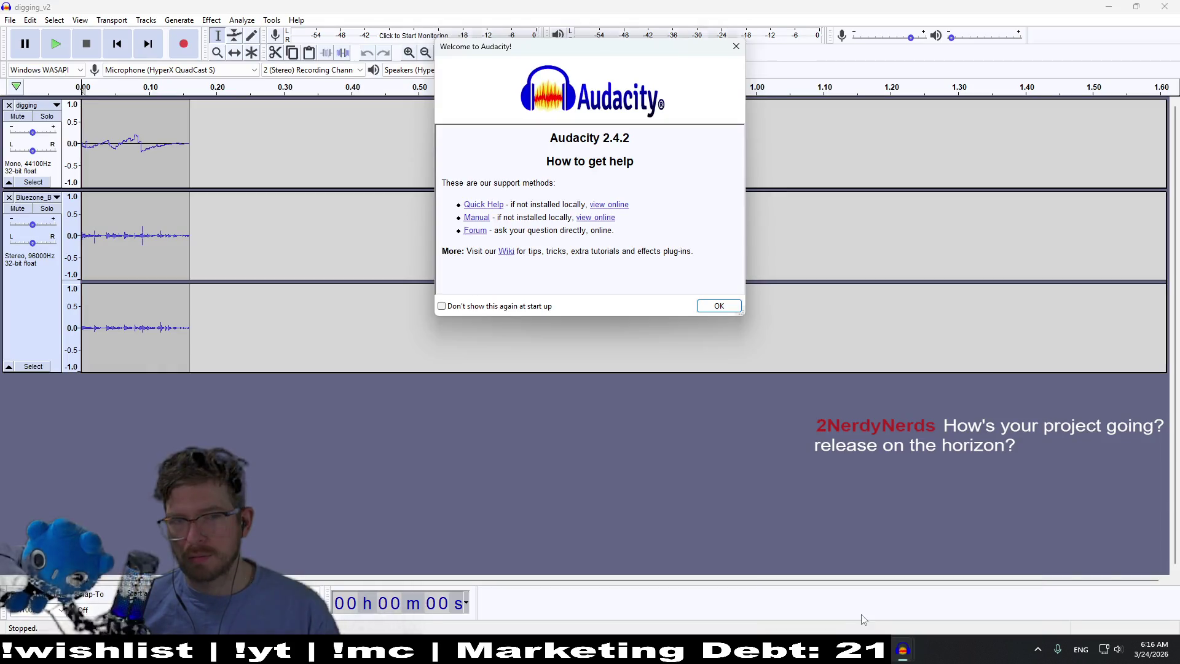
left_click(836, 549)
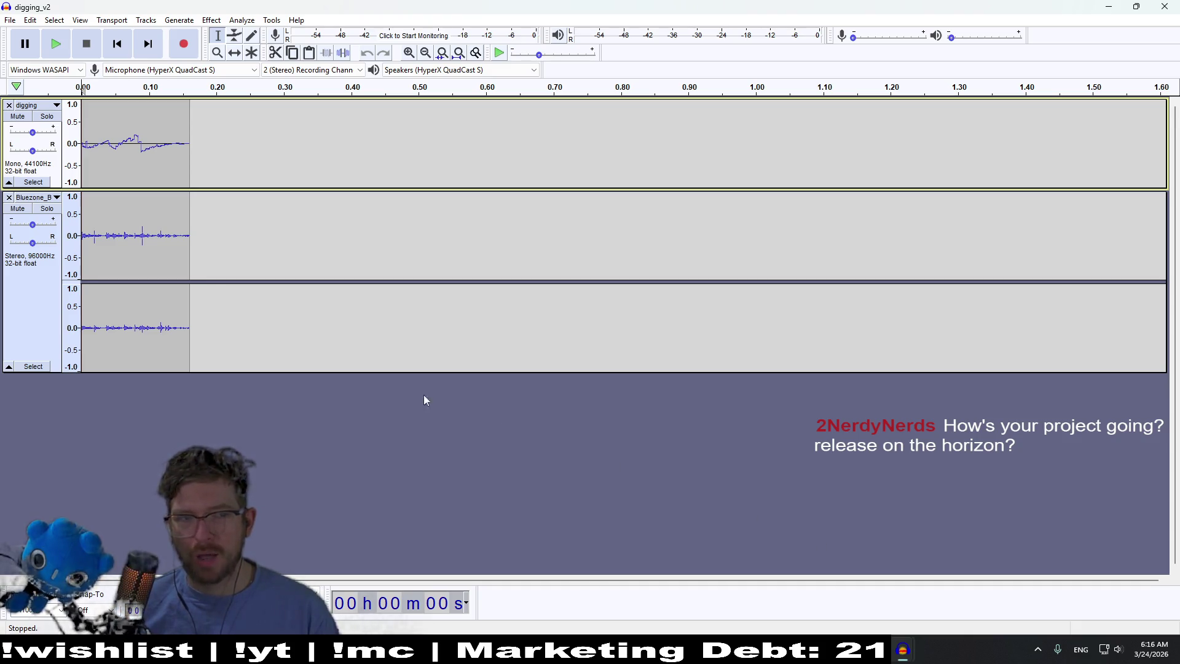
left_click(56, 54)
left_click(56, 54)
left_click(57, 53)
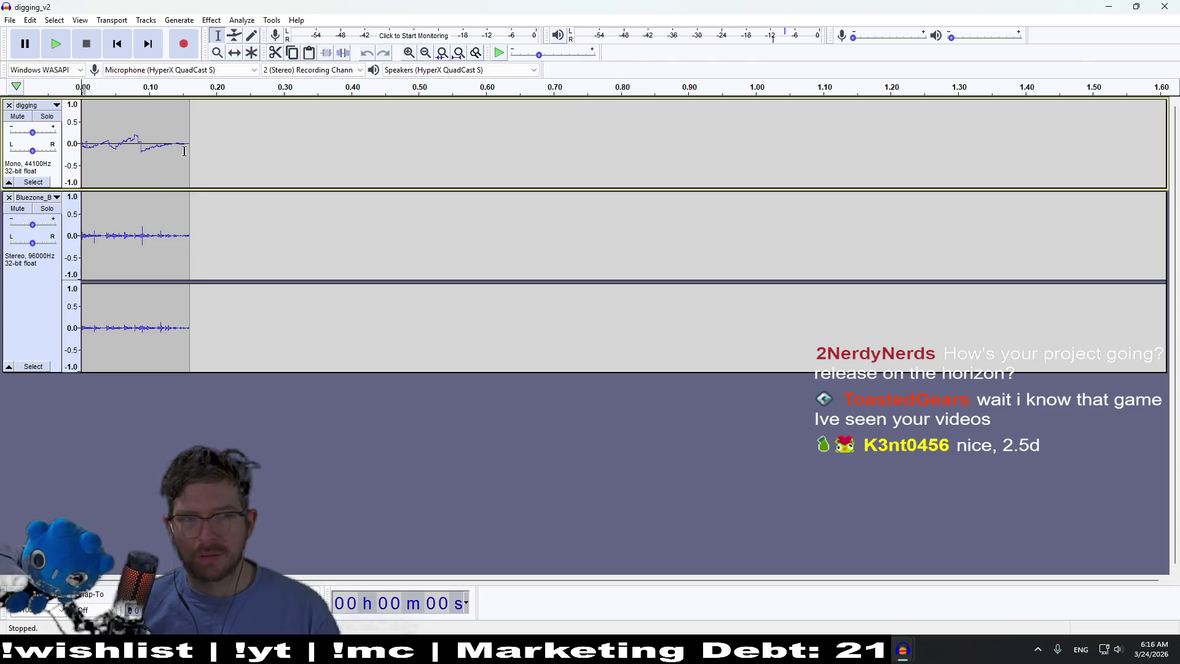
Select the whole Bluezone clip and amplify it by -4 dB
left_click(183, 21)
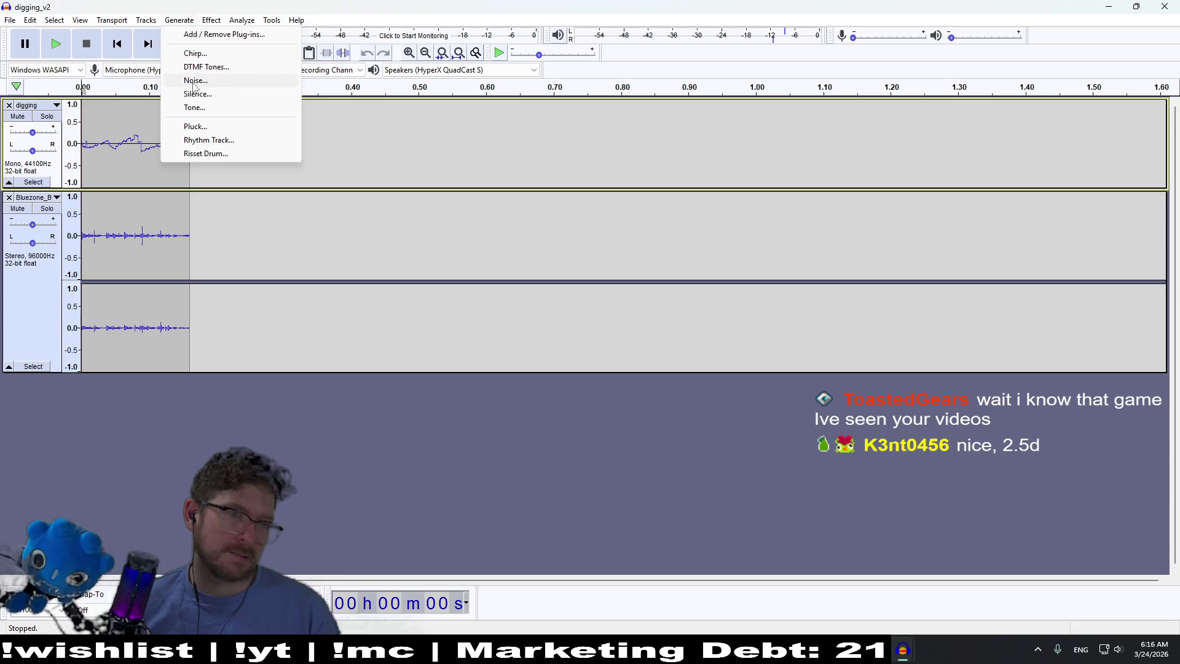
left_click(212, 21)
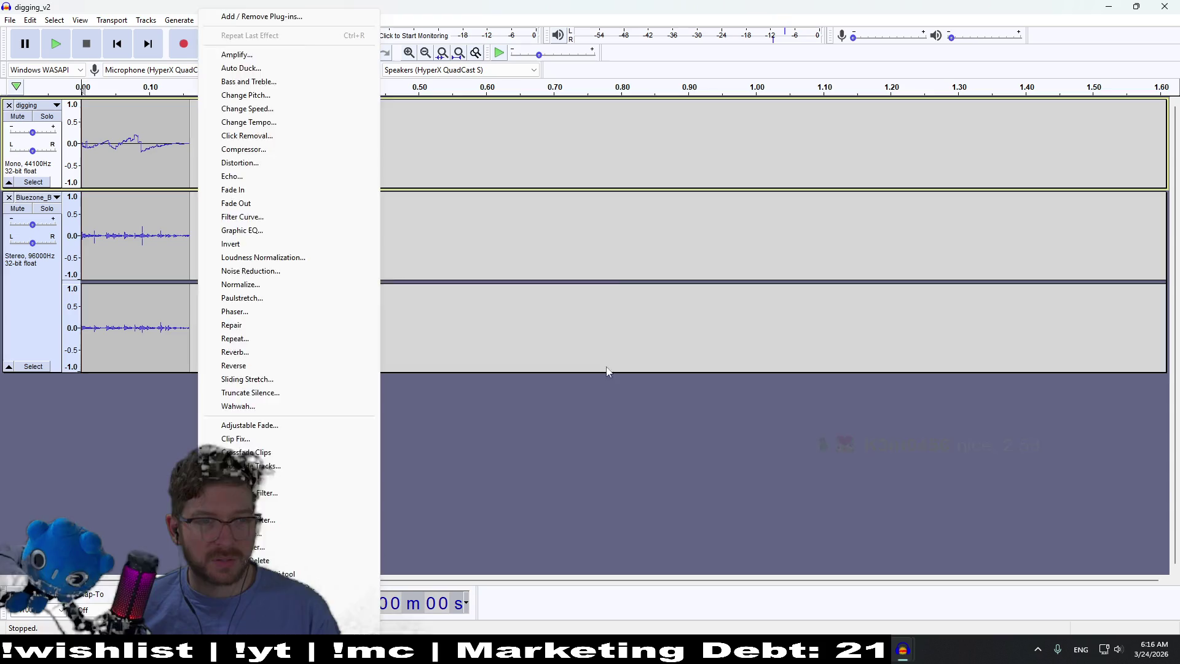
left_click(623, 258)
left_click_drag(209, 219, 82, 233)
left_click(218, 23)
left_click(268, 54)
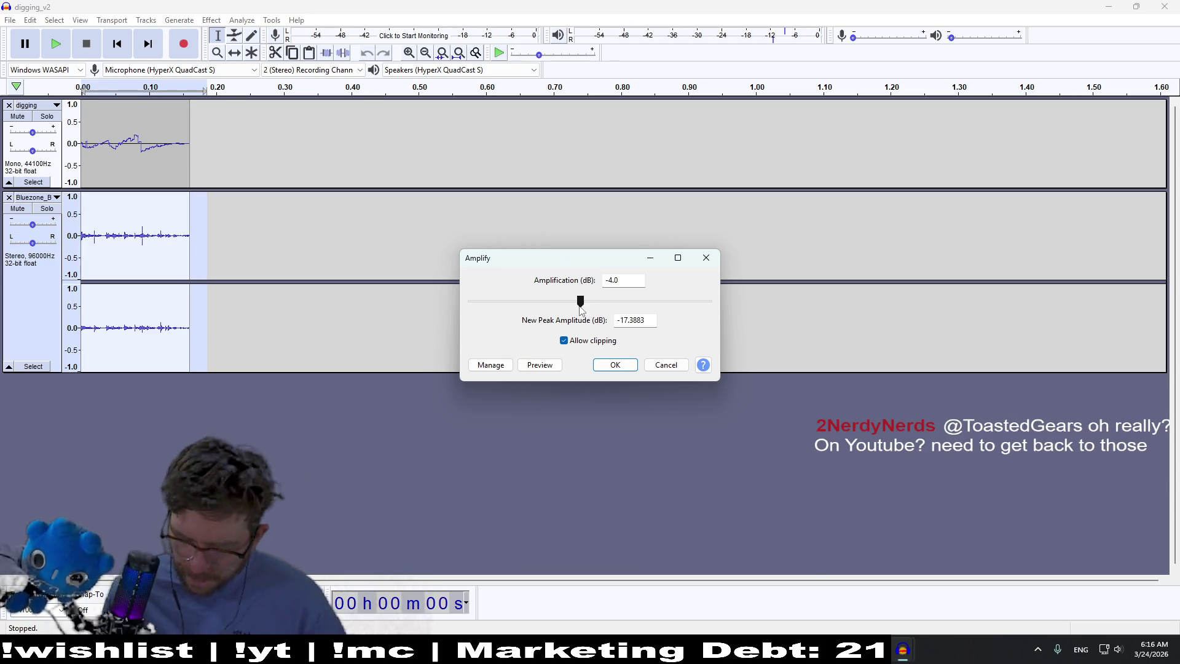
left_click(615, 364)
Compare playback volume, undo the amplification, and replay the Bluezone track from a mid point
left_click(440, 464)
left_click(60, 42)
left_click(60, 41)
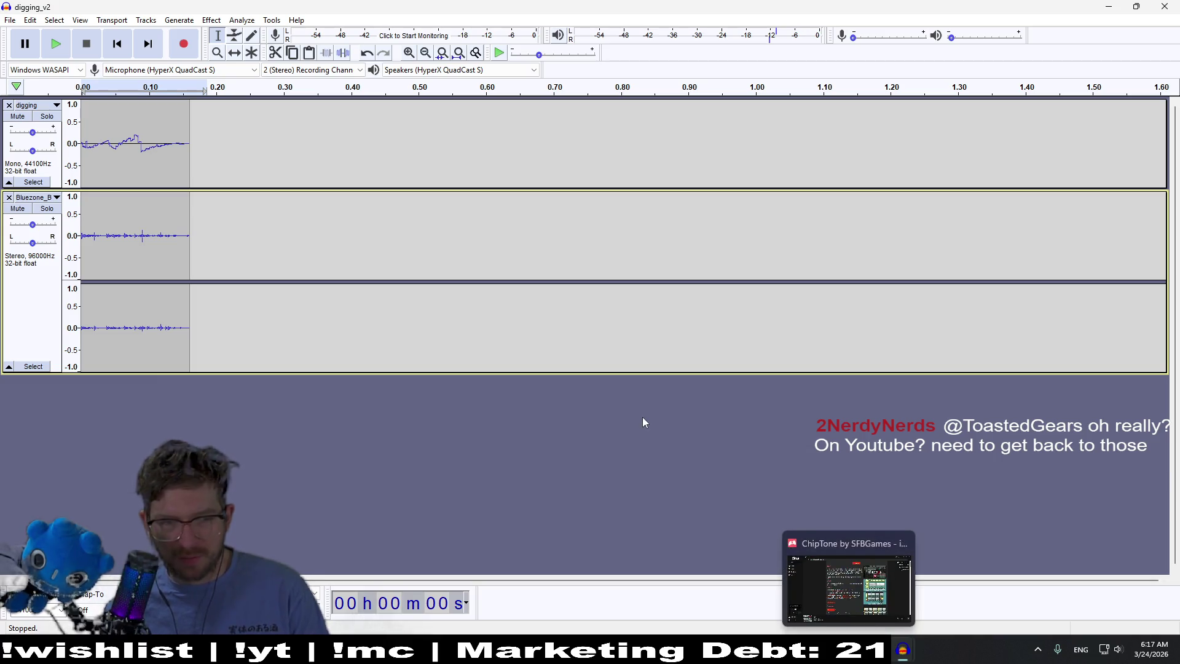
key("ctrl+z")
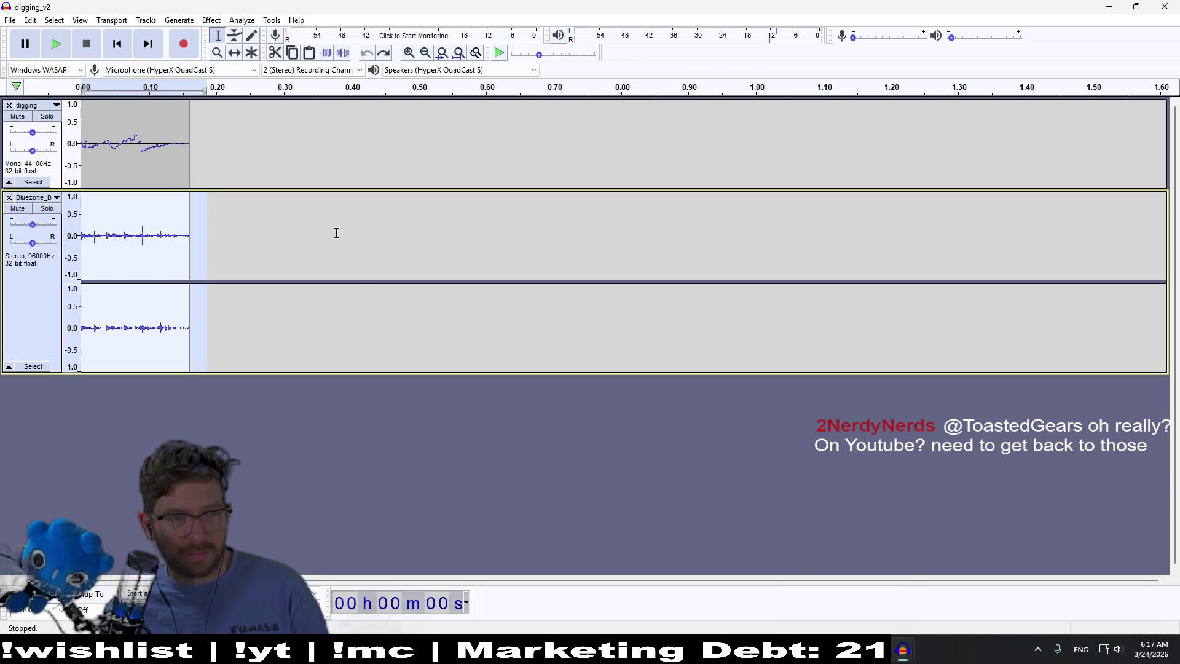
left_click(336, 233)
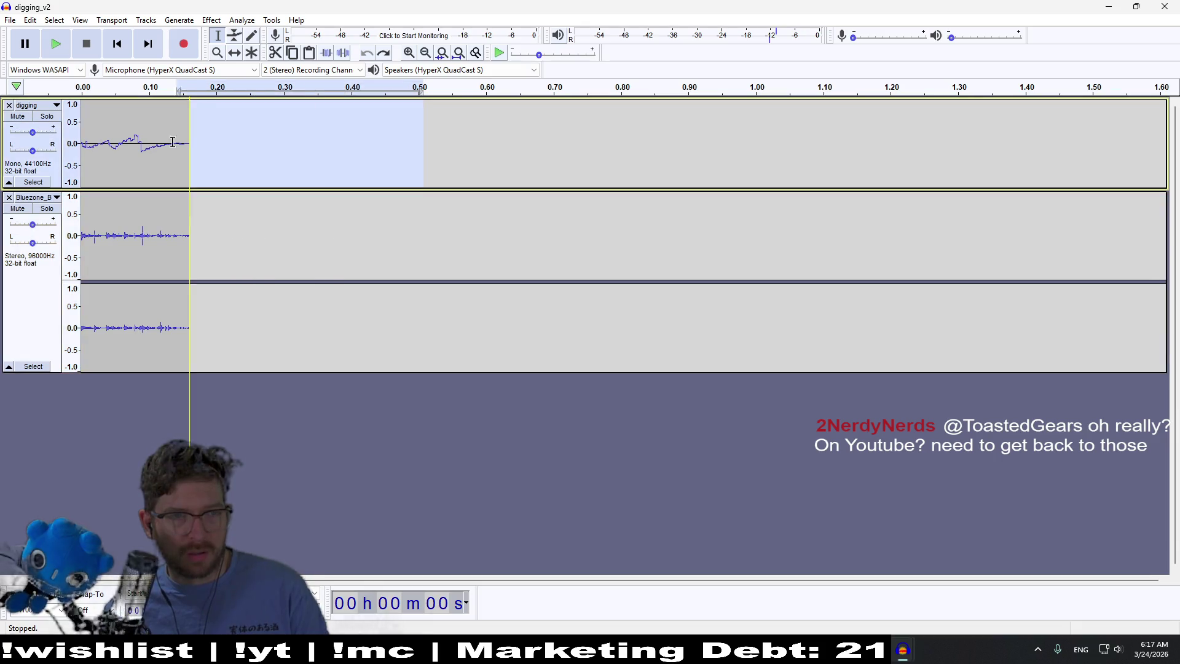
left_click(478, 248)
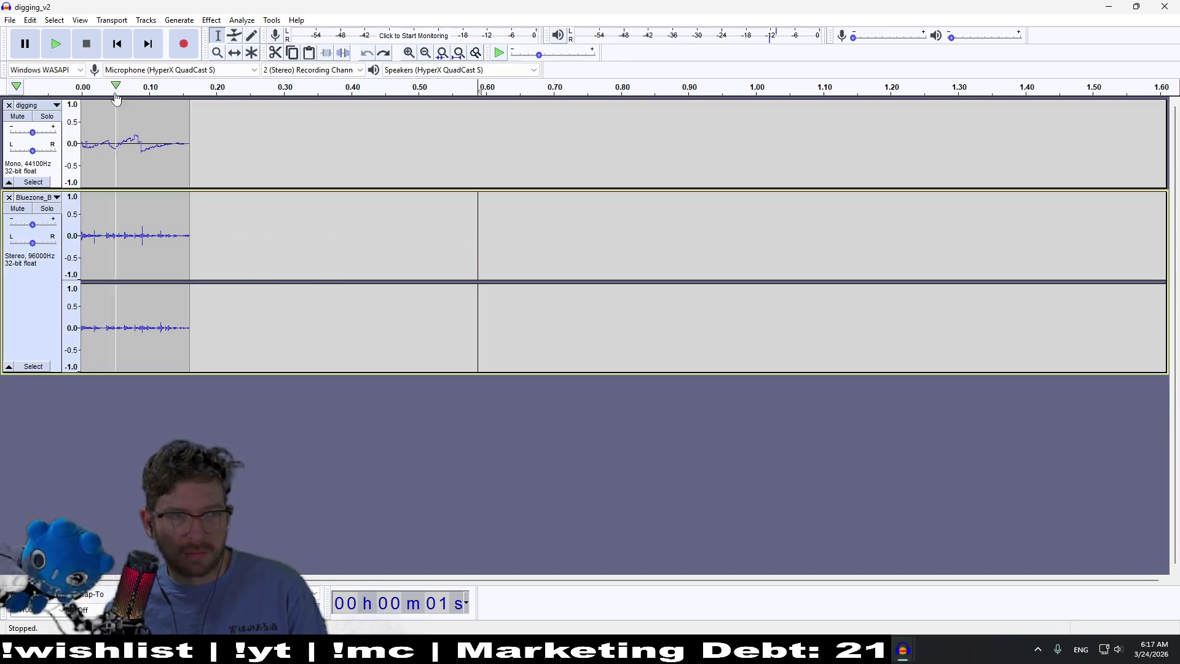
left_click(55, 44)
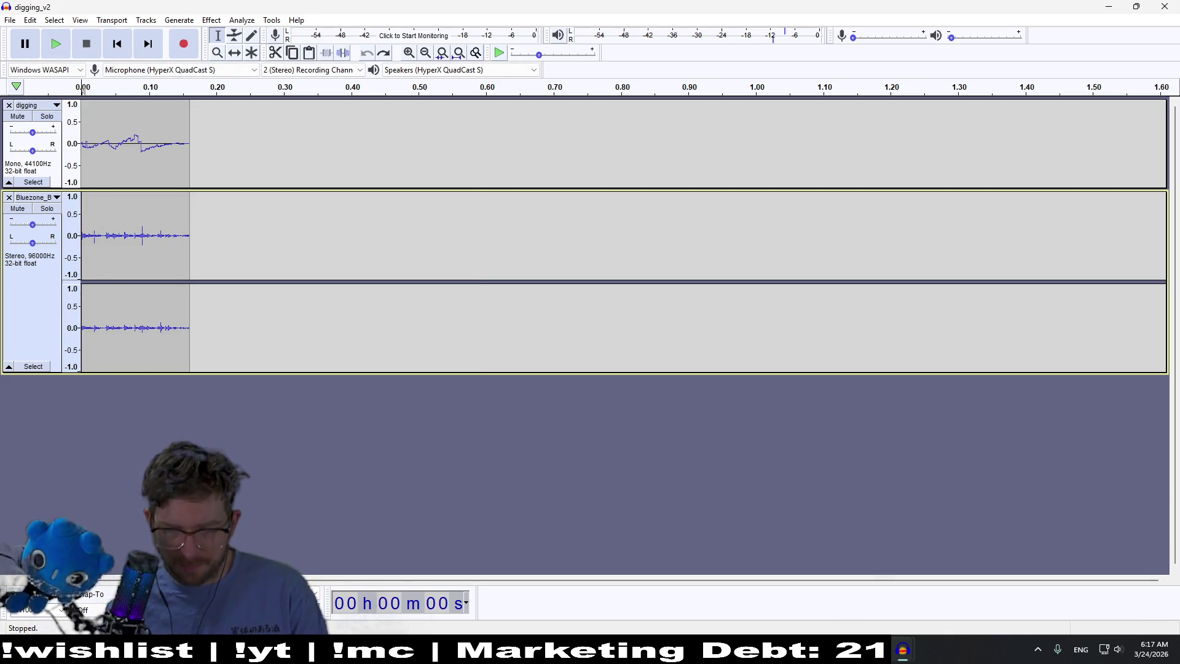
key("alt+Tab")
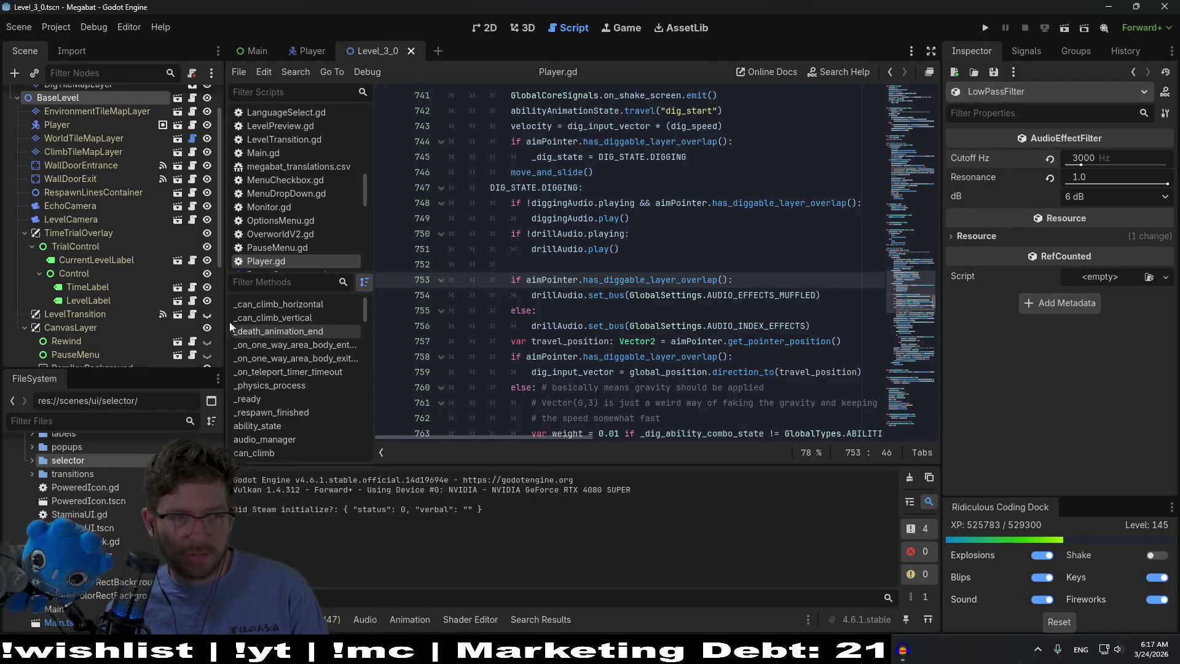
Open the Player scene and select the DiggingAudio node in the scene tree
scroll(131, 223, "down", 2)
left_click(308, 51)
scroll(76, 309, "down", 1)
left_click(75, 354)
left_click(124, 337)
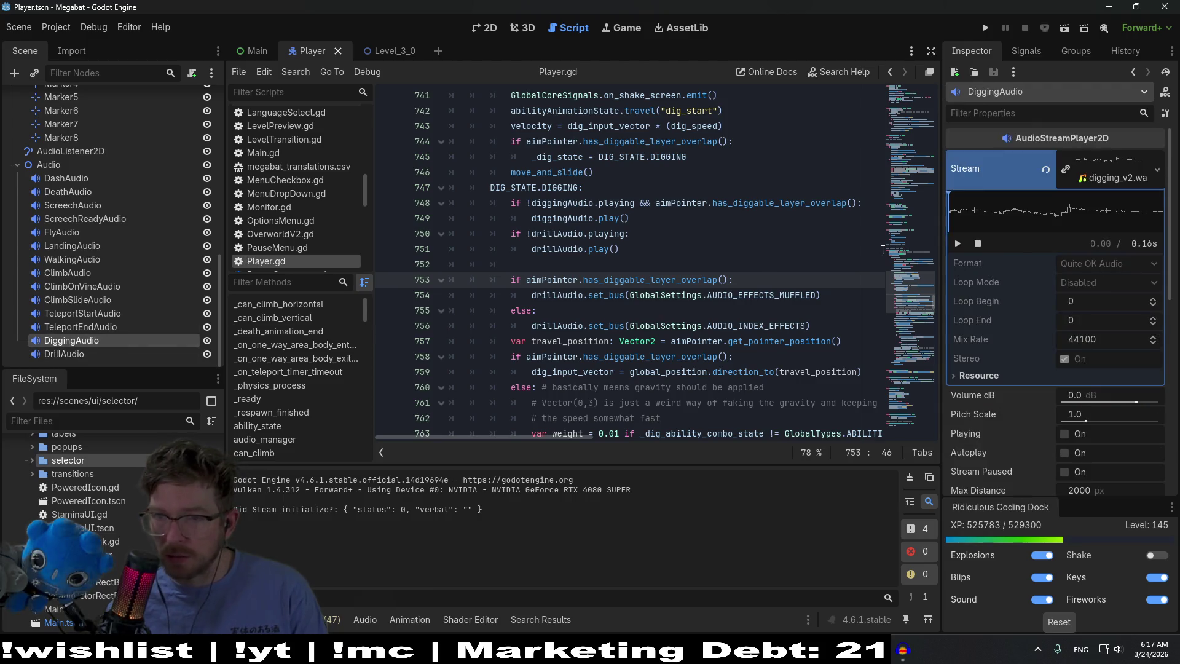
Set DiggingAudio's Volume dB to -5.0, save the Player scene, and run the game from Level_3_0
left_click(1111, 163)
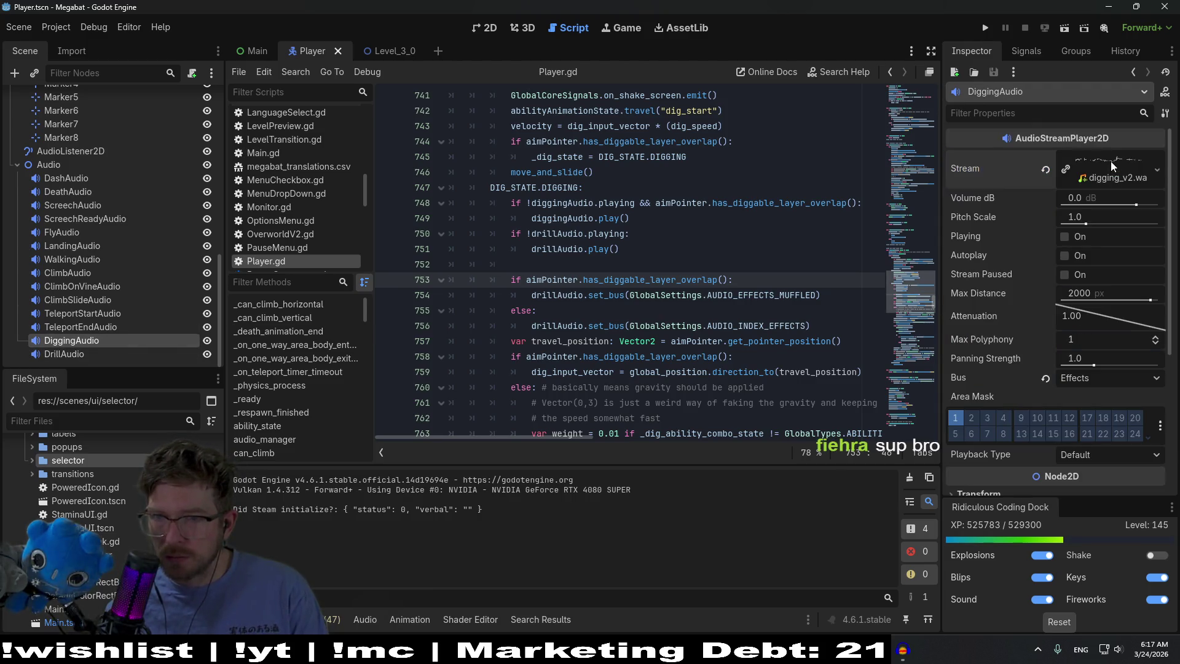
left_click(1106, 194)
type("-5")
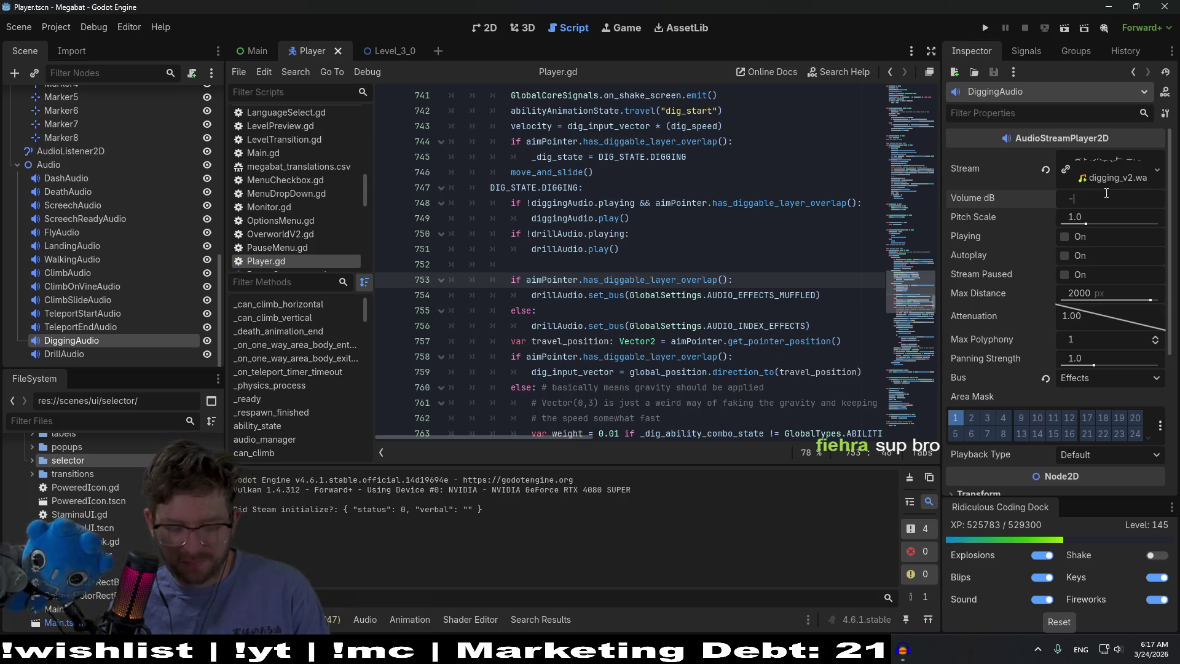
key("ctrl+s")
left_click(399, 57)
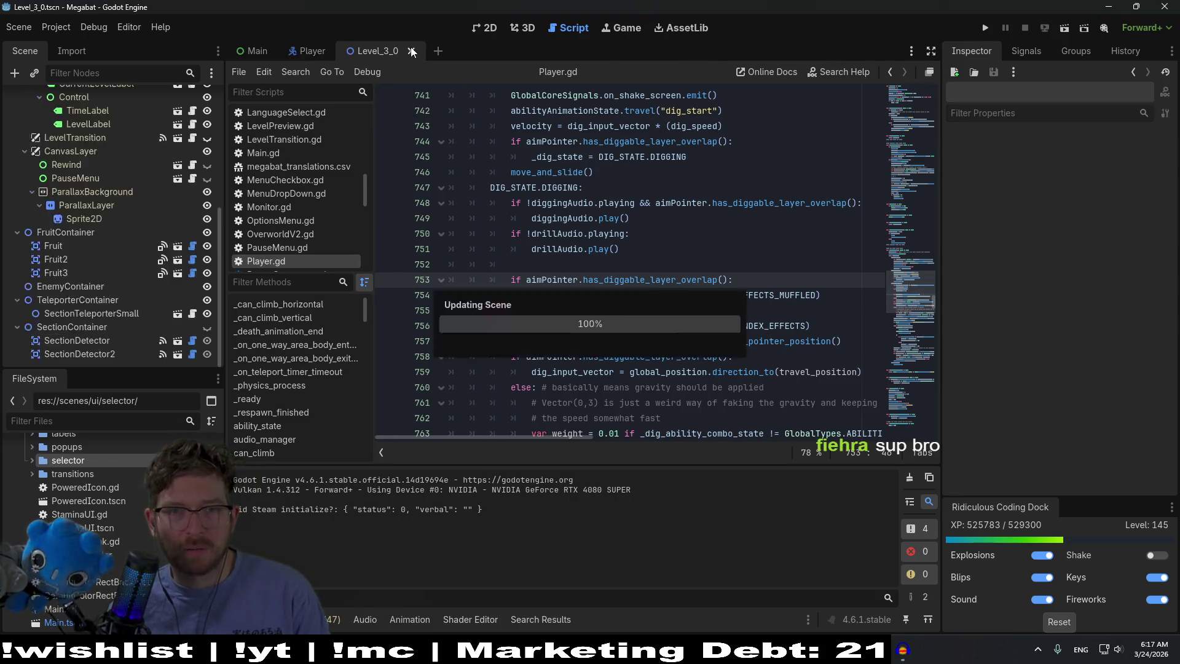
left_click(1064, 28)
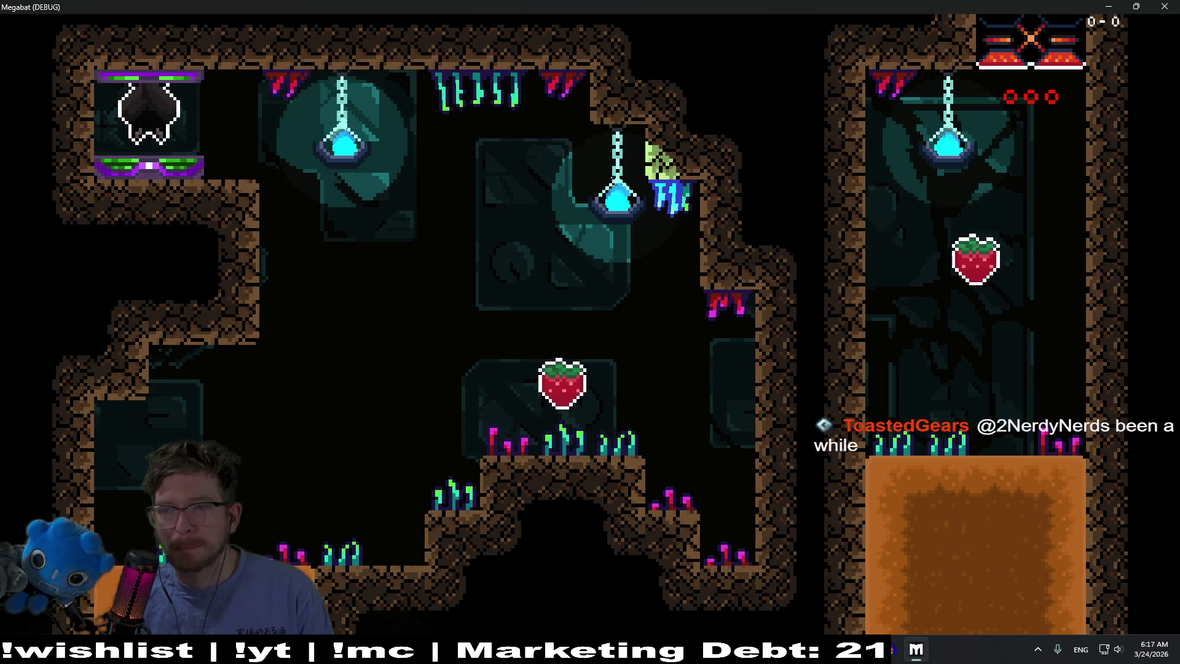
key("Right")
key("Down")
key("x")
key("Left")
key("Down")
key("Right")
key("x")
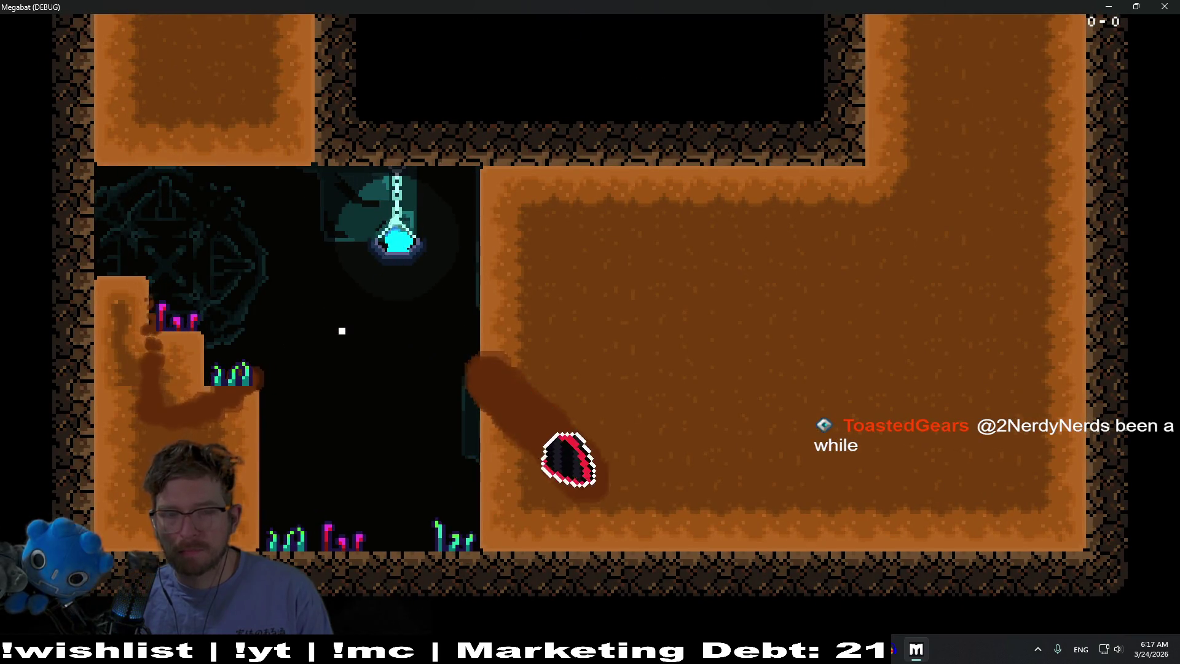
key("Up")
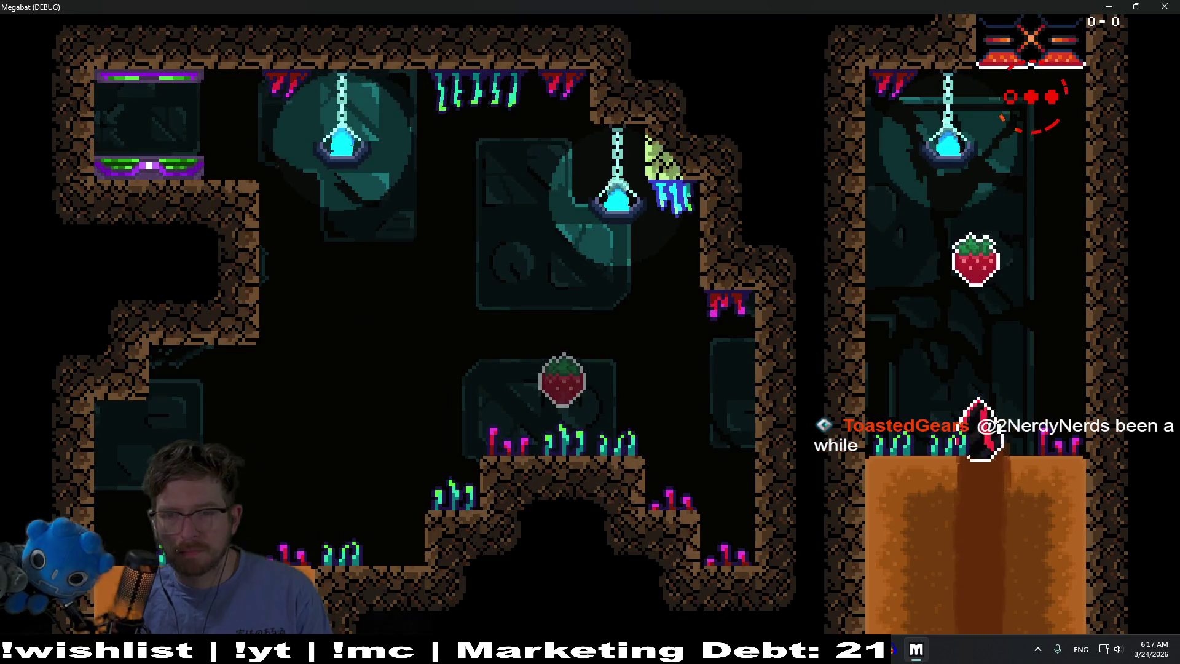
key("Down")
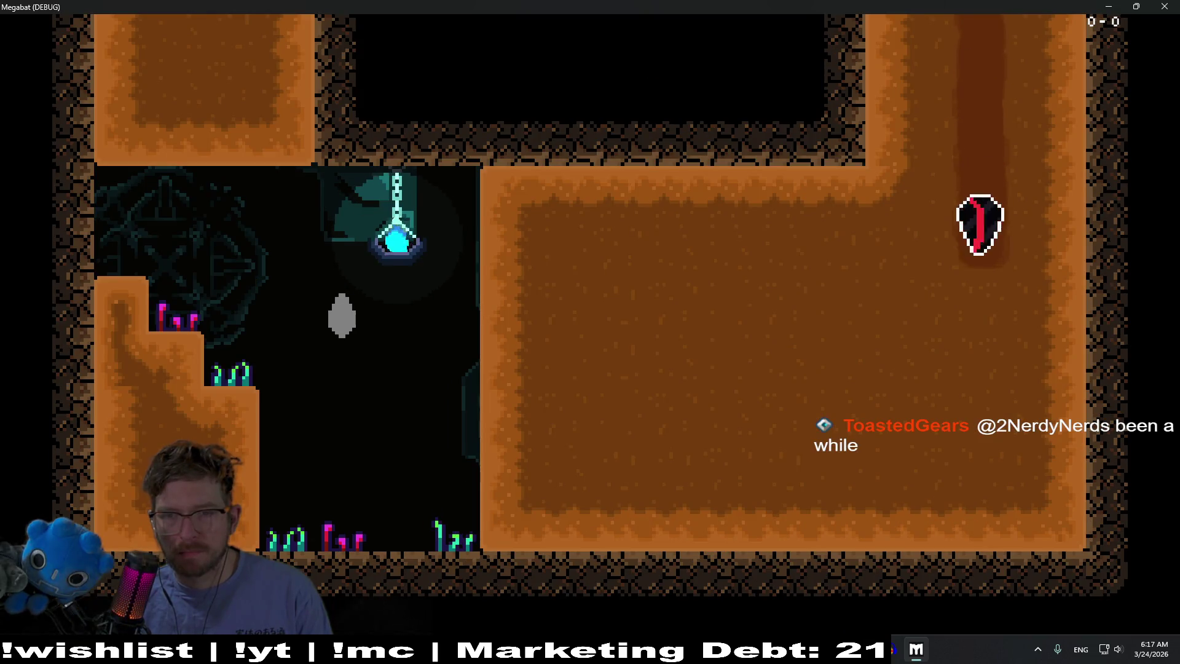
key("Left")
key("Down")
key("Right")
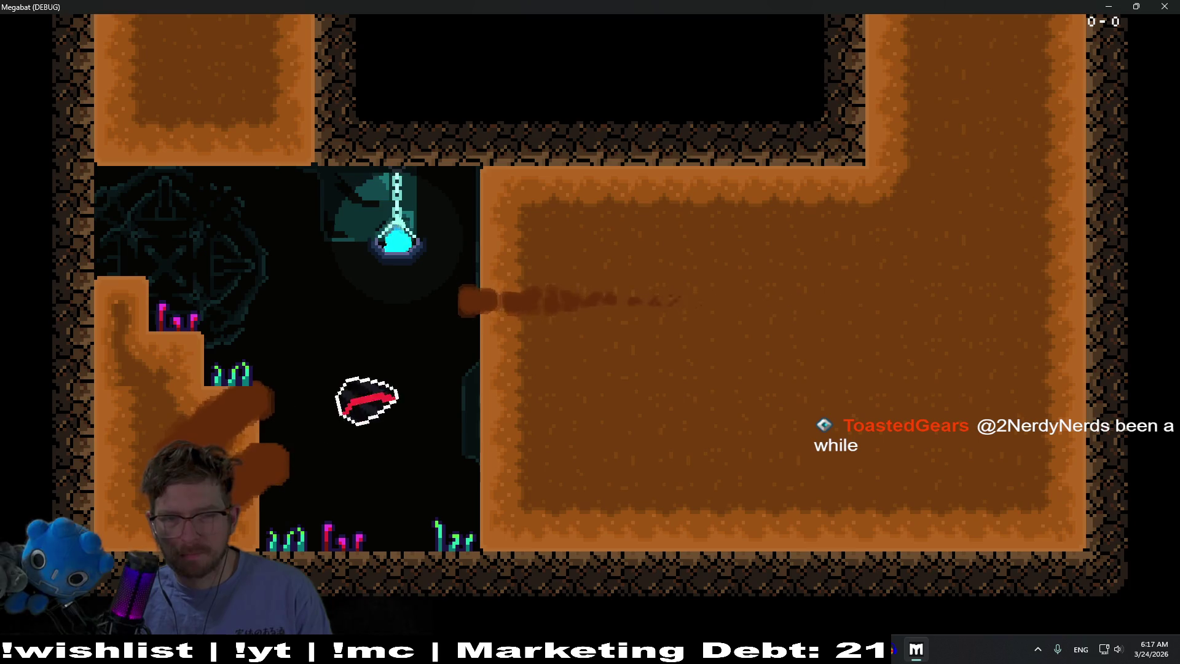
key("Up")
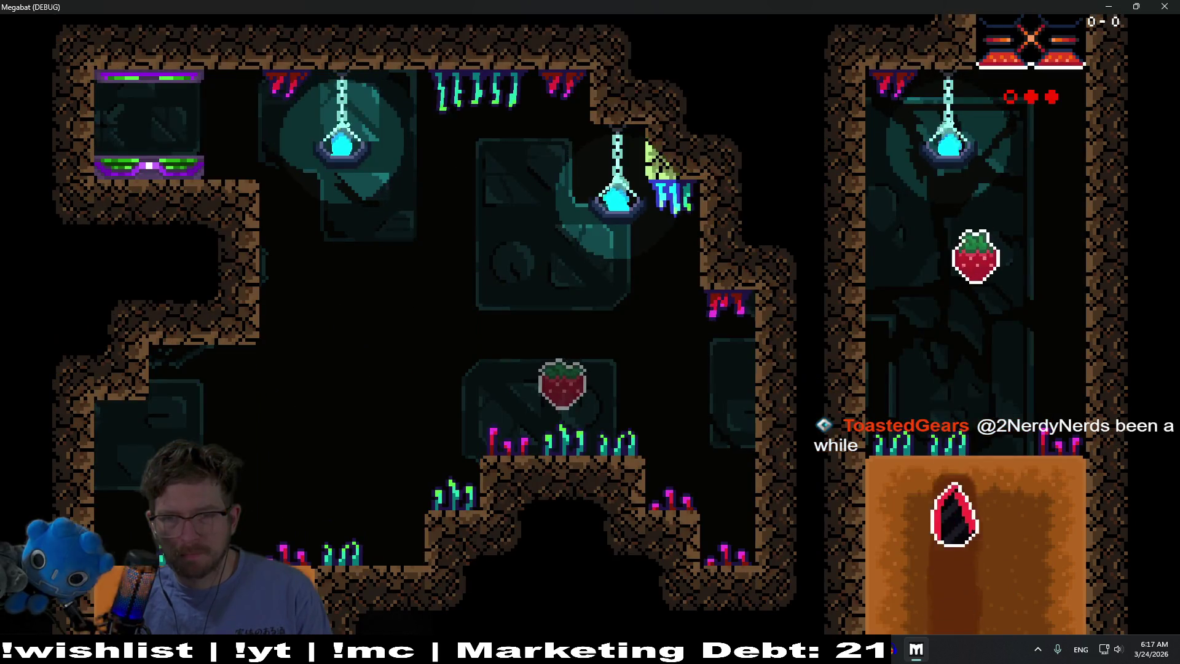
key("Down")
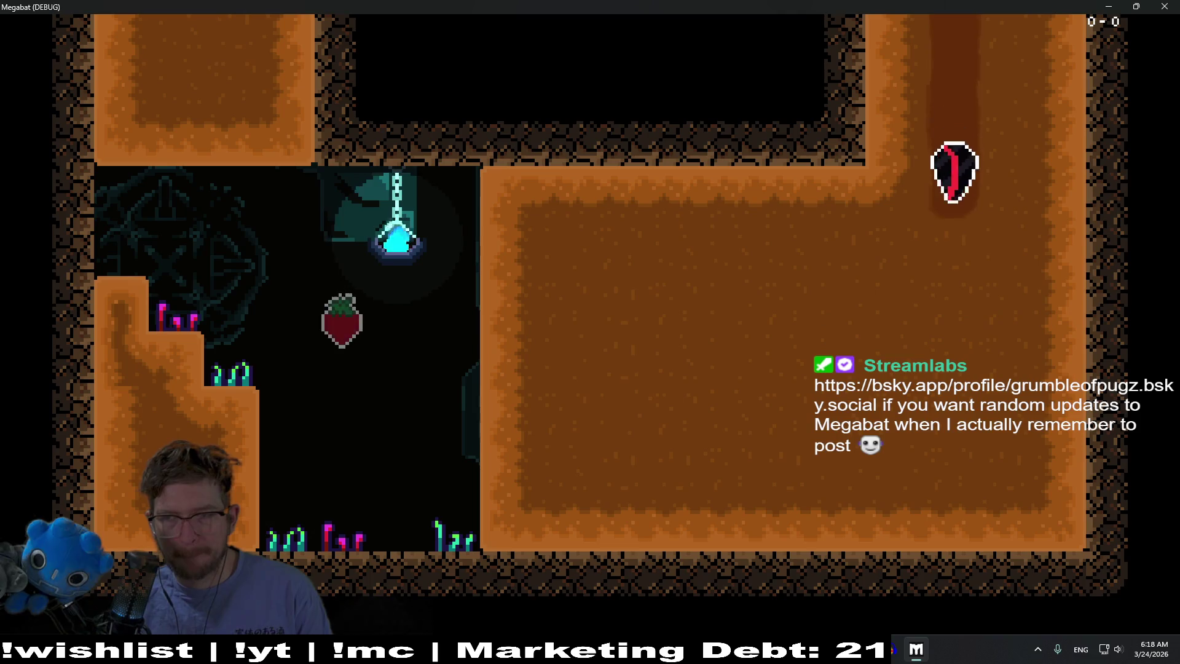
key("Left")
key("Down")
key("Left")
key("Up")
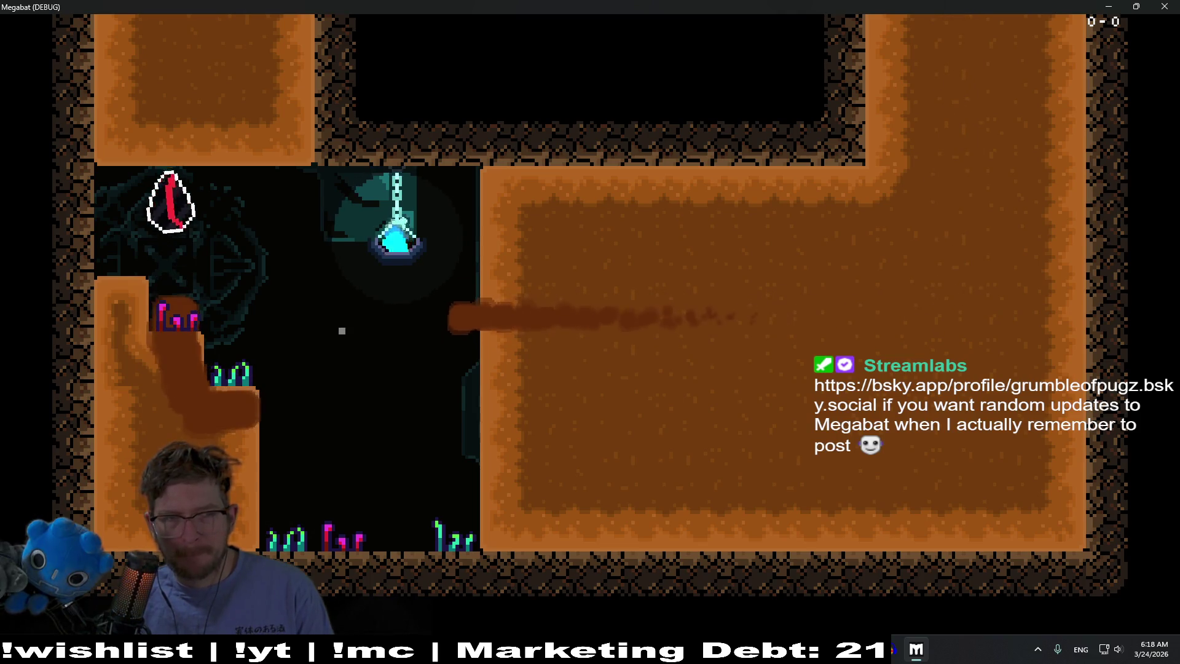
key("Down")
key("Right")
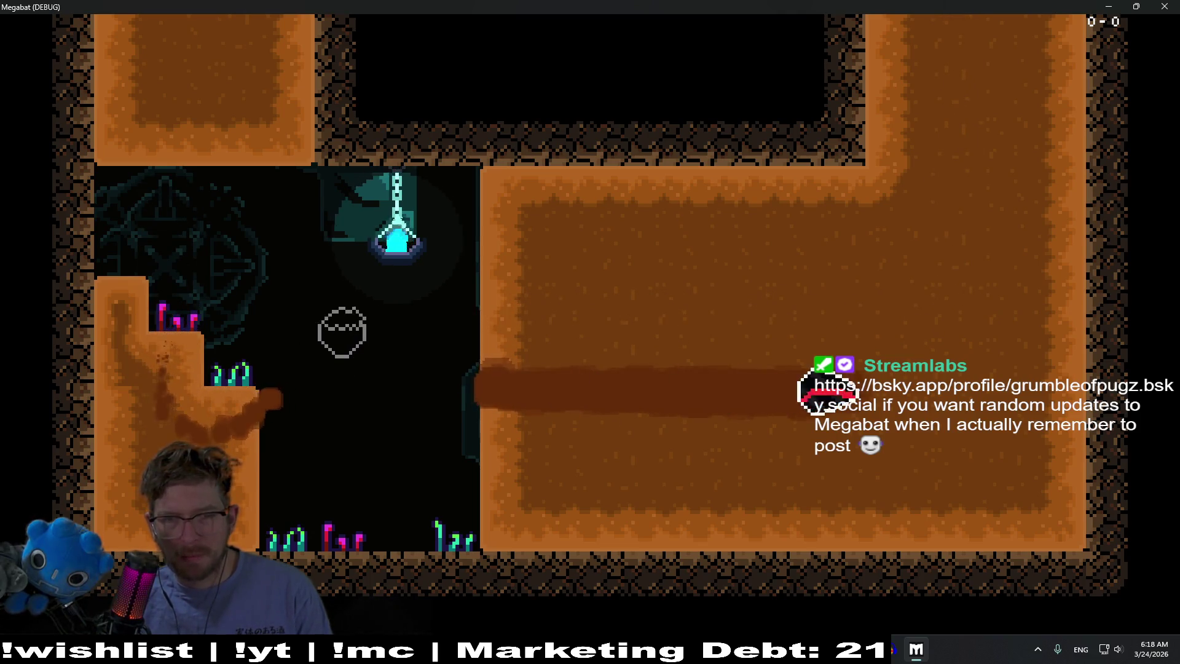
key("Up")
key("F8")
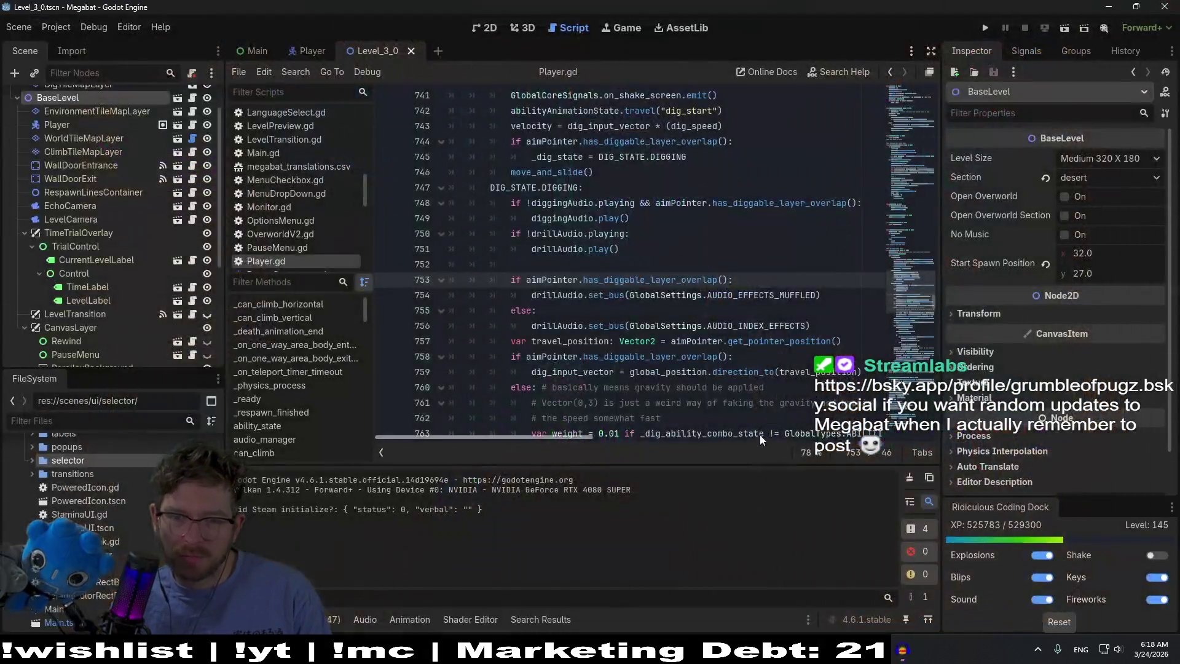
Switch to the digging_drill recording in Audacity and play it
left_click(902, 648)
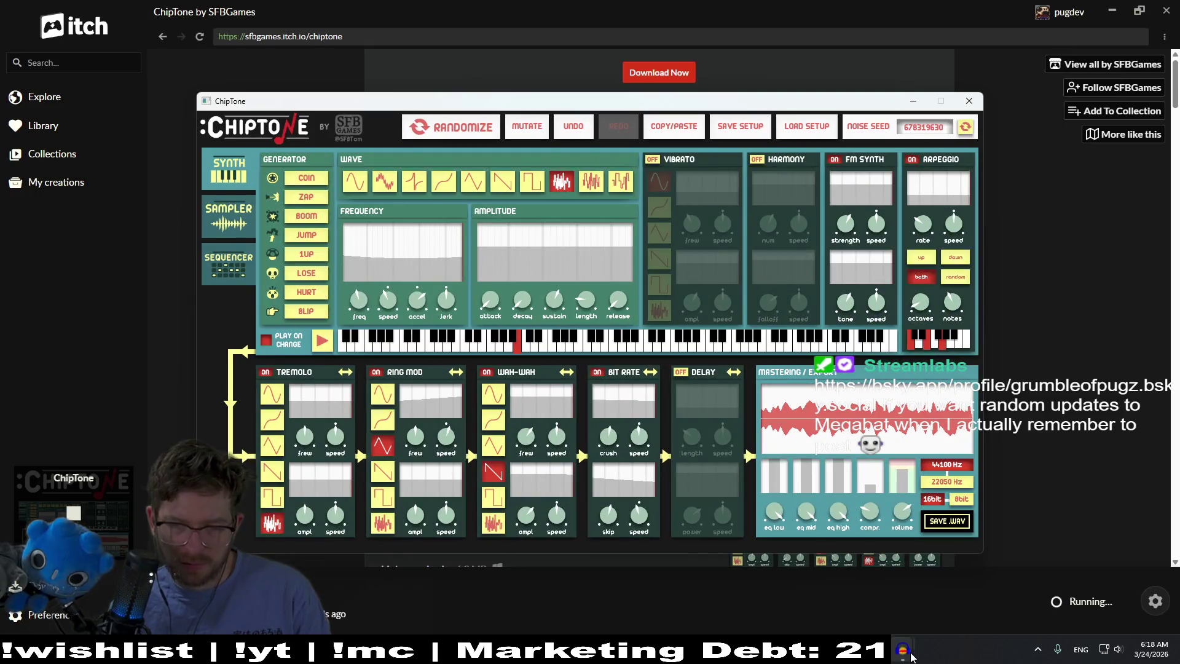
mouse_move(911, 657)
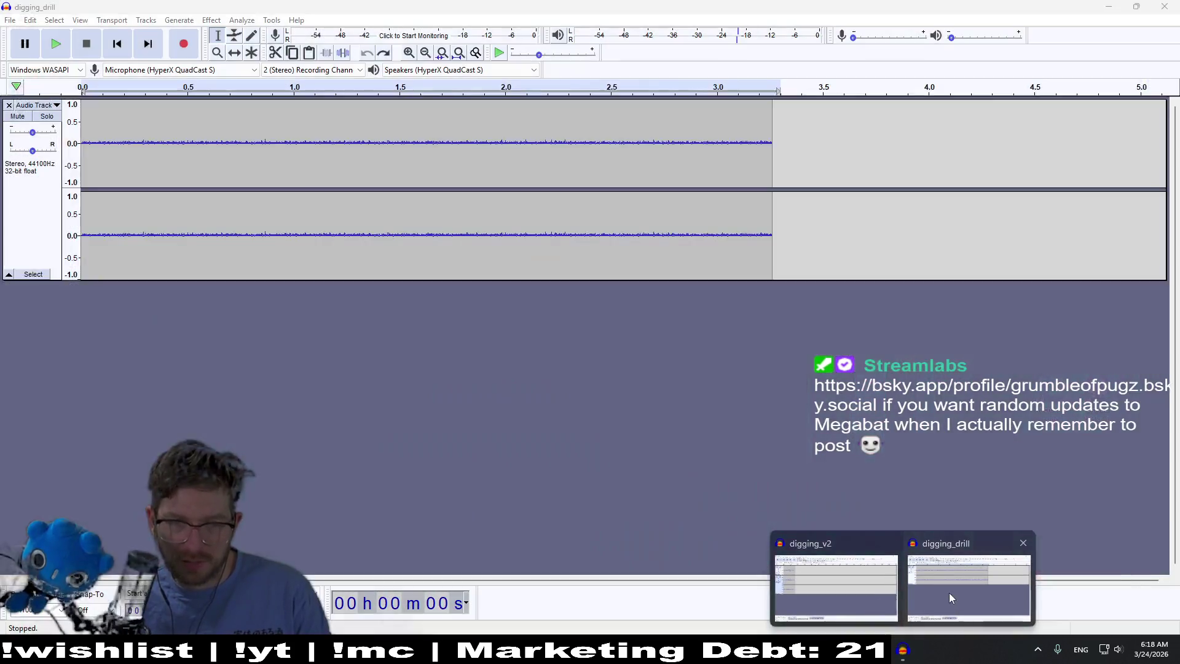
left_click(948, 592)
left_click(56, 55)
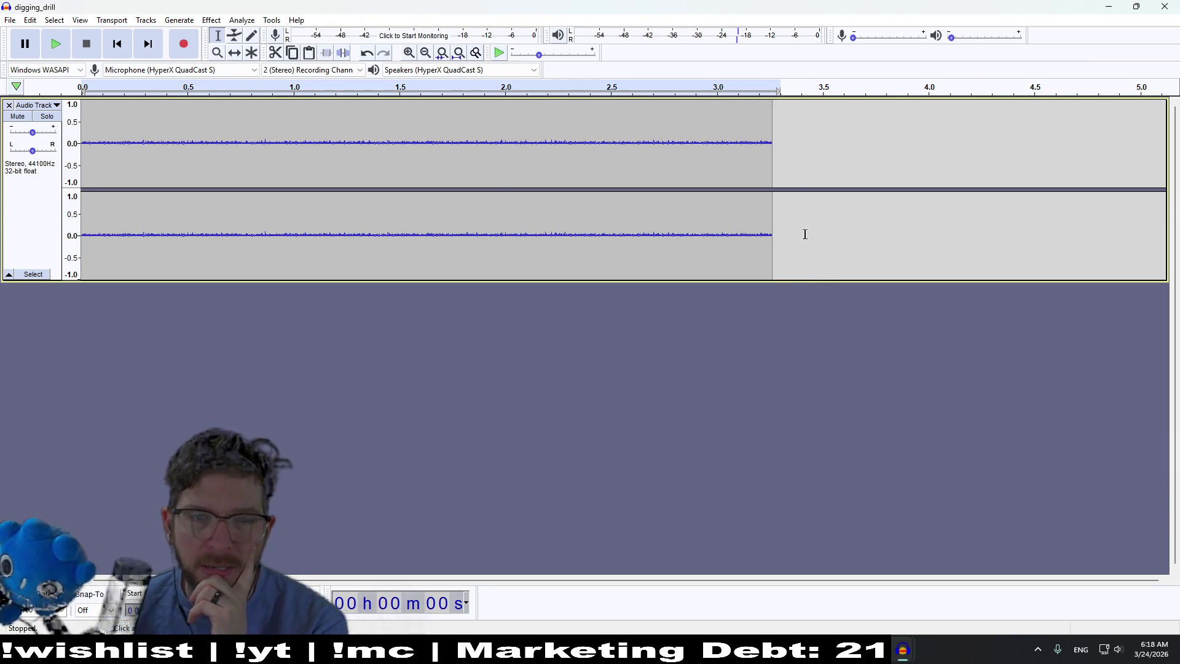
Preview a Wahwah effect on the whole drill clip, then close it without applying
key("ctrl+a")
left_click(242, 20)
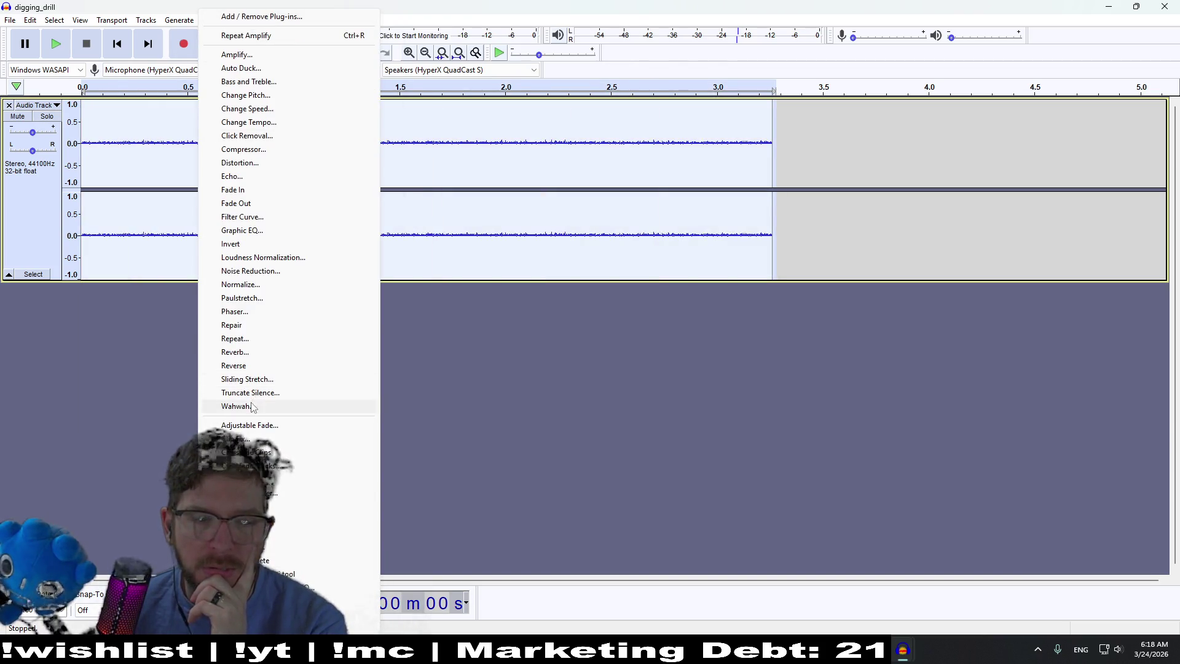
left_click(250, 407)
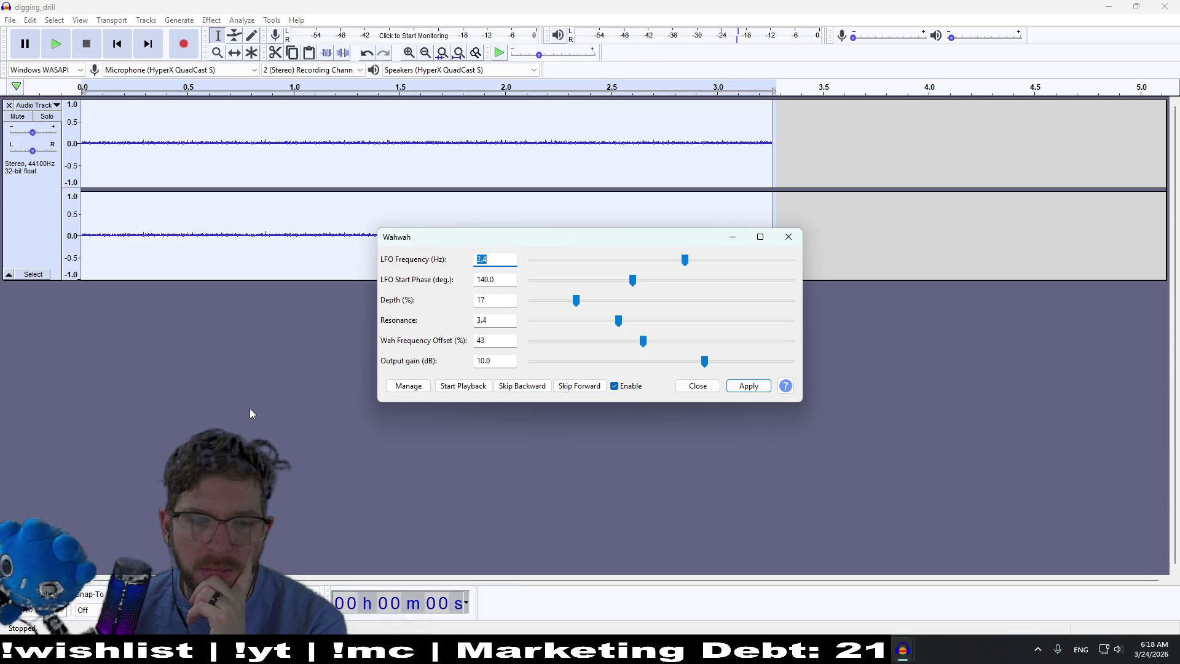
left_click(445, 389)
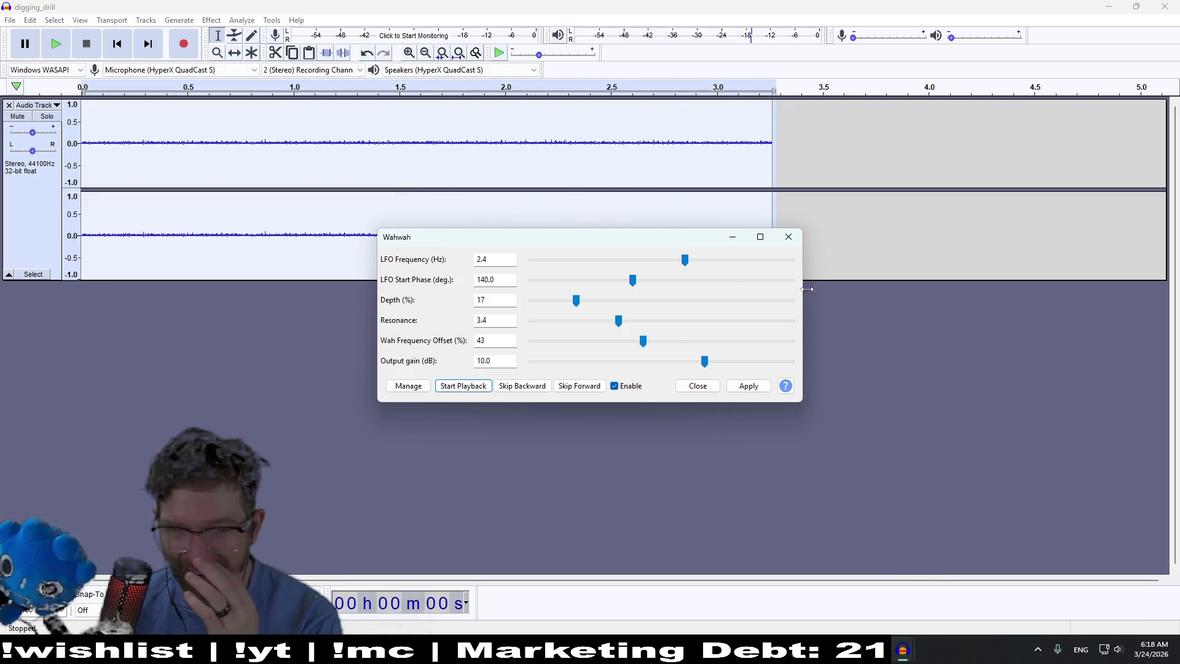
left_click(789, 236)
key("alt+Tab")
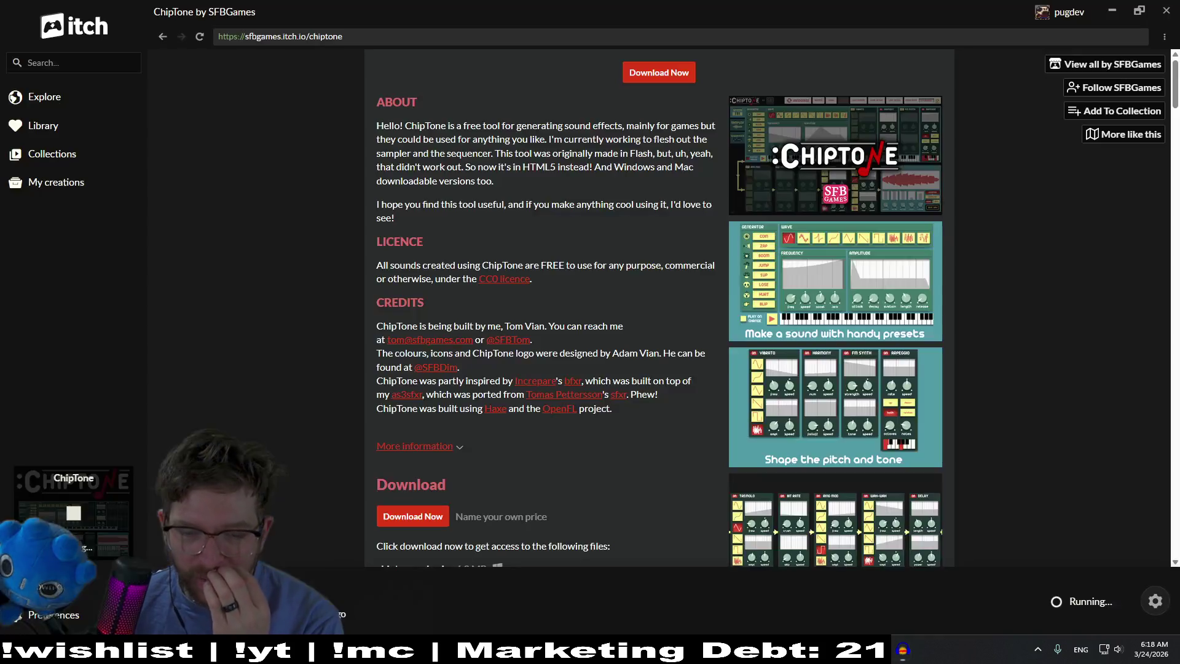
Play the current ChipTone sound twice
key("alt+Tab")
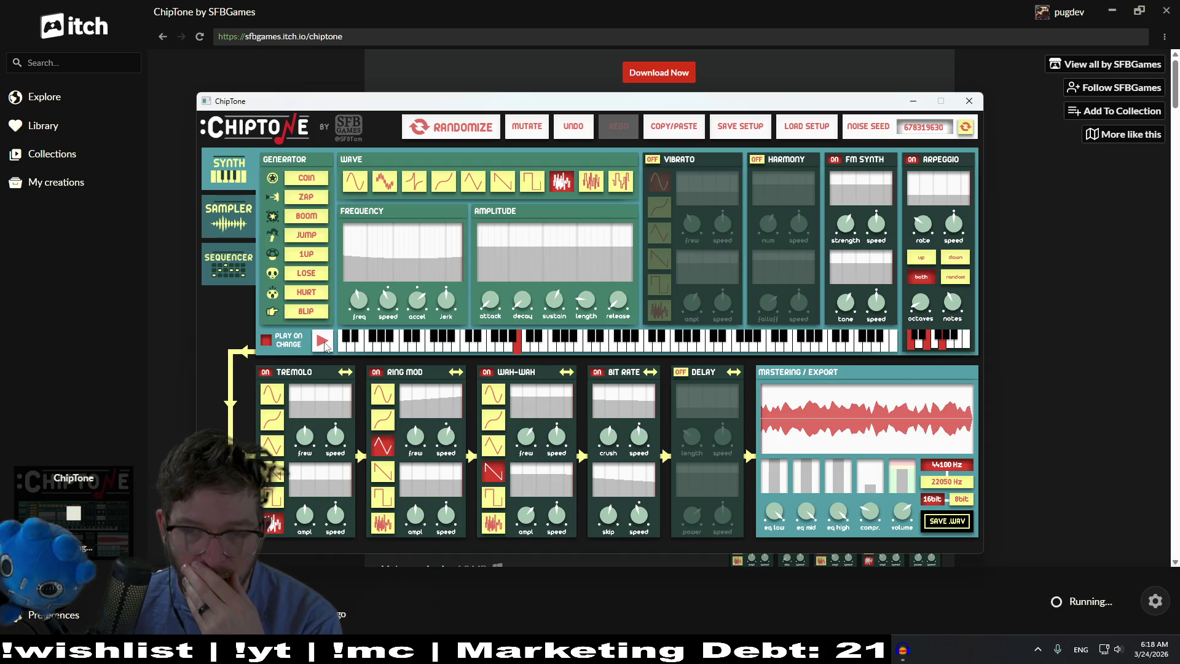
left_click(323, 341)
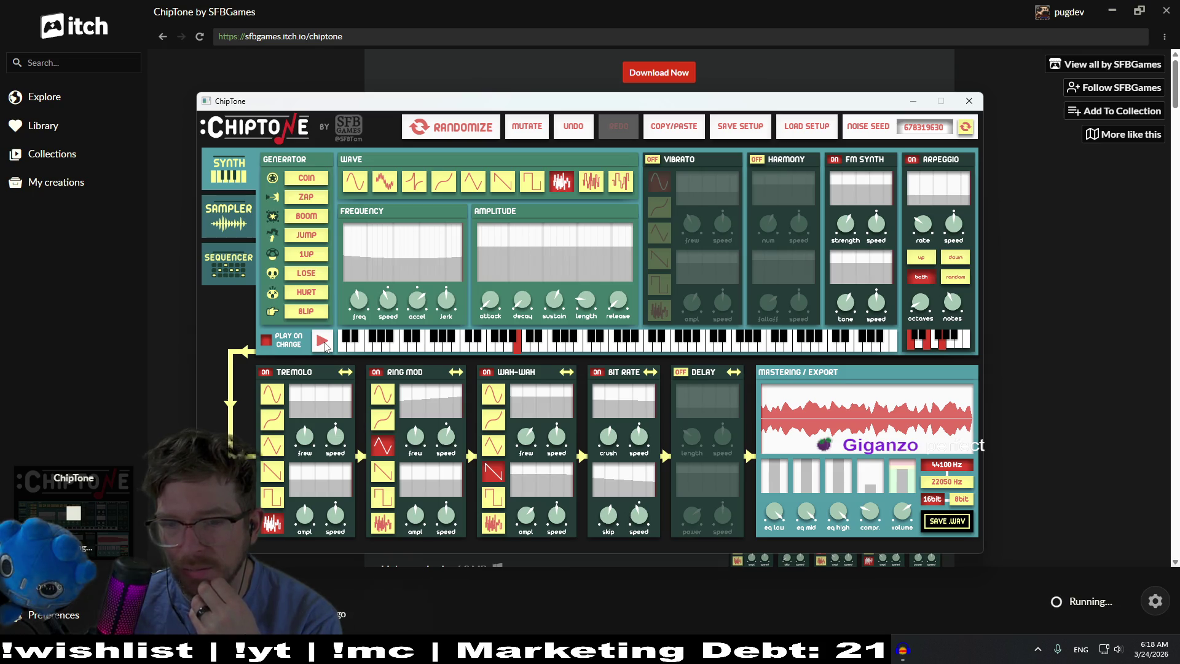
left_click(324, 342)
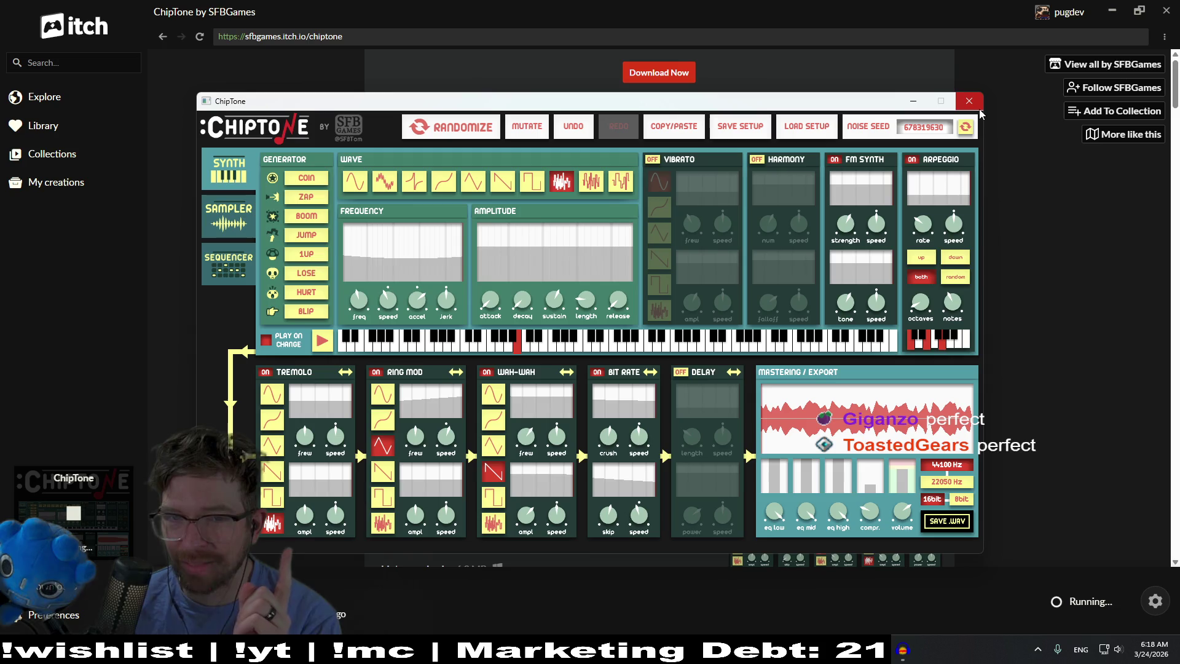
Restart ChipTone, load the chiptune_digging setup, and play the loaded sound
left_click(978, 104)
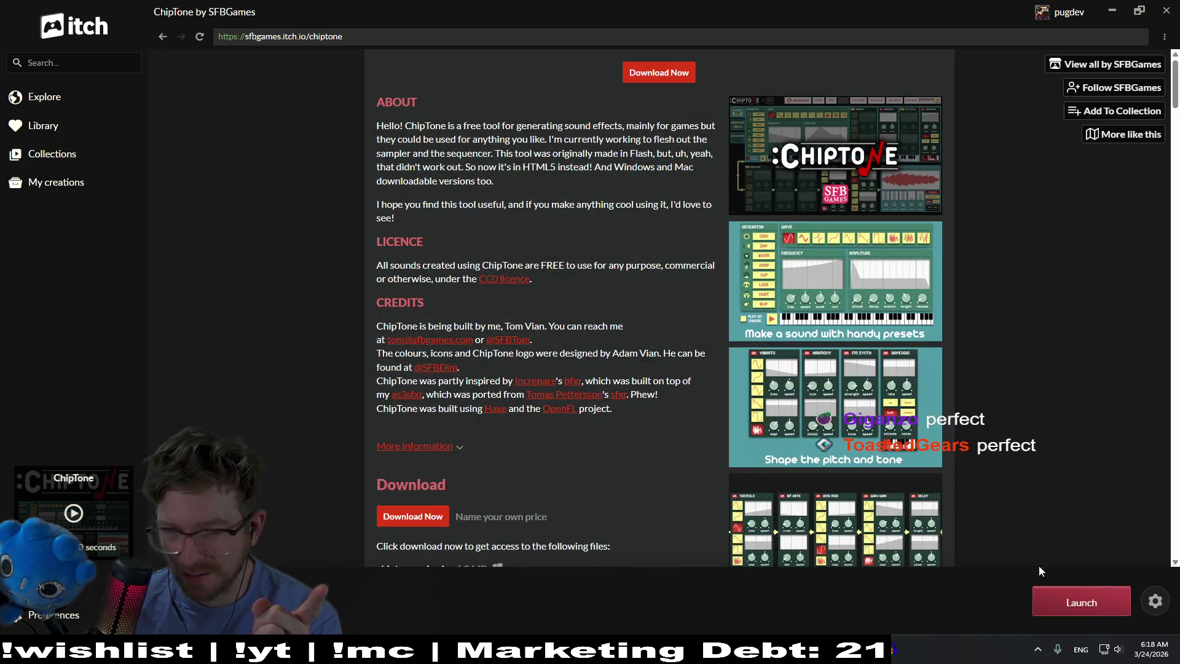
left_click(1048, 600)
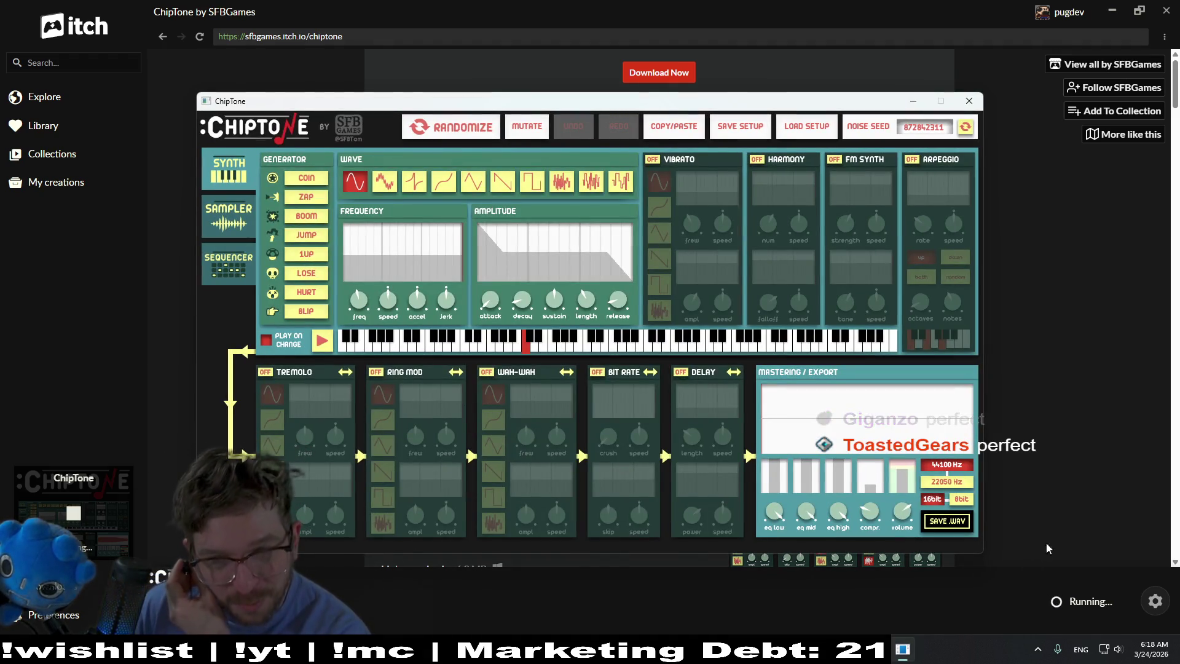
left_click(817, 129)
double_click(723, 358)
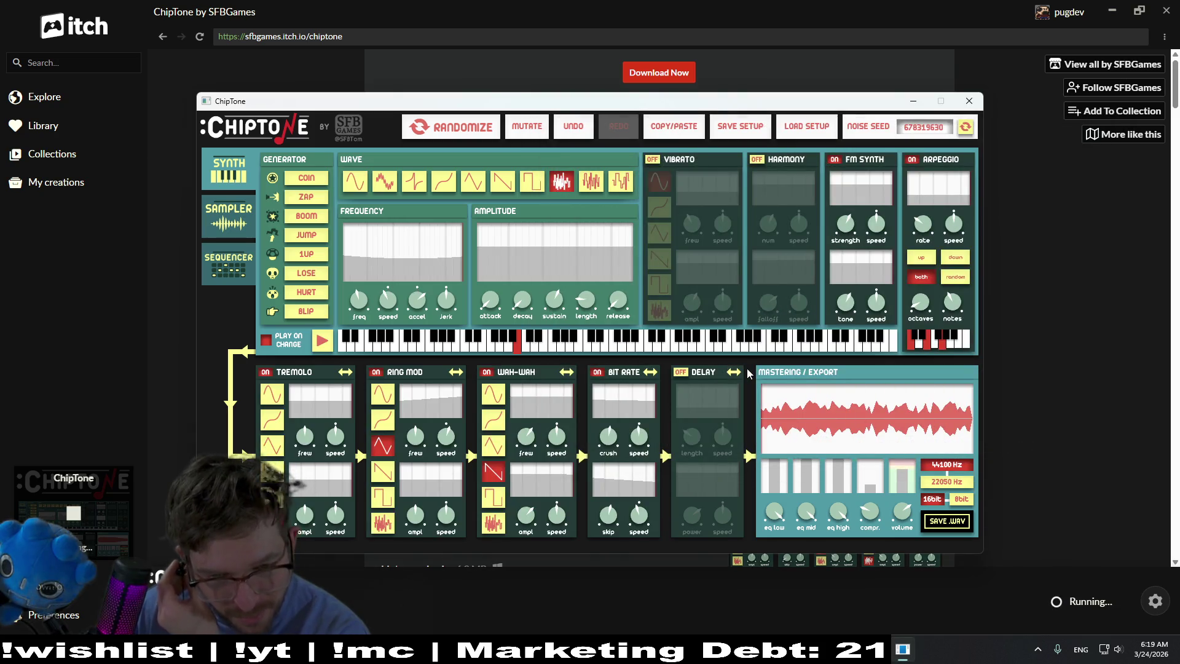
left_click(327, 341)
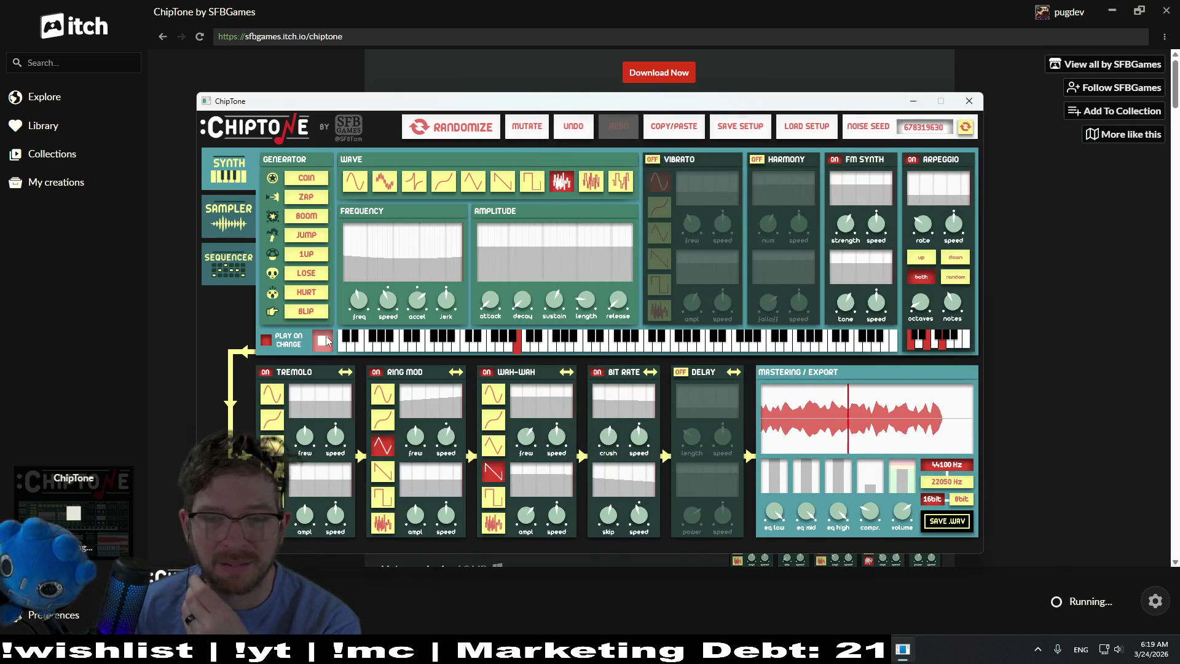